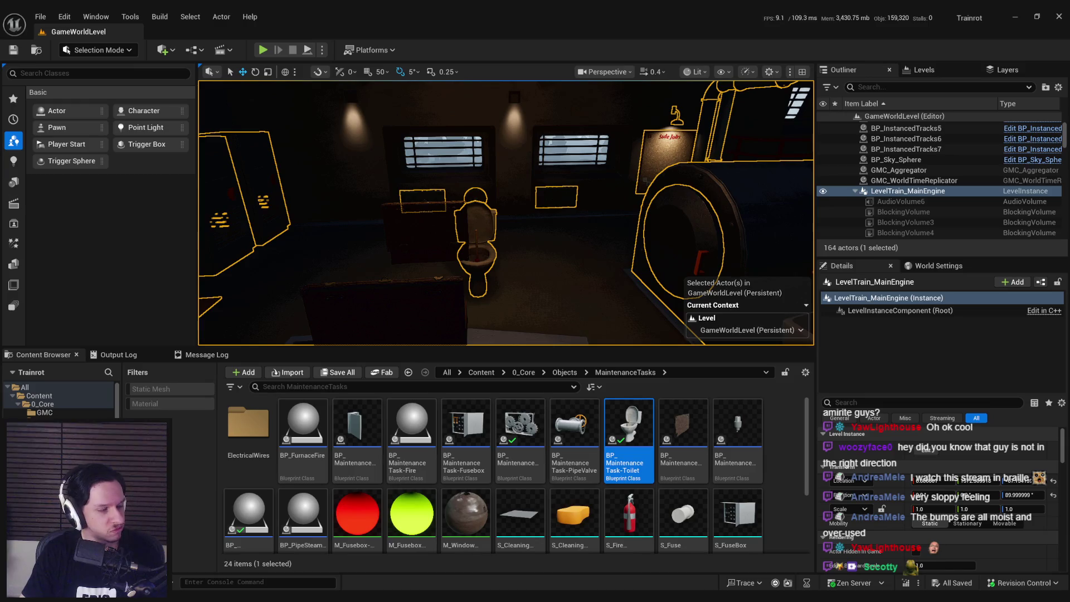
# Fly close to the toilet, toggle Game View with G, then switch to the browser task board
pyautogui.moveTo(330, 224)
pyautogui.mouseDown()
pyautogui.moveTo(315, 208)
pyautogui.moveTo(348, 234)
pyautogui.mouseUp()
pyautogui.scroll(3, 325, 216)
pyautogui.press('g')
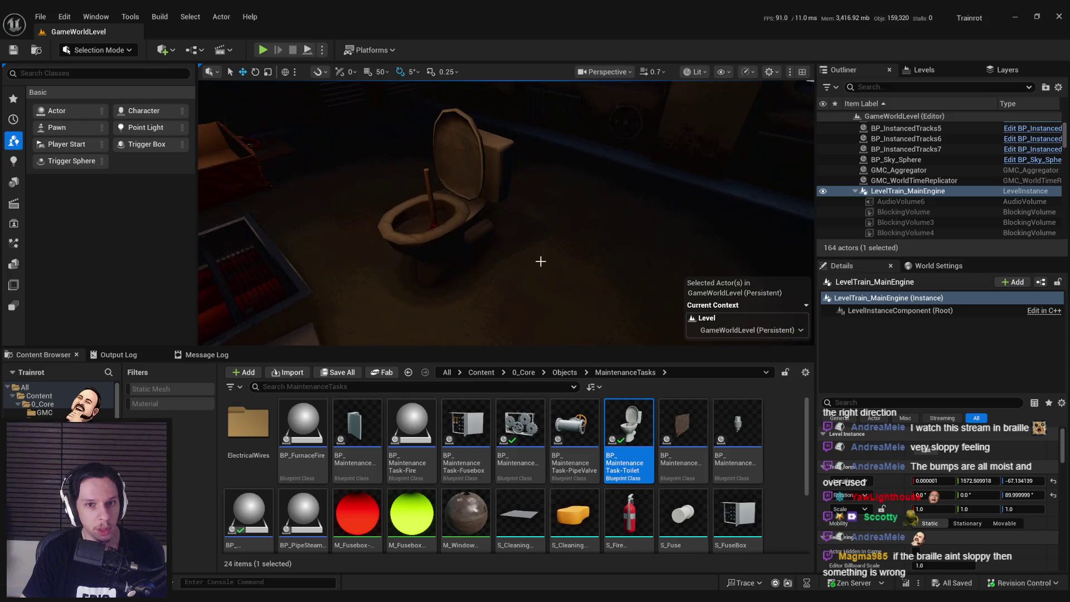
pyautogui.scroll(2, 552, 260)
pyautogui.moveTo(227, 596)
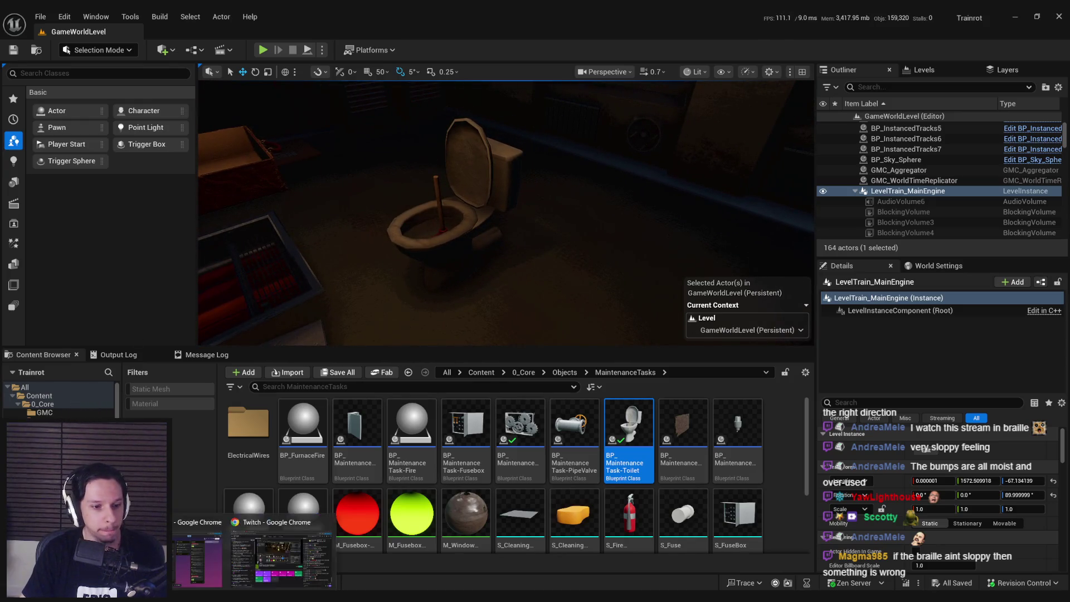
pyautogui.click(195, 557)
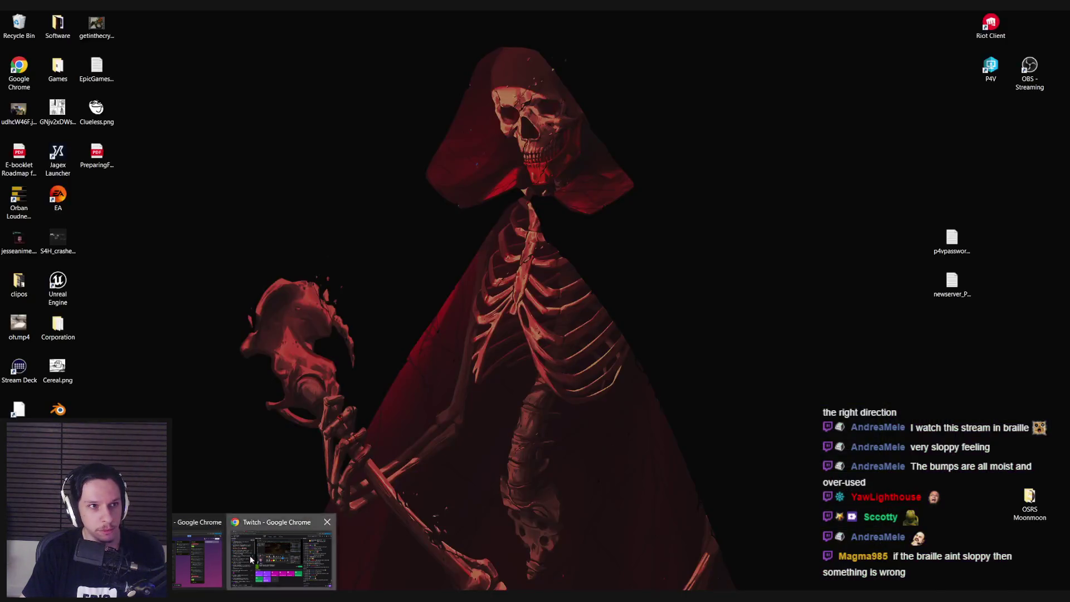
pyautogui.click(249, 555)
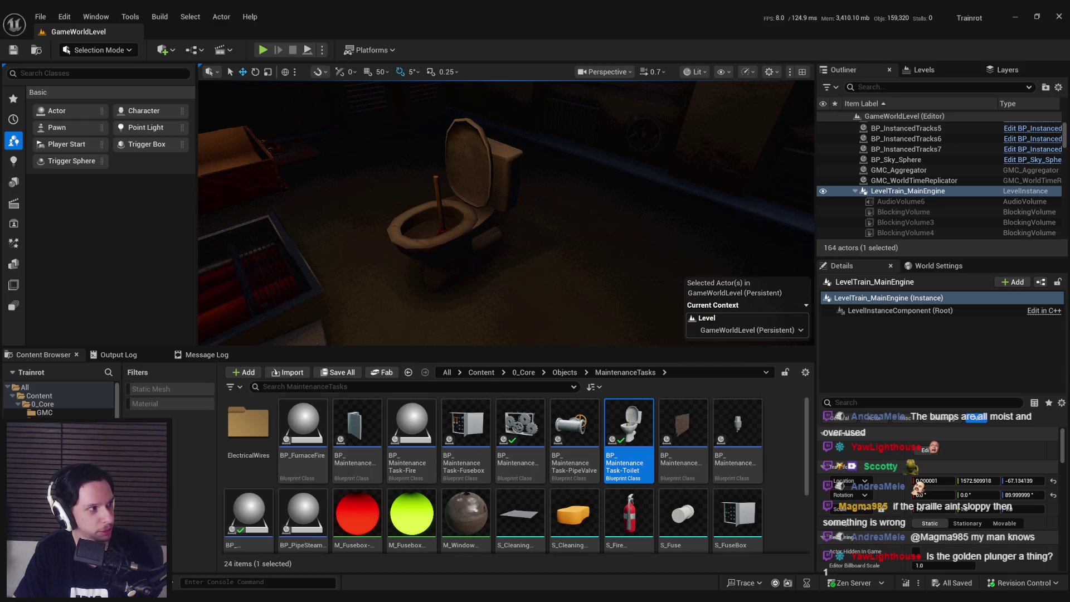
# Orbit toward the toilet, exit Game View, and launch Play in Editor with Alt+P
pyautogui.moveTo(369, 260); pyautogui.dragTo(405, 275)
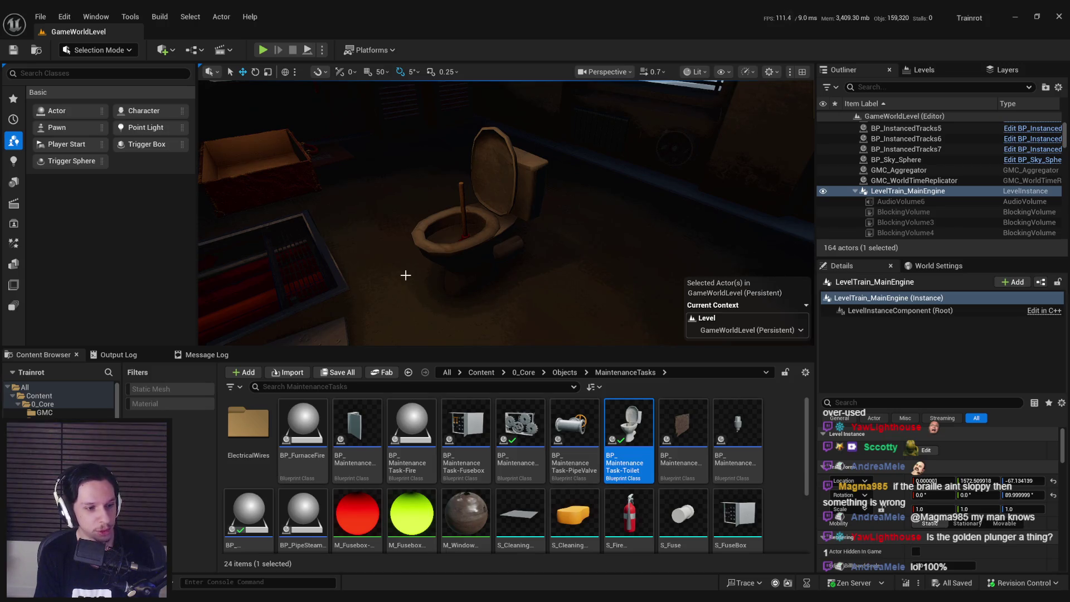
pyautogui.press('g')
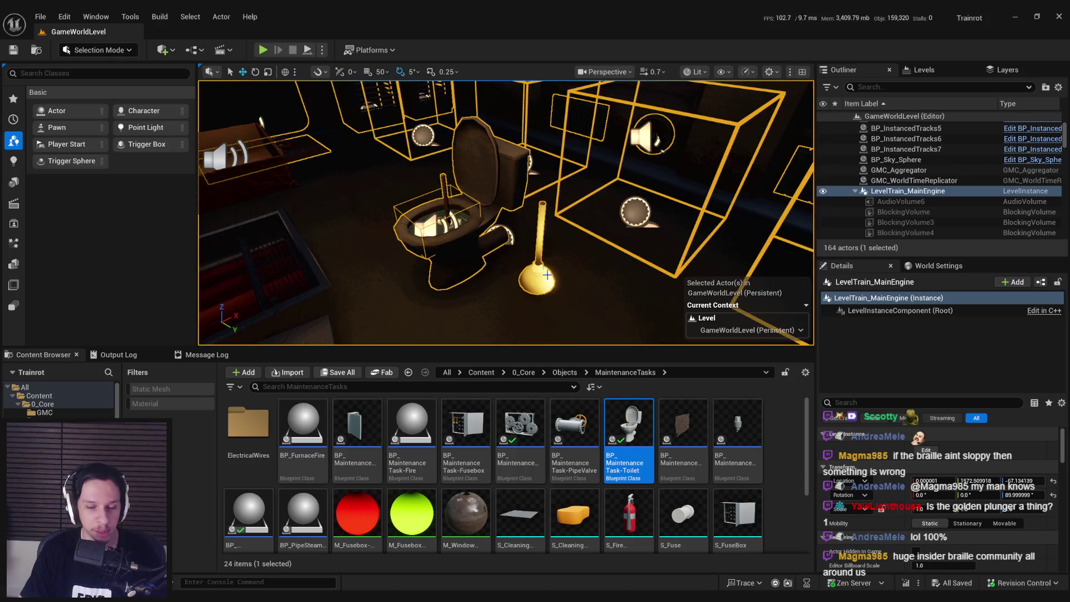
pyautogui.hotkey('alt', 'p')
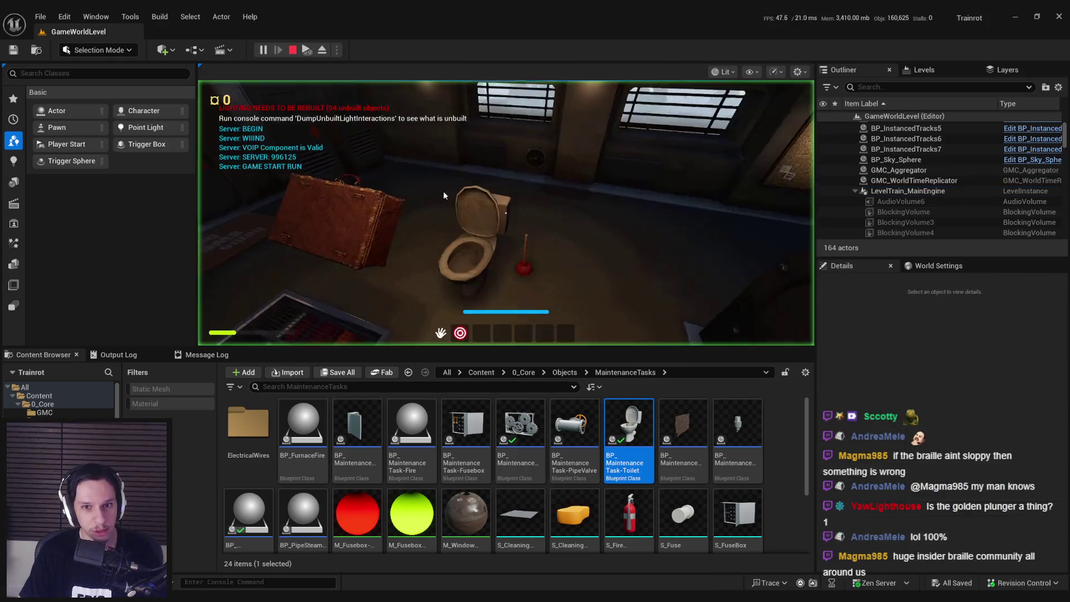
# Stop the Play in Editor session with Esc and reframe the view on the toilet and window
pyautogui.press('Escape')
pyautogui.moveTo(528, 247)
pyautogui.mouseDown()
pyautogui.moveTo(580, 231)
pyautogui.moveTo(528, 245)
pyautogui.moveTo(551, 212)
pyautogui.moveTo(573, 296)
pyautogui.mouseUp()
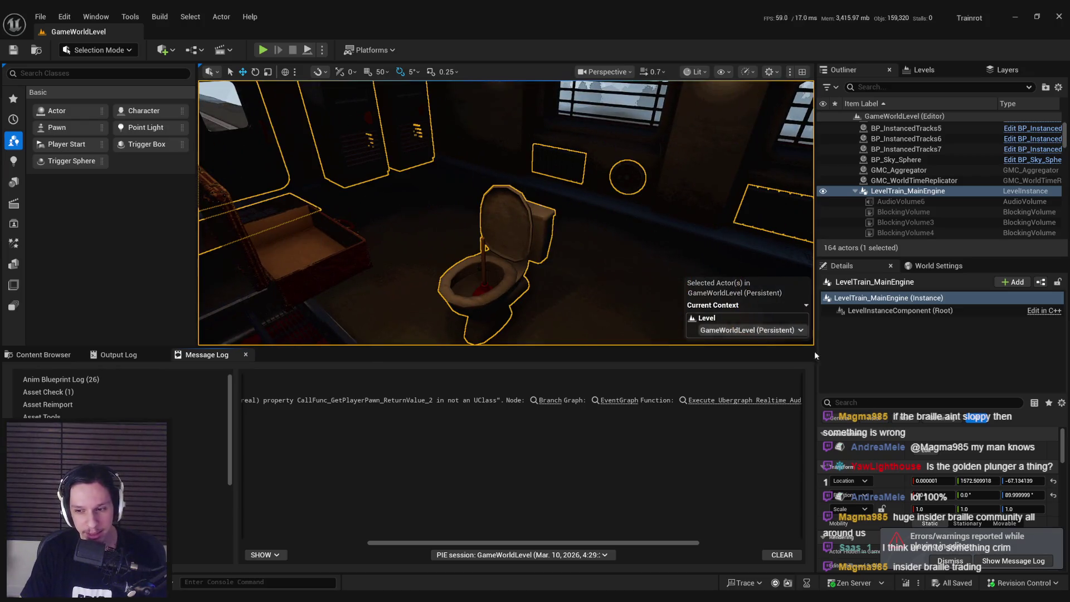
pyautogui.moveTo(516, 279); pyautogui.dragTo(588, 279)
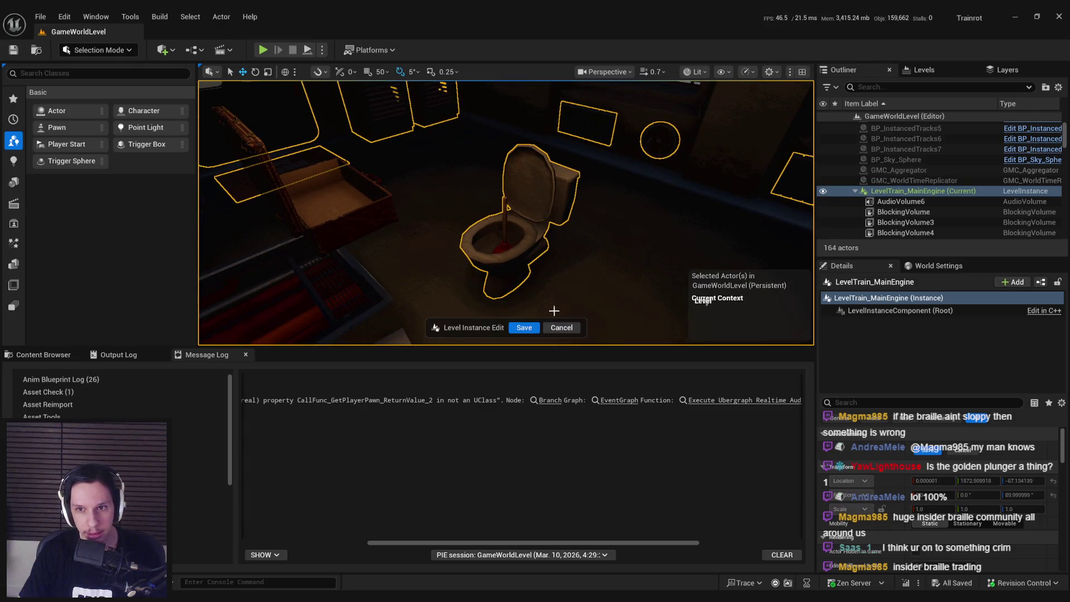
pyautogui.click(530, 236)
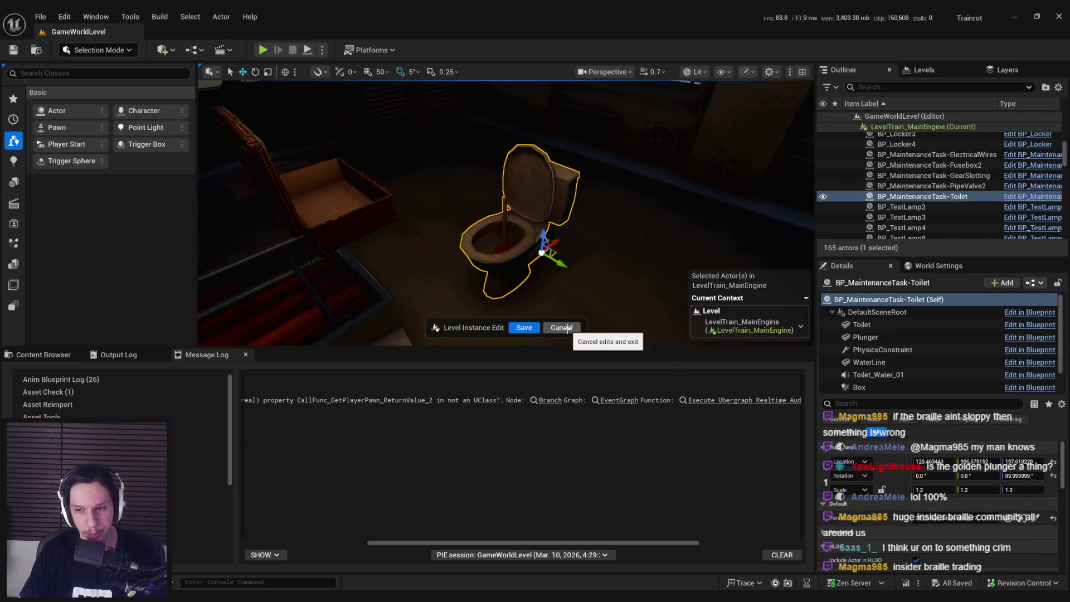
pyautogui.click(567, 327)
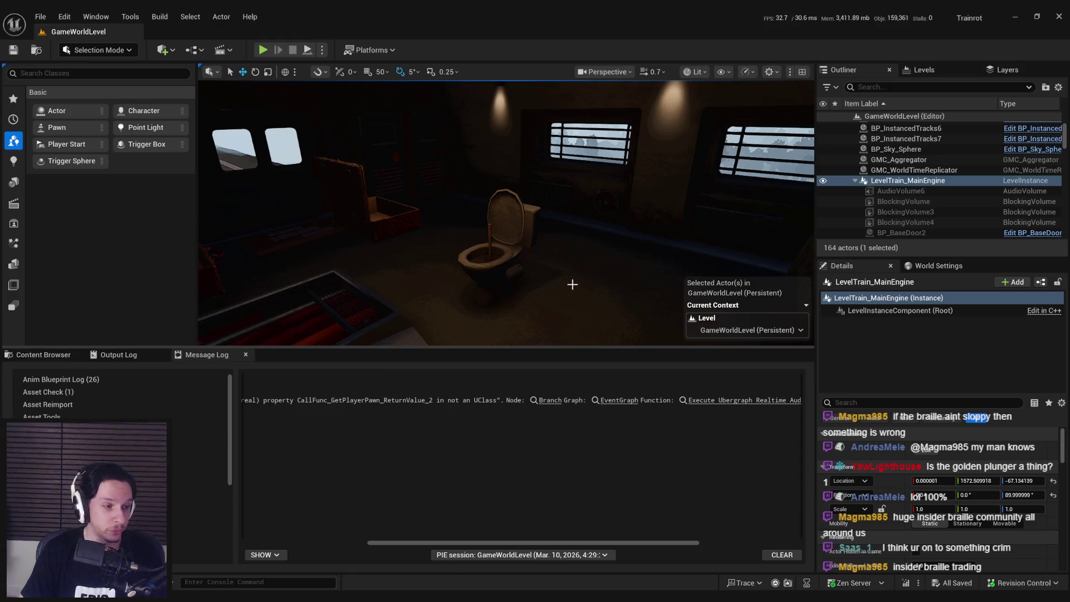
pyautogui.moveTo(570, 284); pyautogui.dragTo(571, 324)
pyautogui.moveTo(410, 262); pyautogui.dragTo(410, 273)
pyautogui.hotkey('ctrl', 'space')
pyautogui.moveTo(432, 311); pyautogui.dragTo(432, 301)
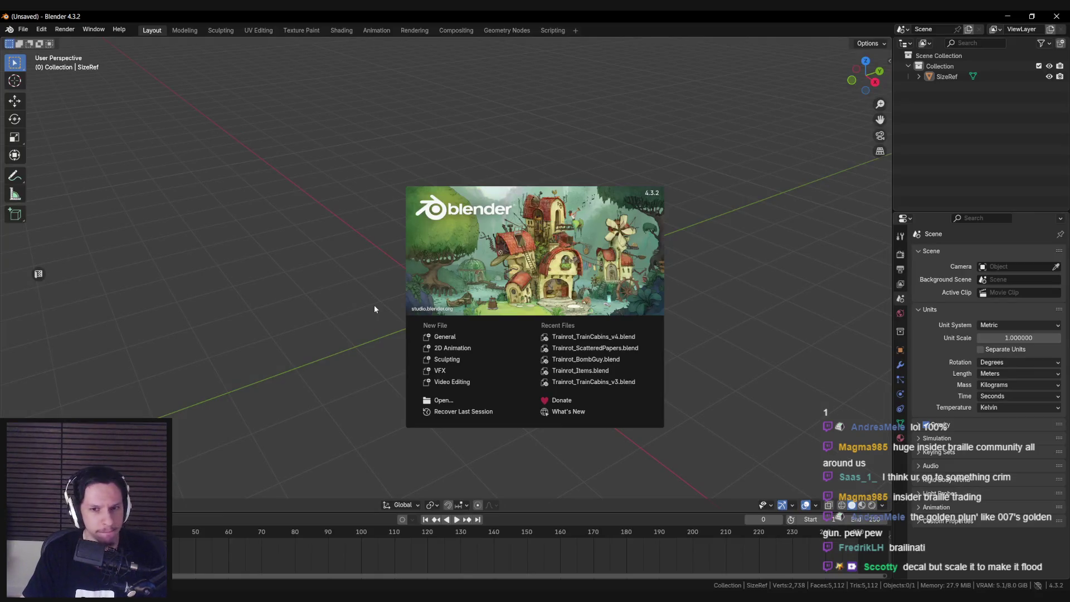
# Dismiss the splash, add a Plane via F3 search, and enter Edit Mode with nothing selected
pyautogui.click(373, 306)
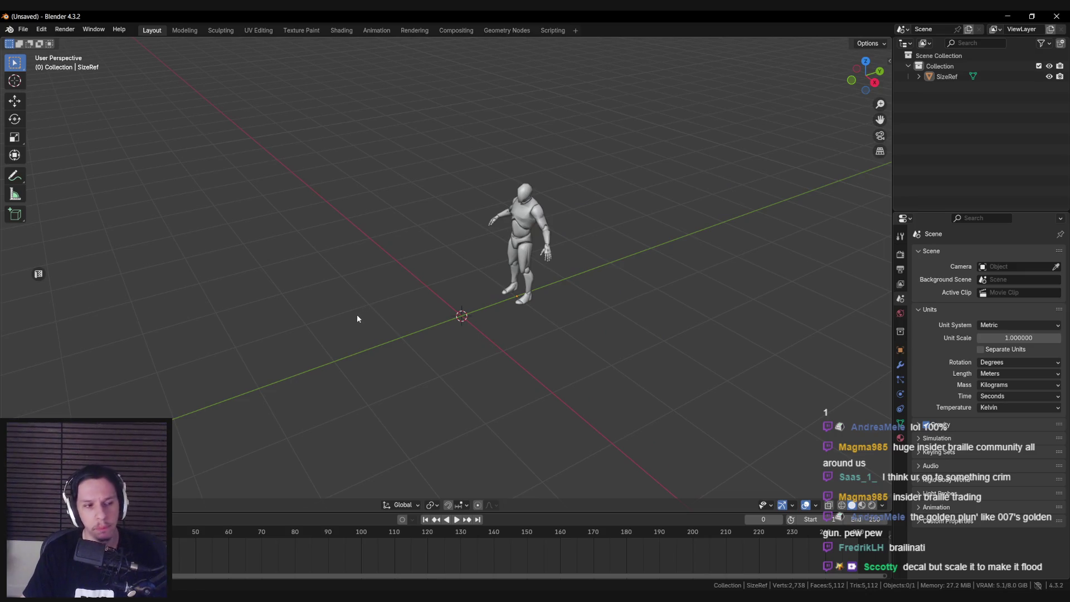
pyautogui.press('F3')
pyautogui.write('plane')
pyautogui.press('Return')
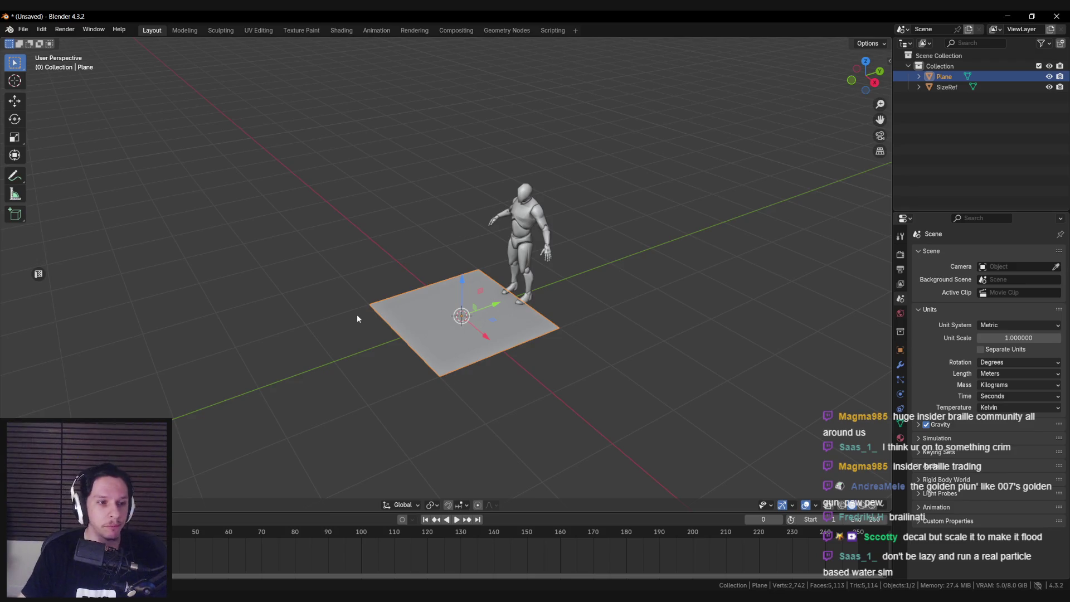
pyautogui.scroll(3, 530, 259)
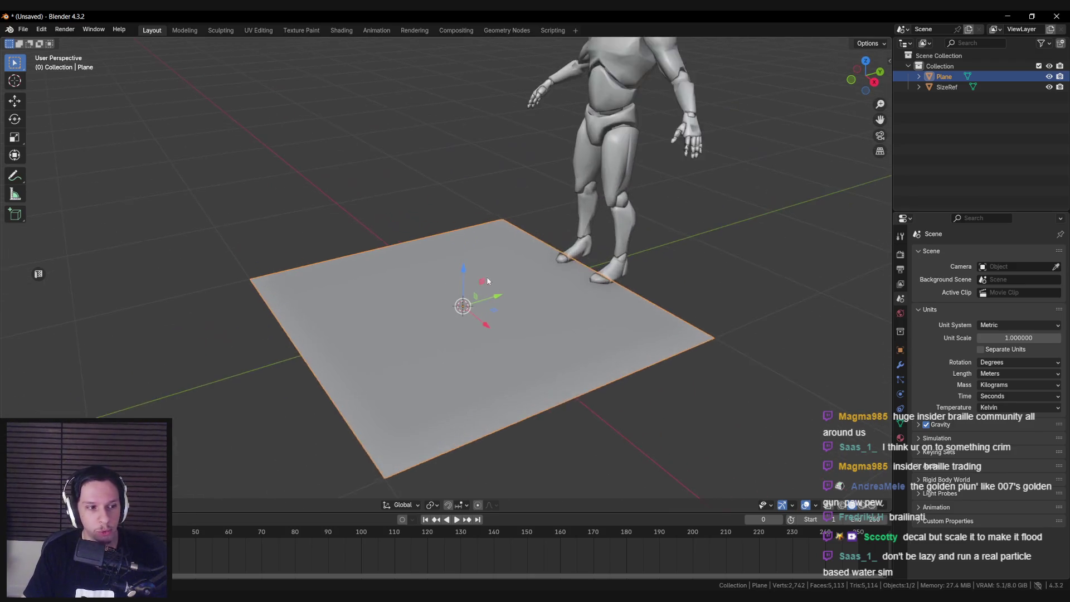
pyautogui.press('Tab')
pyautogui.scroll(-3, 476, 299)
pyautogui.hotkey('alt', 'a')
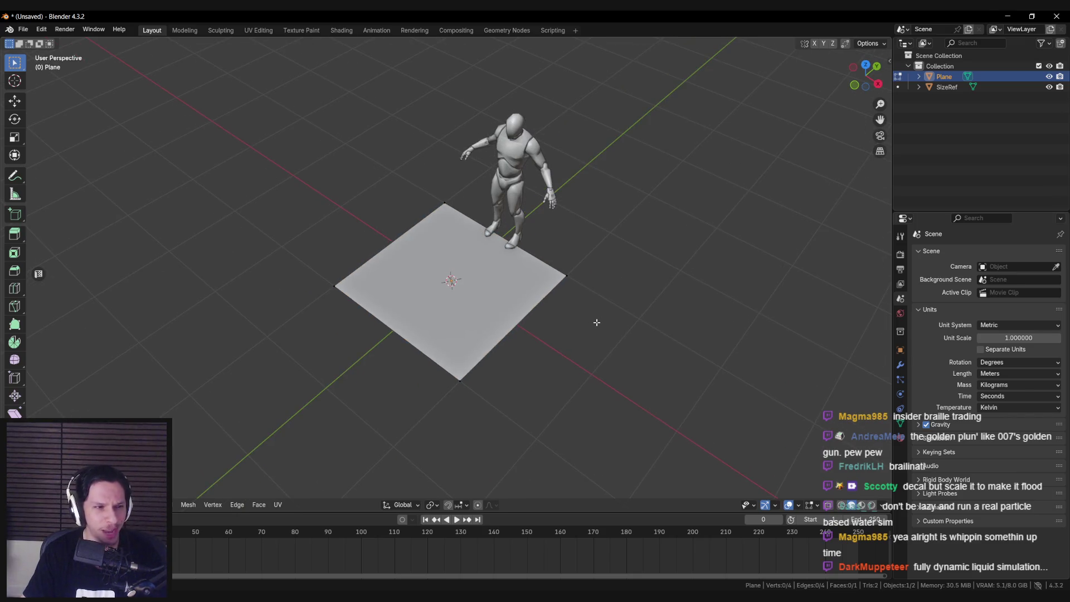
# Select the plane's face and scale it down to a smaller size
pyautogui.moveTo(556, 318); pyautogui.dragTo(661, 368)
pyautogui.press('a')
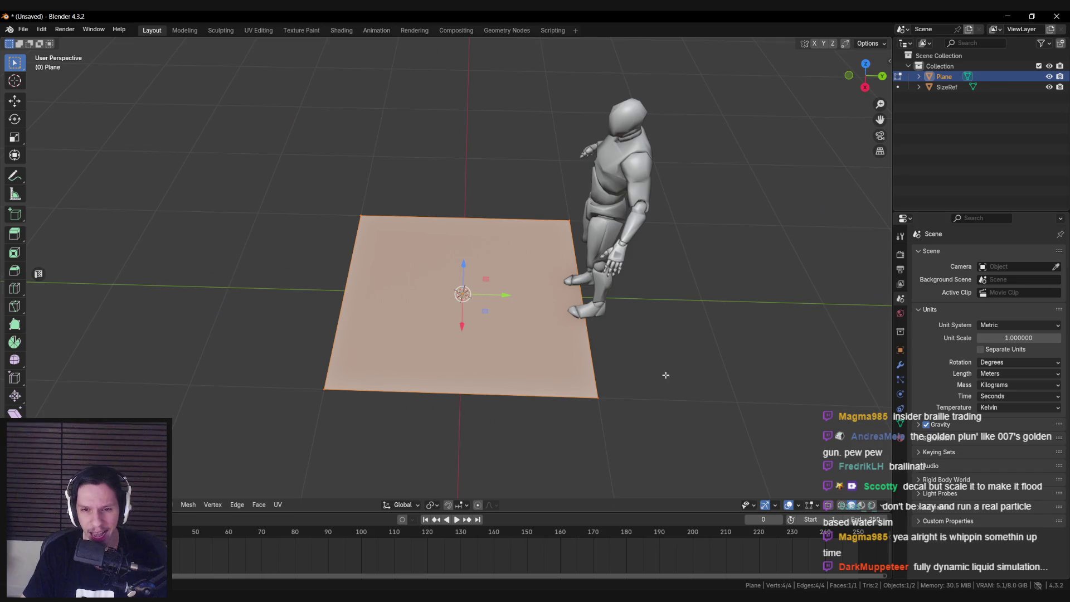
pyautogui.press('s')
pyautogui.click(674, 361)
pyautogui.press('s')
pyautogui.press('y')
pyautogui.press('Escape')
pyautogui.moveTo(571, 334)
pyautogui.mouseDown()
pyautogui.moveTo(453, 357)
pyautogui.moveTo(454, 336)
pyautogui.moveTo(473, 329)
pyautogui.mouseUp()
pyautogui.hotkey('alt', 'a')
pyautogui.press('Tab')
pyautogui.press('Tab')
pyautogui.press('a')
# Round the plane's corners with a Ctrl+Shift+B vertex bevel and view it from the top
pyautogui.hotkey('ctrl', 'shift', 'b')
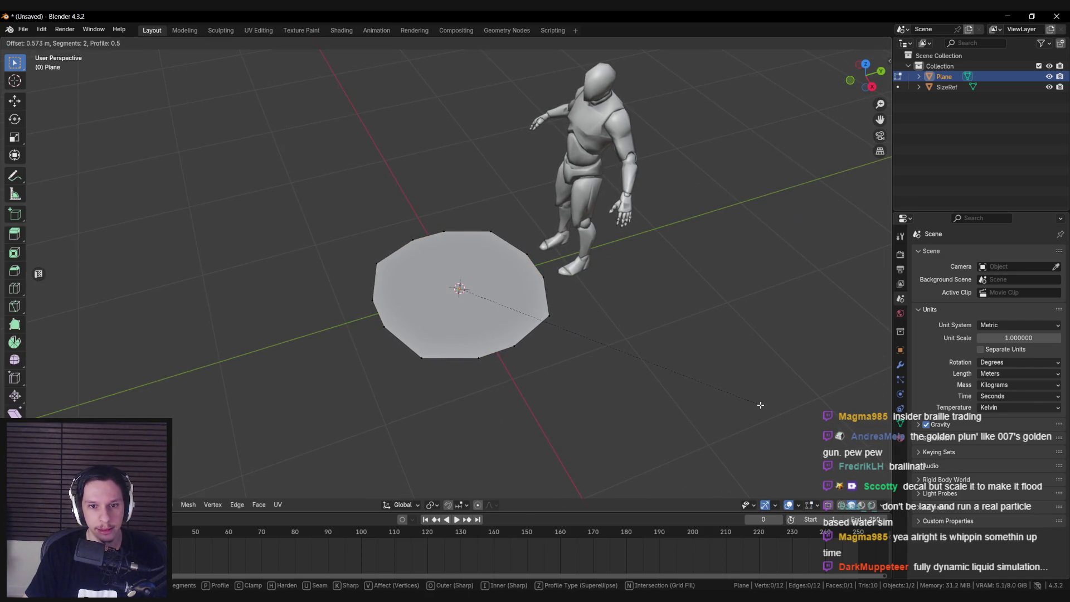
pyautogui.click(760, 400)
pyautogui.press('KP_7')
pyautogui.press('a')
pyautogui.hotkey('alt', 'a')
pyautogui.press('a')
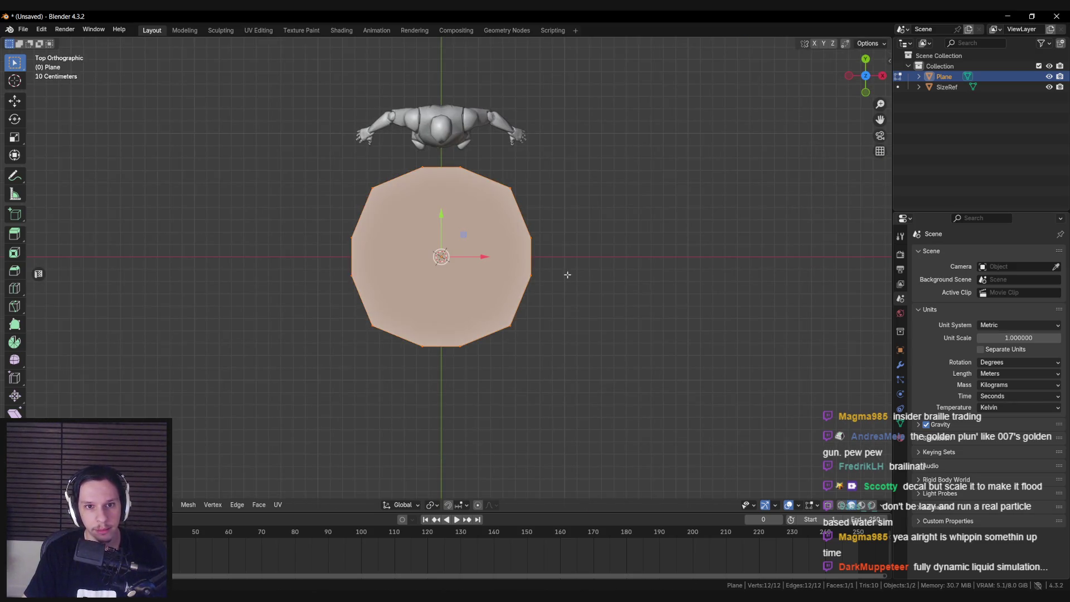
# Join opposite vertex pairs with J to add four diagonal edges across the plane
pyautogui.click(373, 190)
pyautogui.keyDown('shift'); pyautogui.click(510, 325); pyautogui.keyUp('shift')
pyautogui.press('j')
pyautogui.click(351, 238)
pyautogui.keyDown('shift'); pyautogui.click(460, 344); pyautogui.keyUp('shift')
pyautogui.press('j')
pyautogui.click(422, 167)
pyautogui.keyDown('shift'); pyautogui.click(530, 275); pyautogui.keyUp('shift')
pyautogui.press('j')
pyautogui.click(530, 238)
pyautogui.click(510, 189)
pyautogui.keyDown('shift'); pyautogui.click(372, 325); pyautogui.keyUp('shift')
pyautogui.press('j')
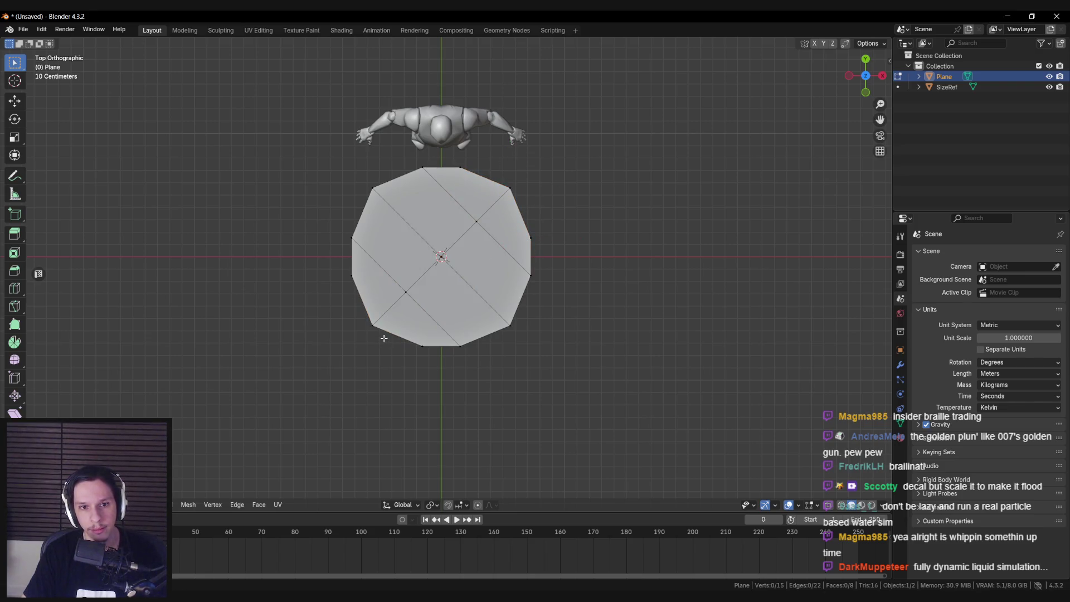
pyautogui.click(403, 365)
# Pull the right and left vertices outward with proportional editing to roughen the outline
pyautogui.click(536, 251)
pyautogui.press('g')
pyautogui.press('o')
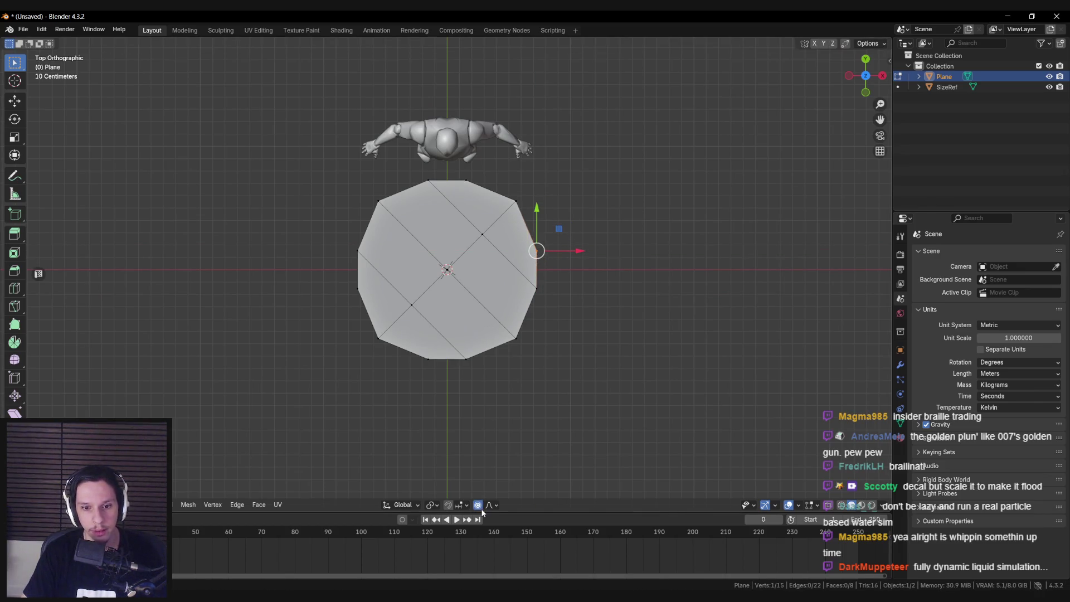
pyautogui.click(574, 217)
pyautogui.click(361, 286)
pyautogui.press('g')
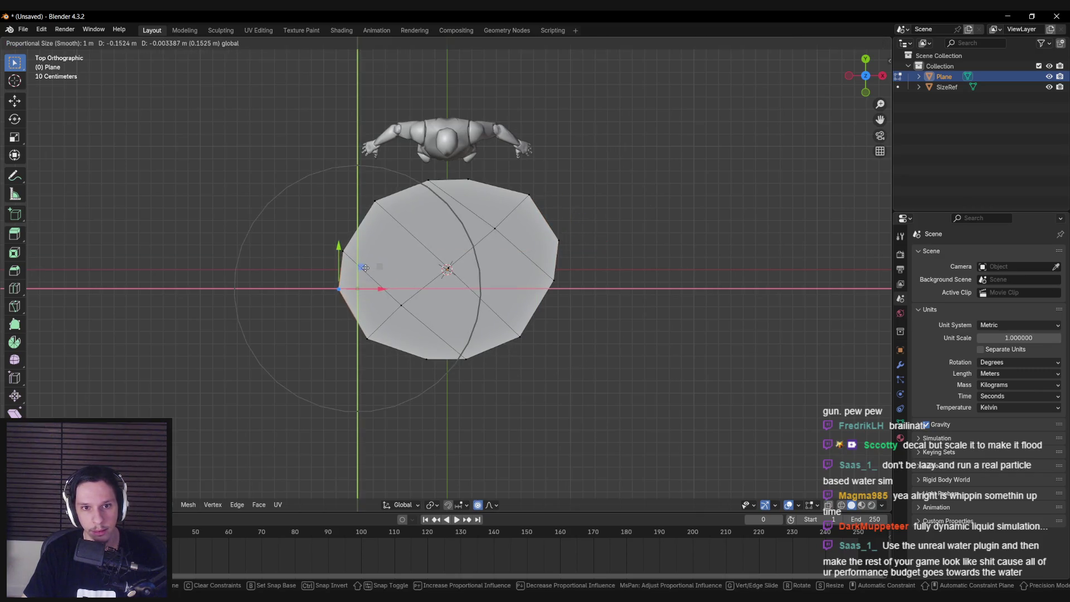
pyautogui.click(368, 273)
pyautogui.press('Tab')
pyautogui.scroll(-1, 443, 329)
# Pull the bottom vertex upward with falloff and review the resulting outline
pyautogui.press('Tab')
pyautogui.click(462, 344)
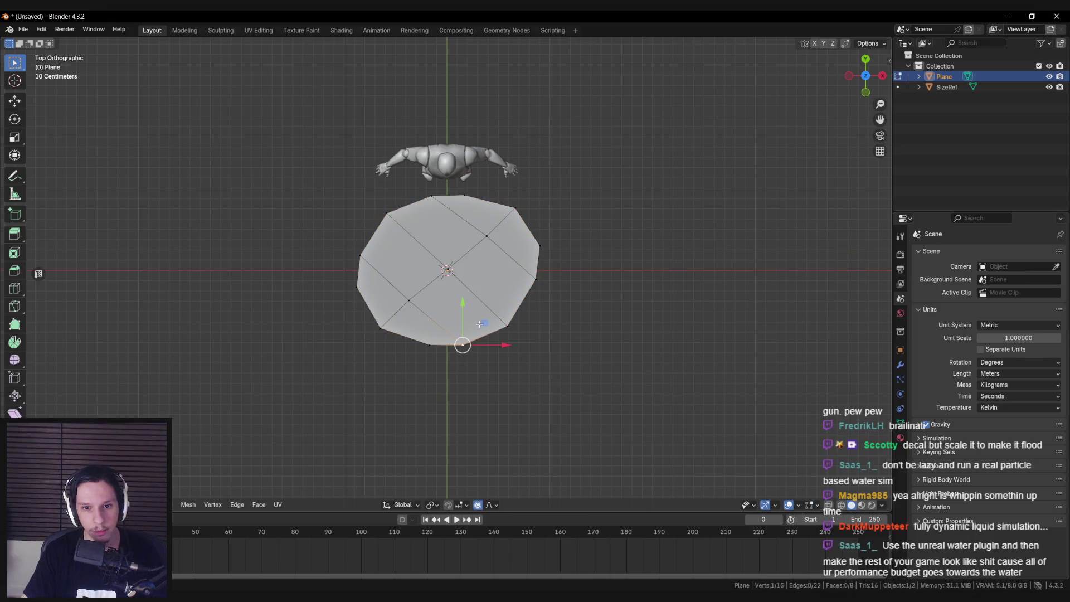
pyautogui.click(483, 322)
pyautogui.click(462, 345)
pyautogui.press('g')
pyautogui.click(460, 335)
pyautogui.press('Tab')
pyautogui.press('Tab')
pyautogui.press('Tab')
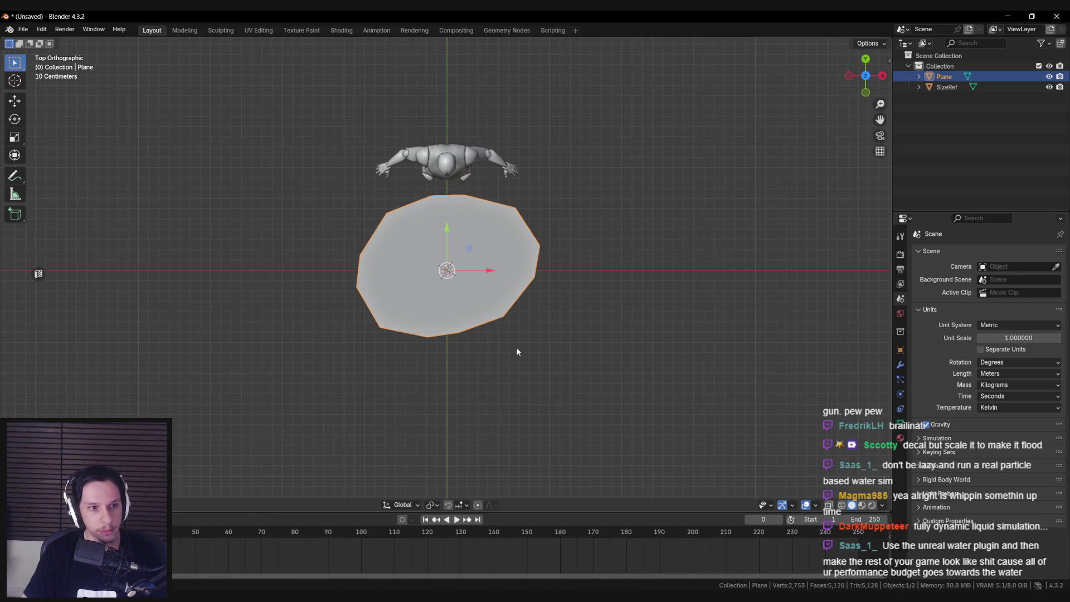
pyautogui.press('Tab')
# Select all of the plane's vertices, checking it from front, top and low angles
pyautogui.moveTo(517, 352)
pyautogui.mouseDown()
pyautogui.moveTo(484, 301)
pyautogui.moveTo(520, 370)
pyautogui.moveTo(533, 346)
pyautogui.moveTo(515, 329)
pyautogui.moveTo(515, 301)
pyautogui.mouseUp()
pyautogui.press('Tab')
pyautogui.press('Tab')
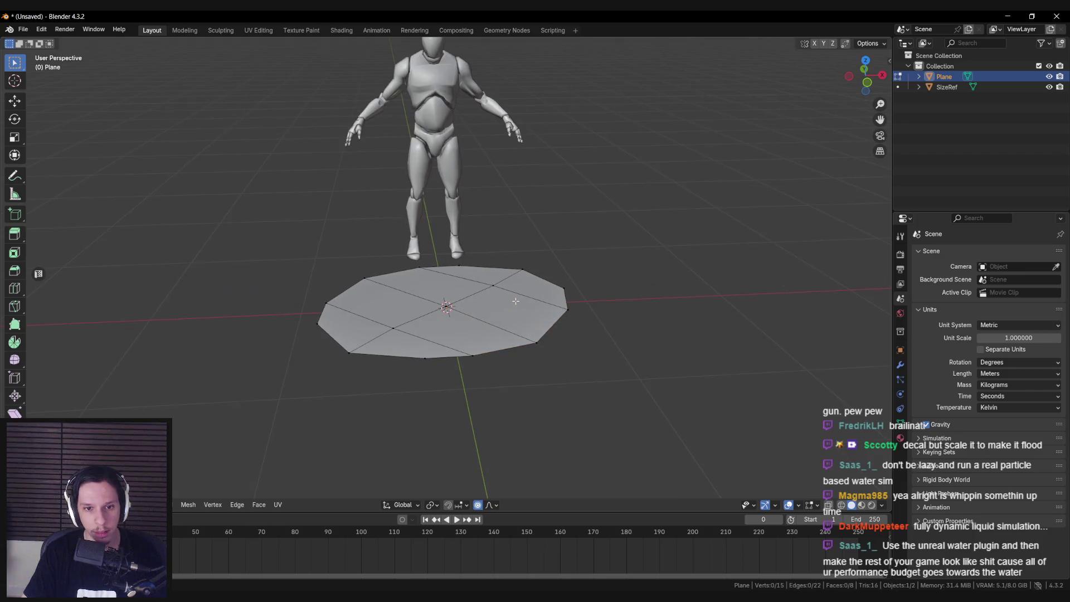
pyautogui.press('a')
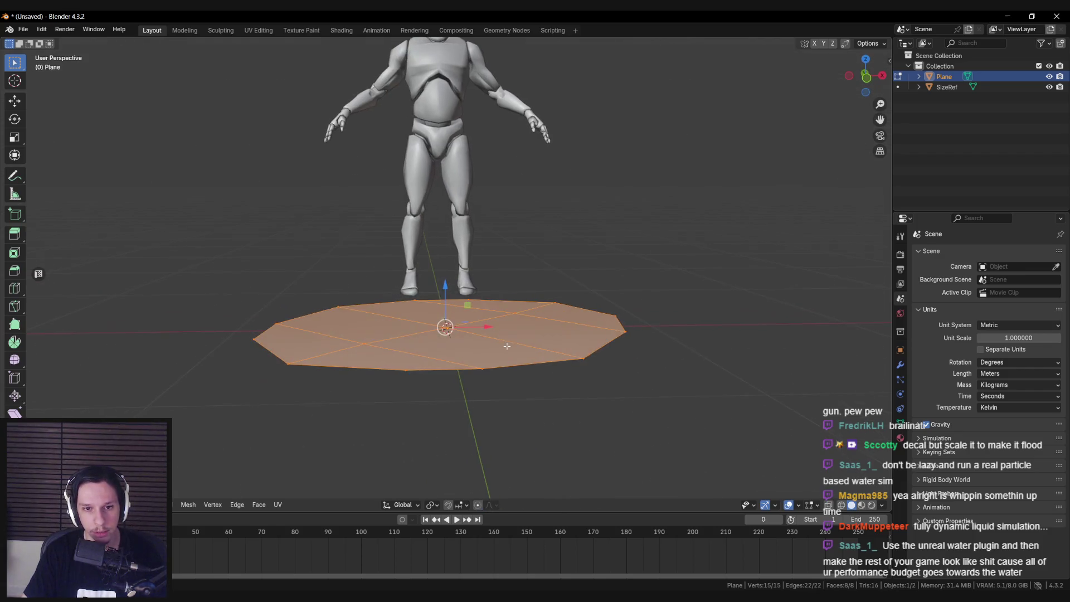
pyautogui.press('1')
pyautogui.moveTo(503, 348); pyautogui.dragTo(498, 402)
pyautogui.hotkey('alt', 'a')
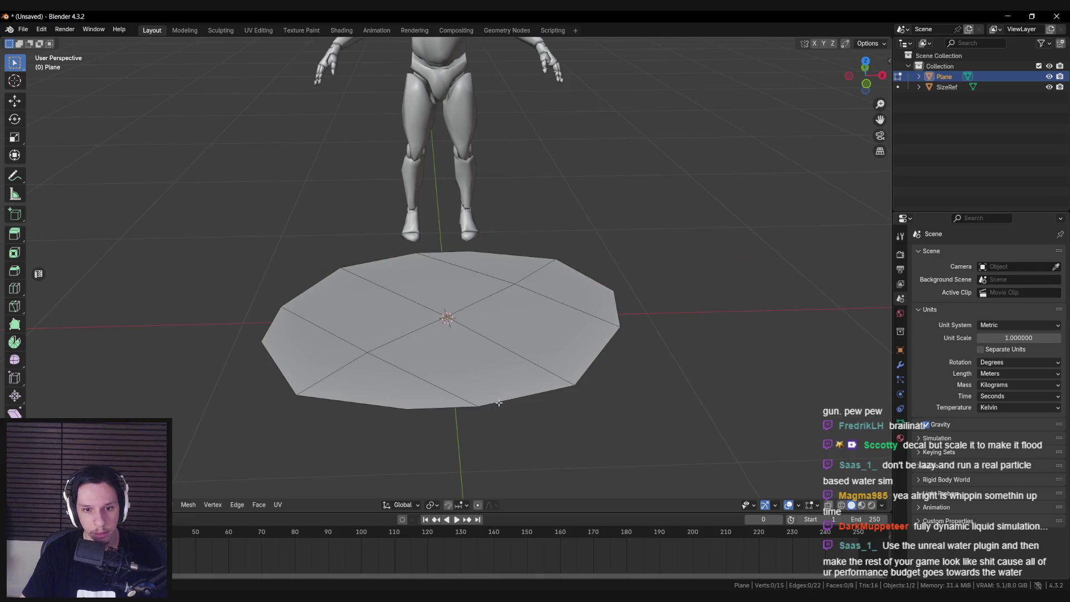
pyautogui.keyDown('ctrl'); pyautogui.click(262, 343); pyautogui.keyUp('ctrl')
pyautogui.keyDown('ctrl'); pyautogui.click(468, 251); pyautogui.keyUp('ctrl')
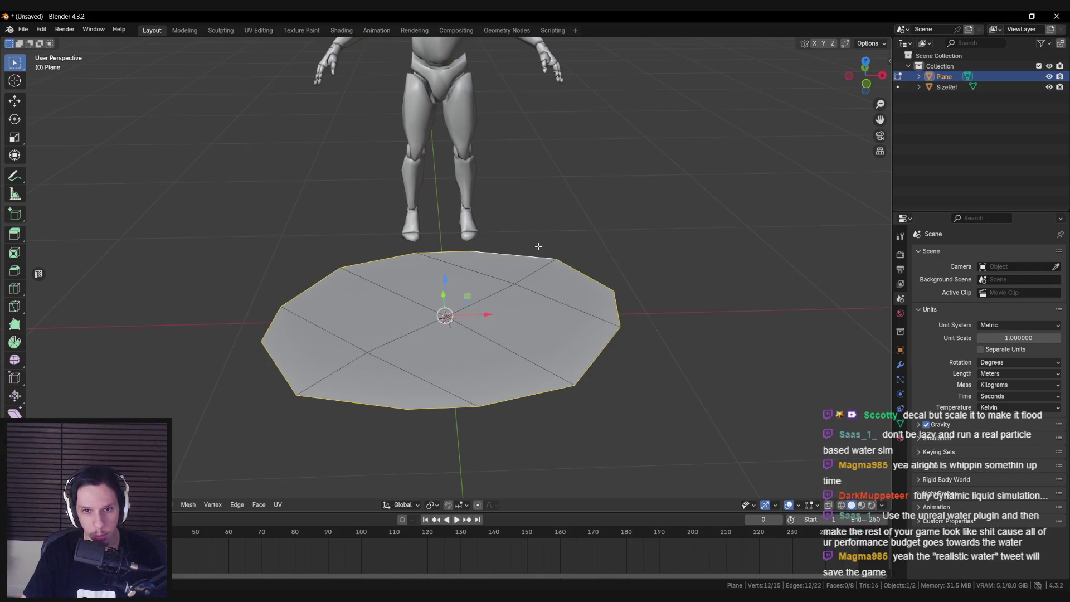
pyautogui.keyDown('ctrl'); pyautogui.click(556, 260); pyautogui.keyUp('ctrl')
pyautogui.moveTo(528, 284); pyautogui.dragTo(526, 262)
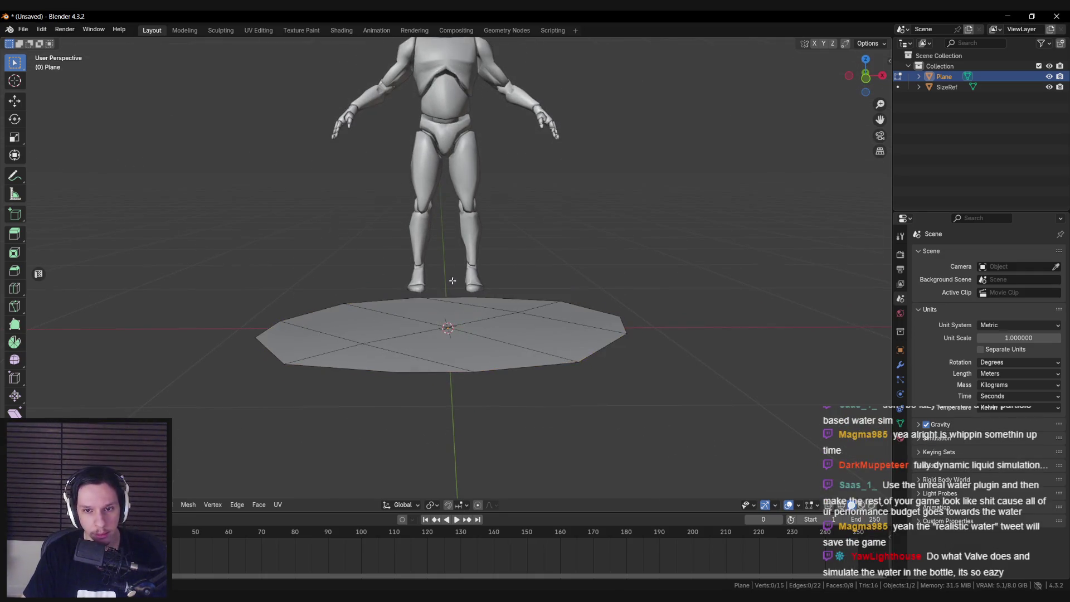
pyautogui.press('a')
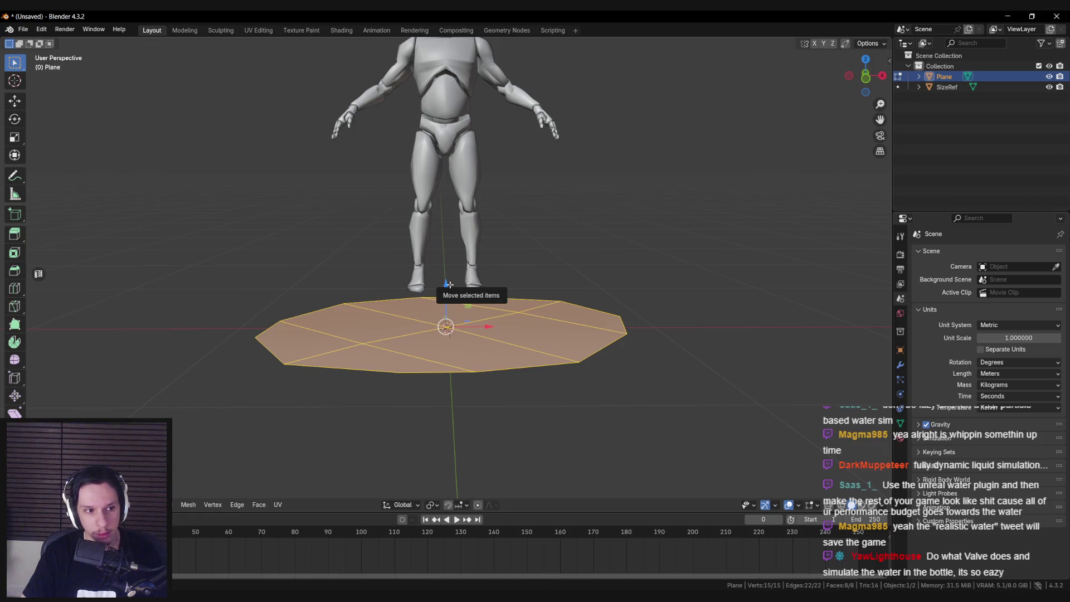
# Extrude the plane upward and scale the extruded top face inward
pyautogui.press('e')
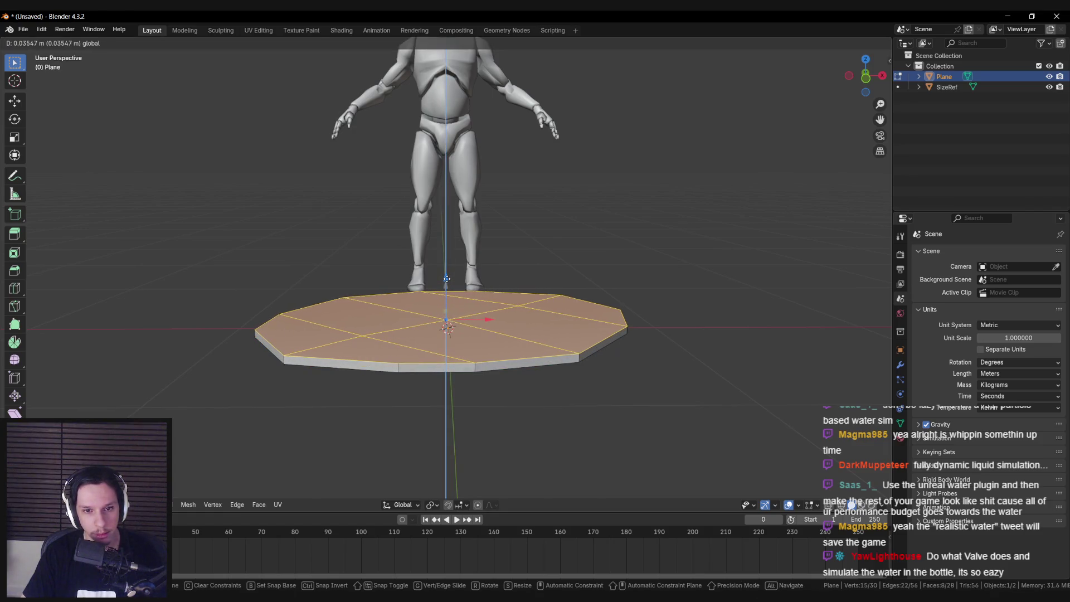
pyautogui.click(447, 279)
pyautogui.press('s')
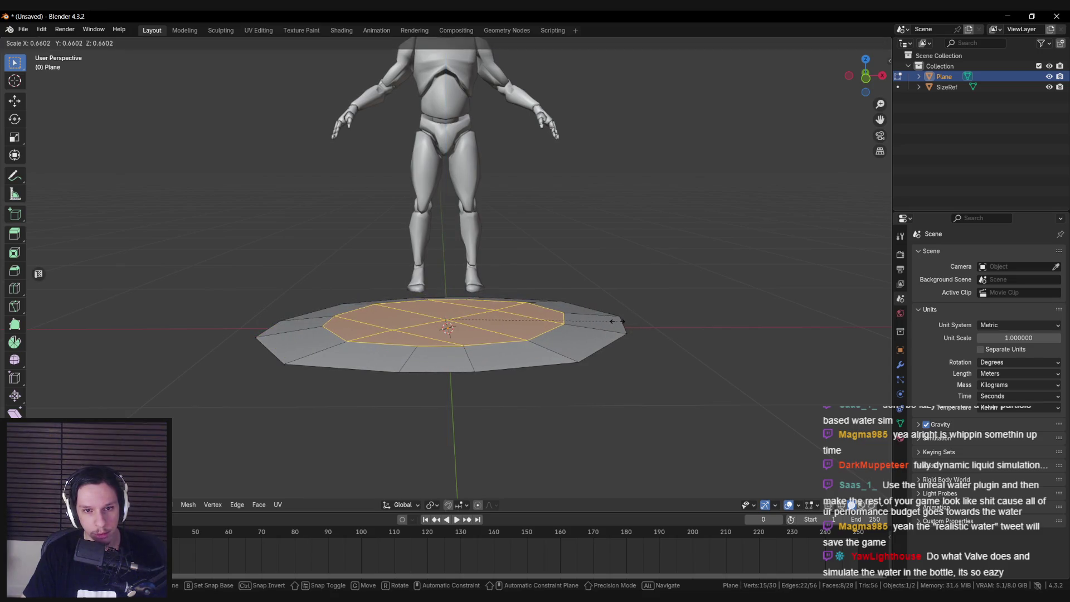
pyautogui.click(618, 321)
pyautogui.click(472, 315)
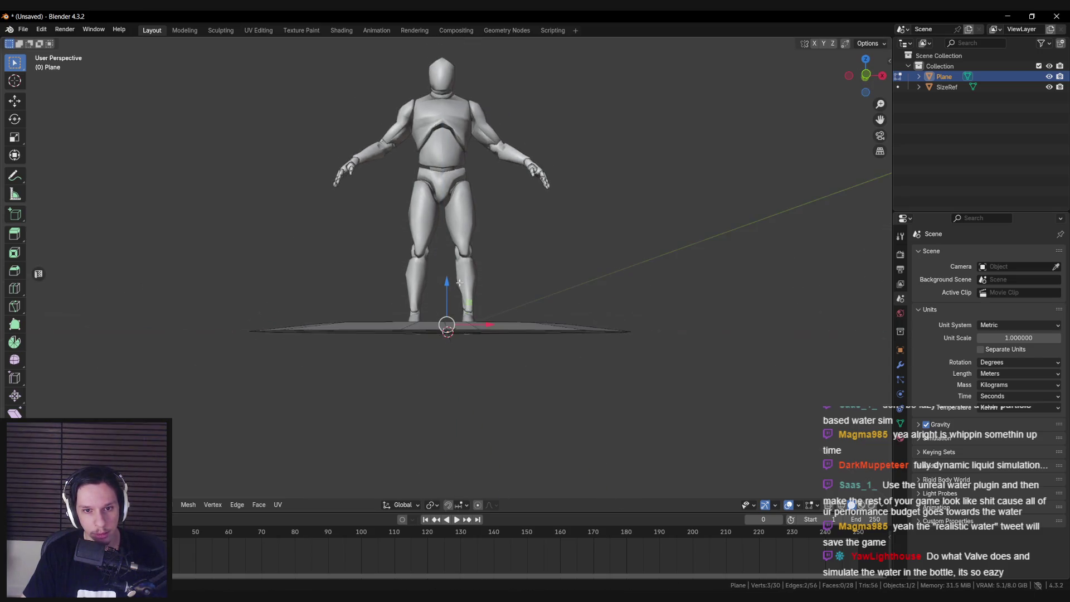
pyautogui.moveTo(447, 288); pyautogui.dragTo(447, 285)
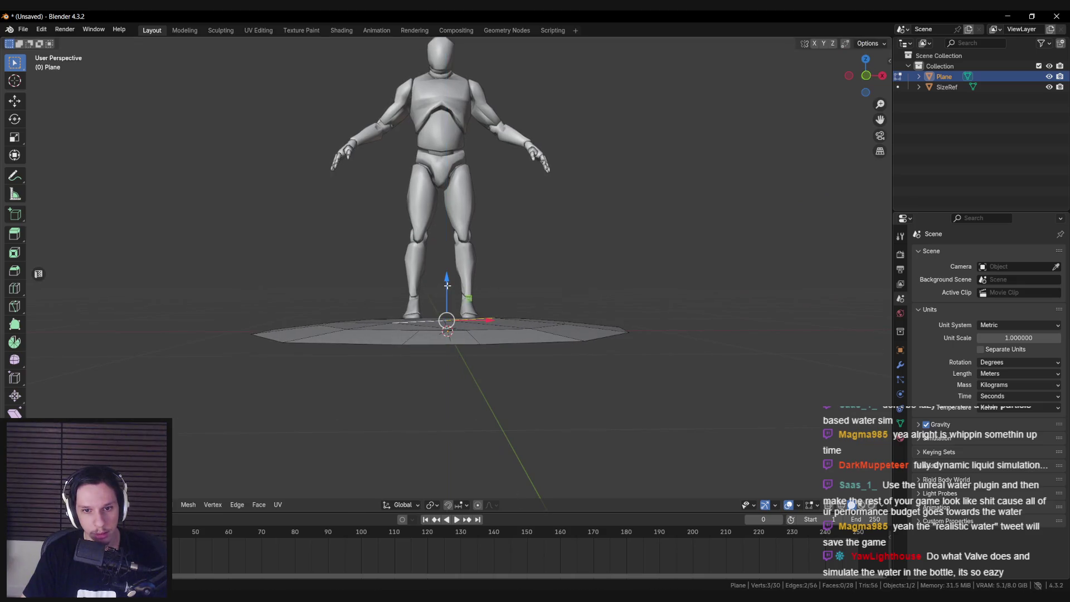
# Select the linked extruded faces, delete them, and return to Object Mode with the plane deselected
pyautogui.click(346, 282)
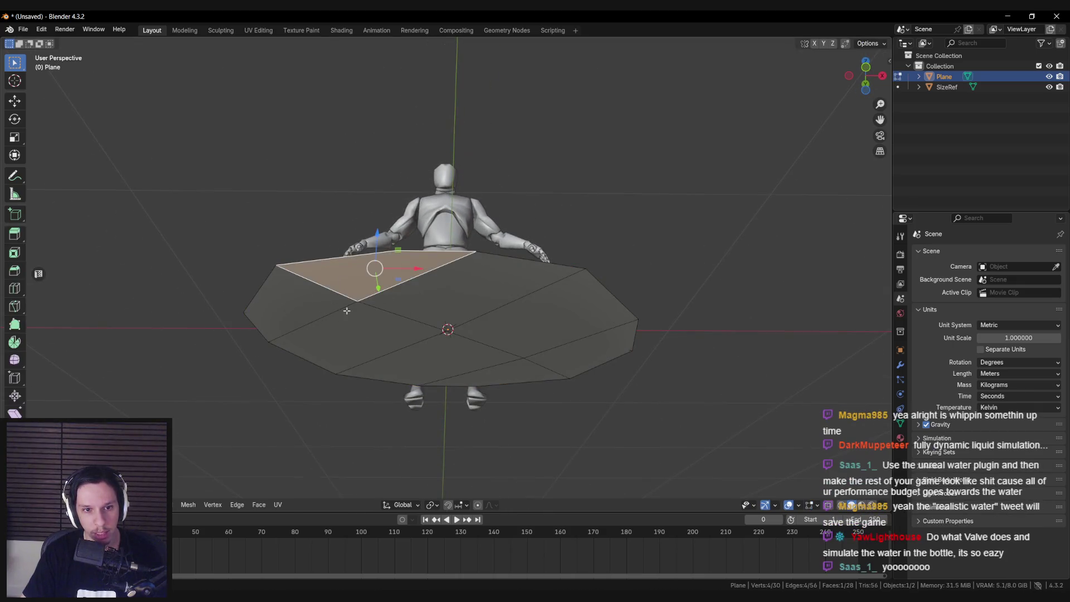
pyautogui.hotkey('ctrl', 'l')
pyautogui.press('x')
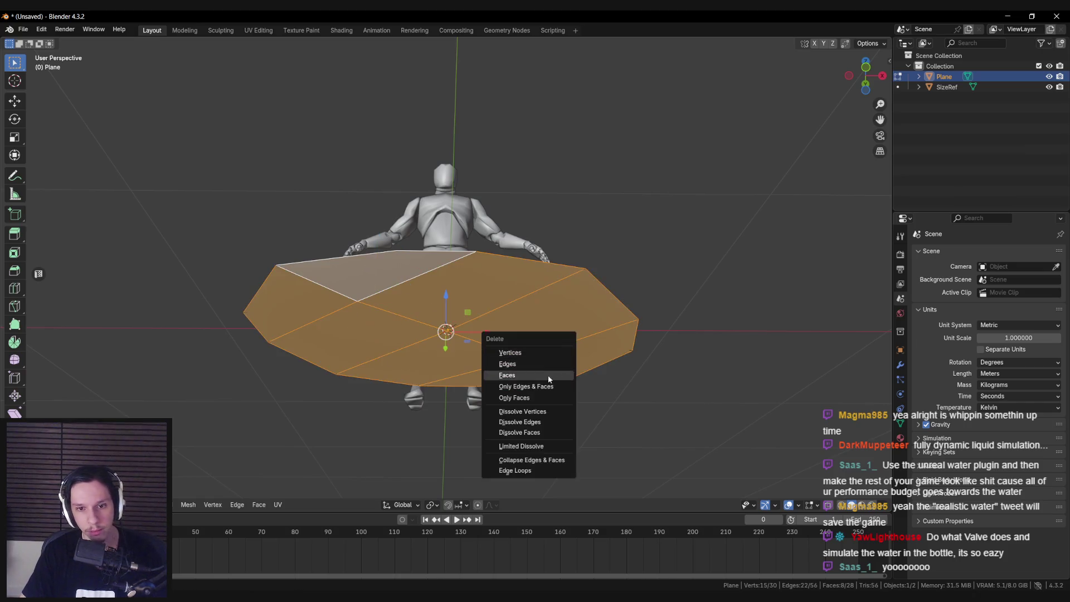
pyautogui.click(549, 378)
pyautogui.press('Tab')
pyautogui.scroll(-2, 502, 308)
pyautogui.click(500, 350)
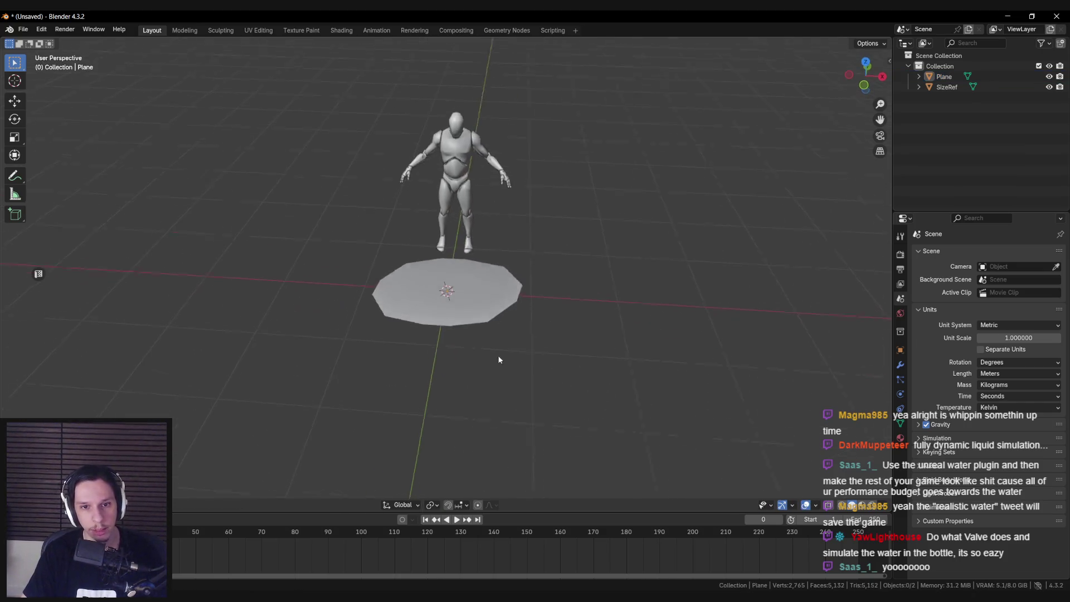
# Orbit around the figure and disc, then switch to a top-down view of the plane
pyautogui.scroll(-2, 563, 393)
pyautogui.moveTo(563, 393)
pyautogui.mouseDown()
pyautogui.moveTo(548, 338)
pyautogui.moveTo(513, 309)
pyautogui.mouseUp()
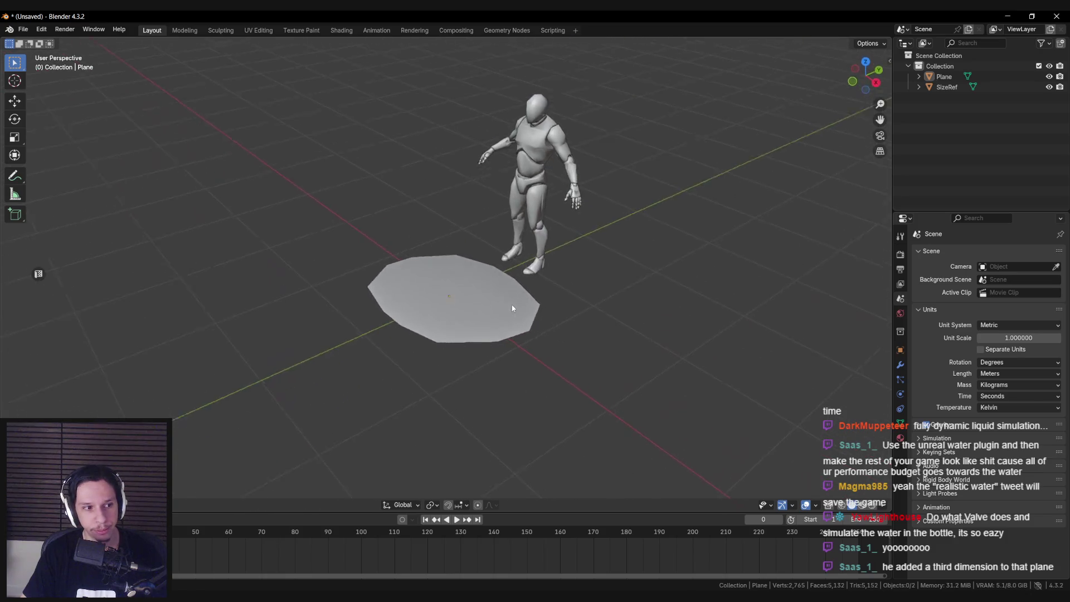
pyautogui.scroll(-3, 436, 313)
pyautogui.moveTo(436, 313)
pyautogui.mouseDown()
pyautogui.moveTo(511, 279)
pyautogui.moveTo(567, 274)
pyautogui.moveTo(520, 318)
pyautogui.mouseUp()
pyautogui.scroll(4, 568, 274)
pyautogui.click(520, 318)
pyautogui.press('Tab')
pyautogui.scroll(4, 461, 353)
pyautogui.press('Tab')
pyautogui.scroll(-3, 461, 352)
pyautogui.click(449, 332)
pyautogui.press('KP_7')
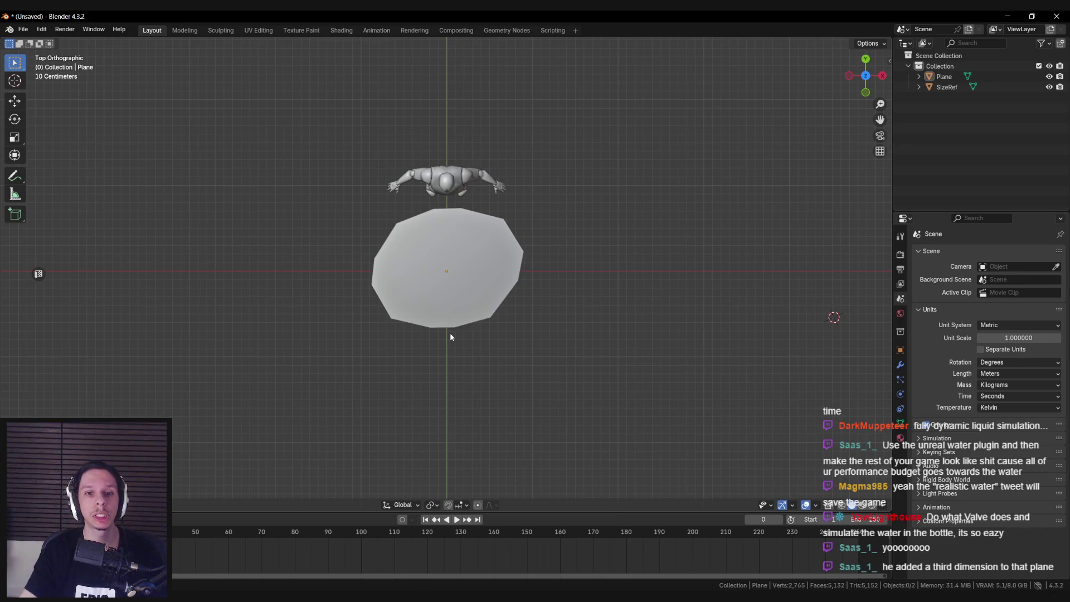
pyautogui.scroll(3, 450, 333)
# Edge-slide two rim edges and slide a bottom rim vertex left to make the outline uneven
pyautogui.press('Tab')
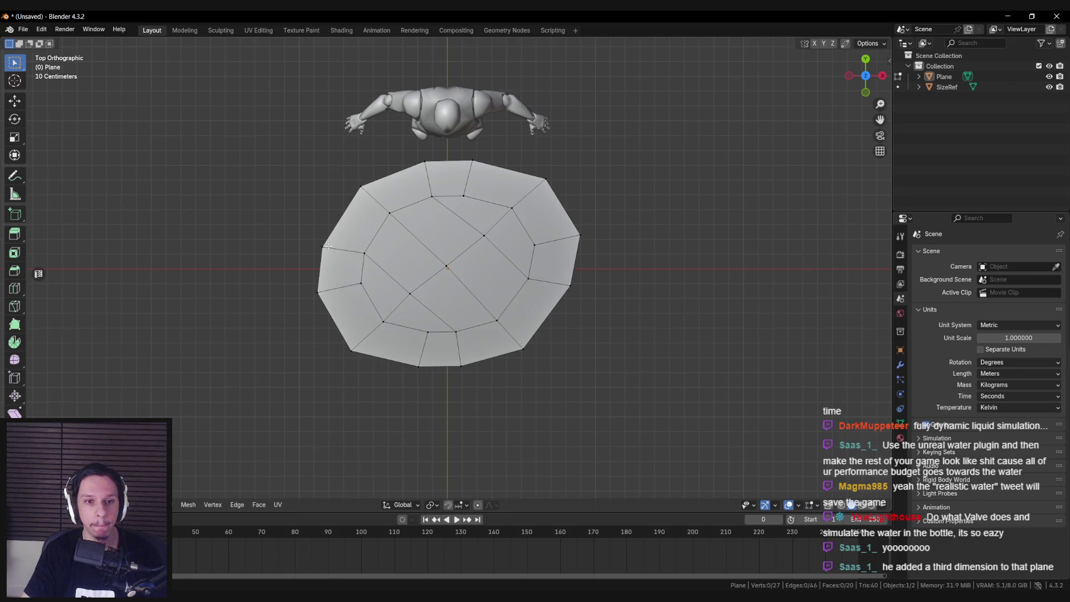
pyautogui.press('g')
pyautogui.press('g')
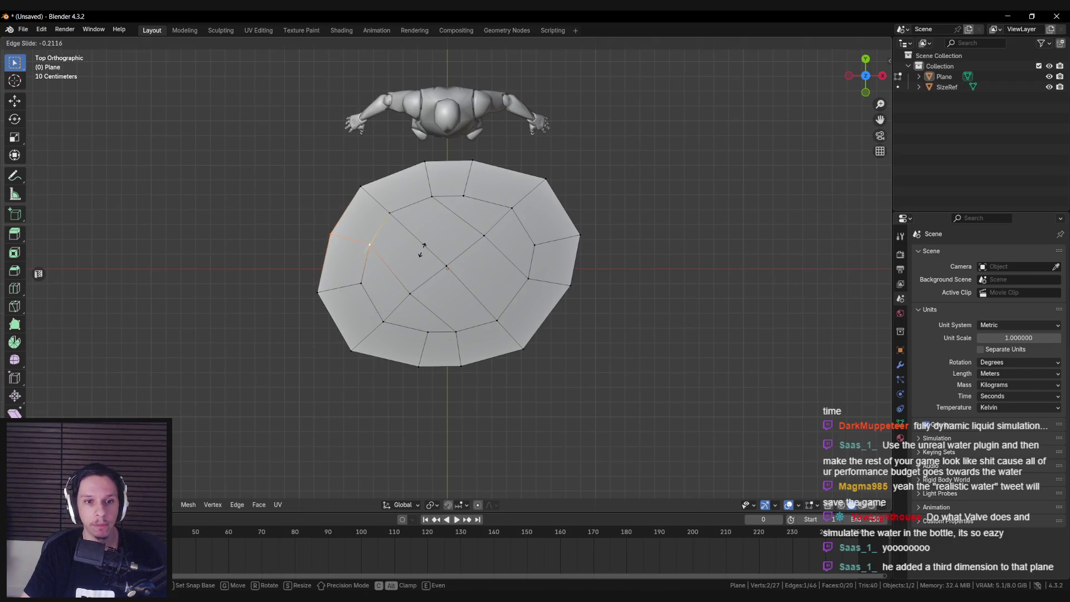
pyautogui.press('Escape')
pyautogui.hotkey('alt', 'a')
pyautogui.press('g')
pyautogui.press('g')
pyautogui.press('Escape')
pyautogui.hotkey('alt', 'a')
pyautogui.press('g')
pyautogui.press('g')
pyautogui.click(502, 355)
pyautogui.hotkey('alt', 'a')
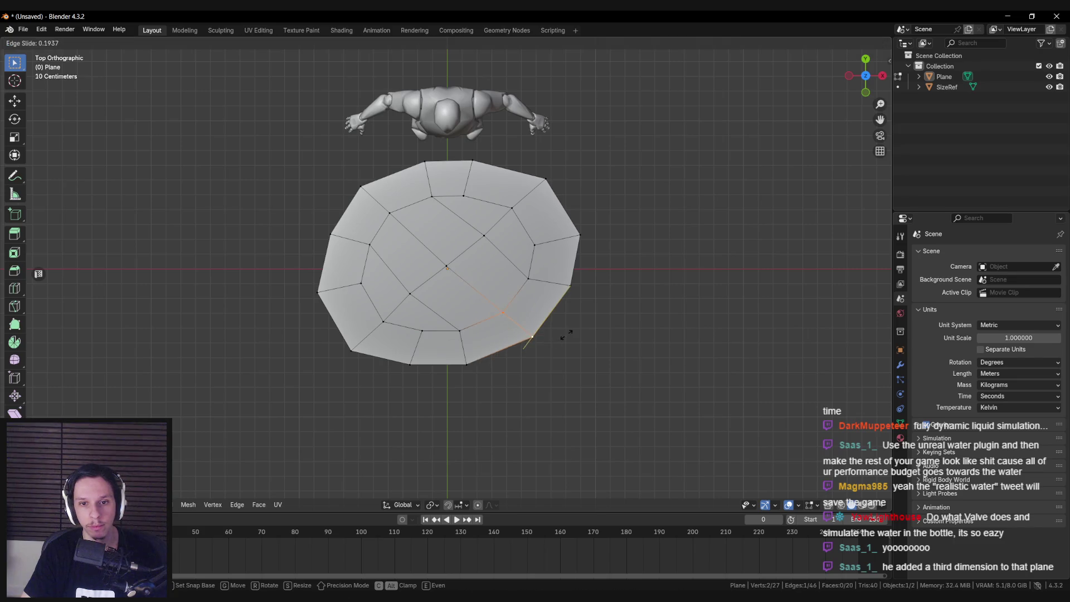
# Return to Object Mode and recheck the disc from above in Edit Mode before leaving it
pyautogui.press('Tab')
pyautogui.scroll(-5, 553, 345)
pyautogui.hotkey('alt', 'a')
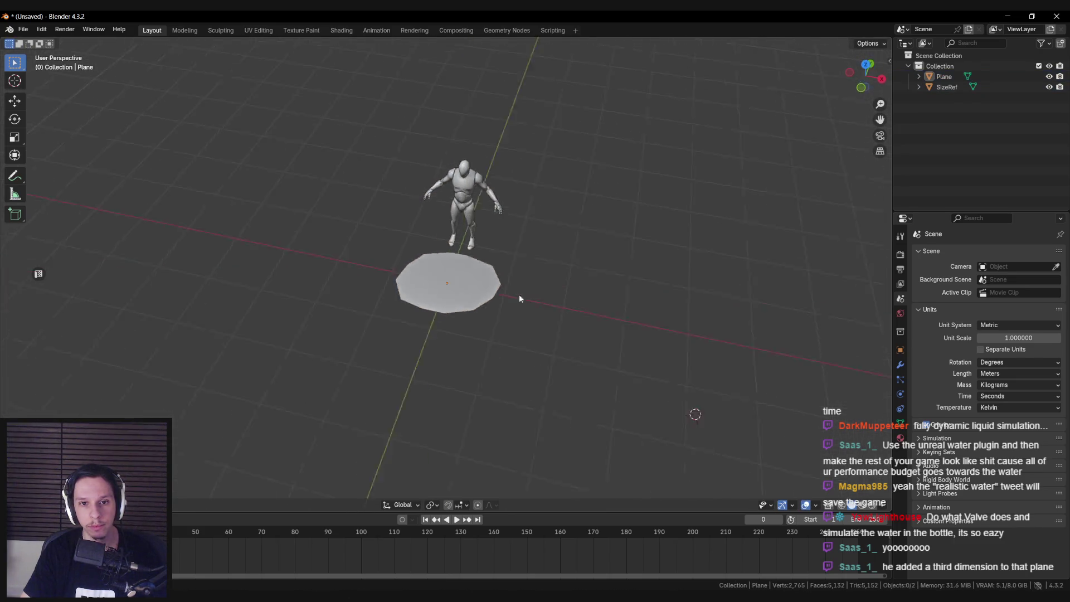
pyautogui.scroll(3, 524, 296)
pyautogui.click(557, 322)
pyautogui.press('Tab')
pyautogui.press('KP_7')
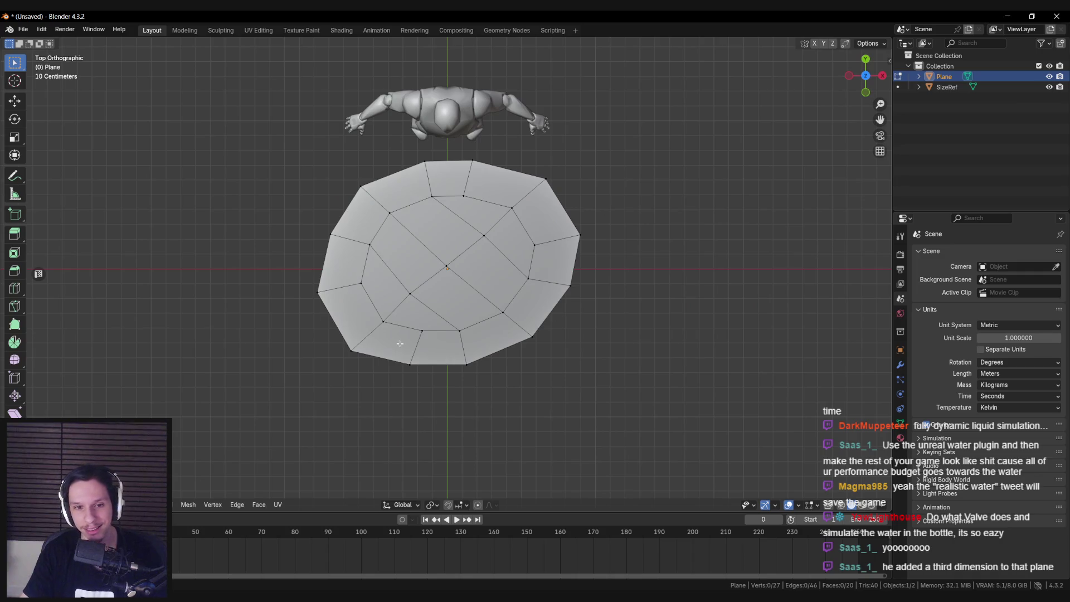
pyautogui.scroll(-4, 547, 367)
pyautogui.scroll(6, 510, 219)
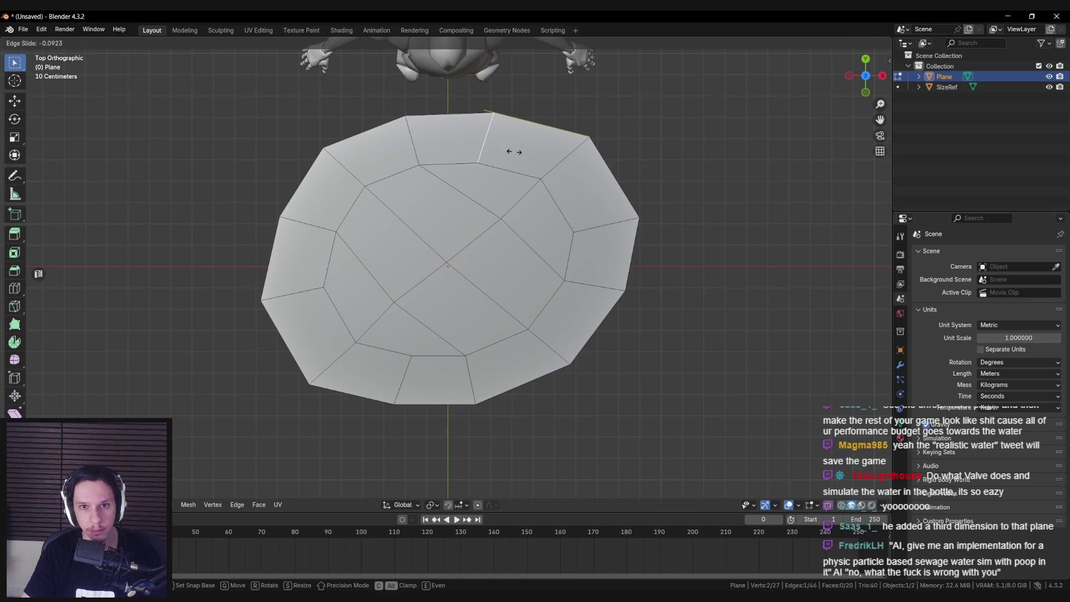
pyautogui.press('Tab')
pyautogui.scroll(-4, 518, 191)
pyautogui.scroll(3, 508, 243)
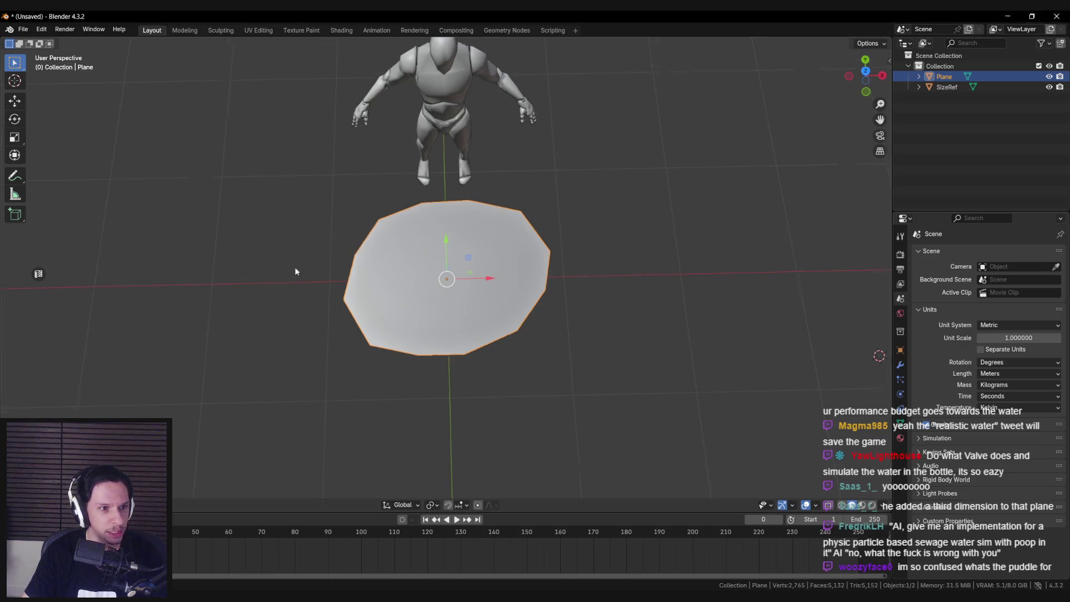
# Move the puddle's centre vertex to the right and slide a rim vertex along its edge
pyautogui.scroll(-5, 315, 290)
pyautogui.scroll(5, 399, 258)
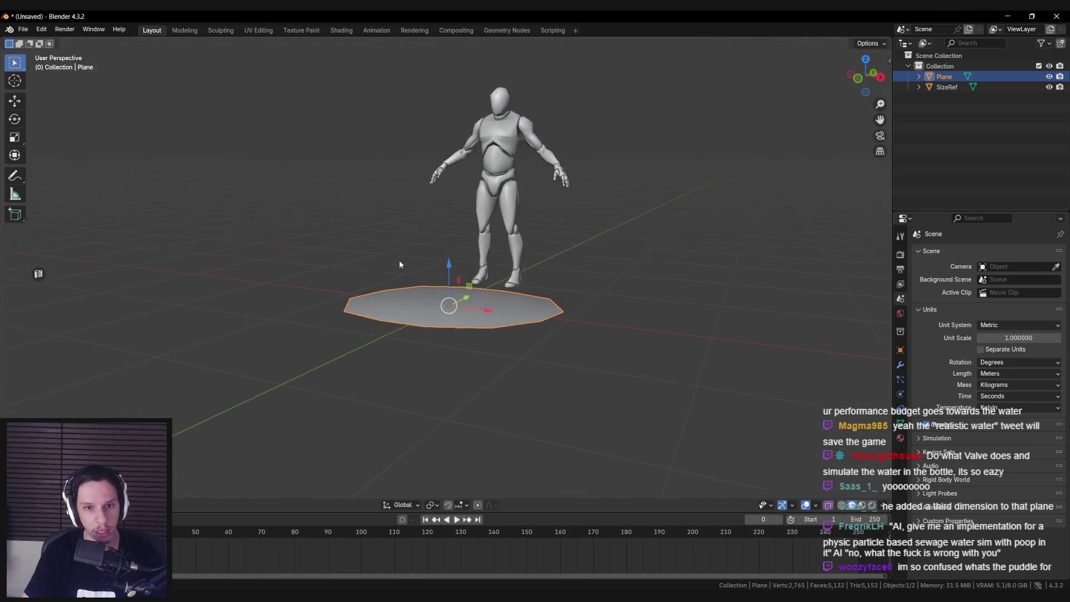
pyautogui.press('Tab')
pyautogui.scroll(-3, 372, 364)
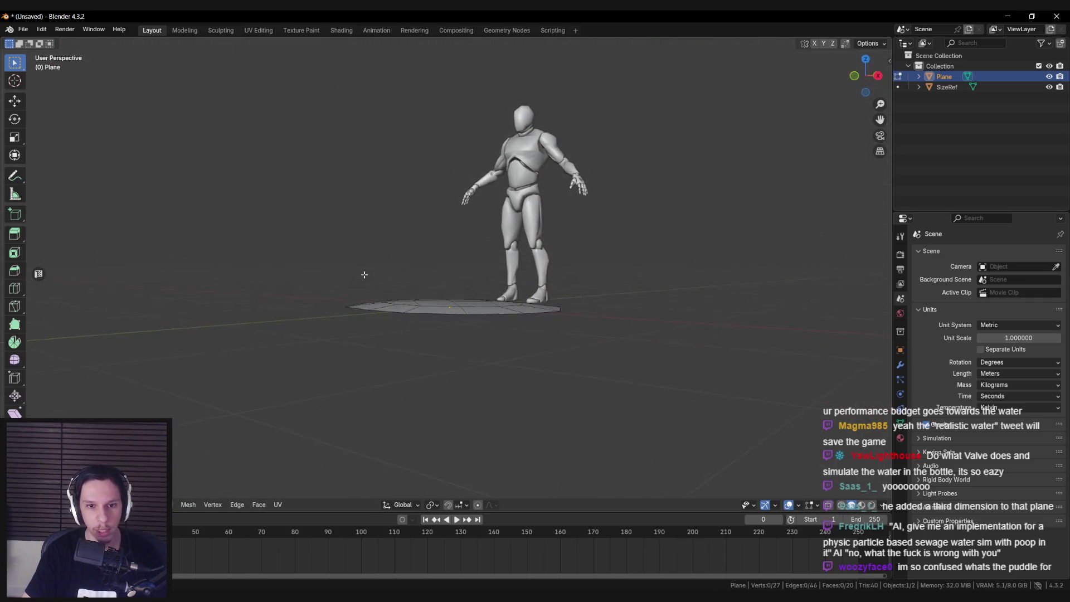
pyautogui.scroll(3, 423, 323)
pyautogui.click(400, 305)
pyautogui.press('g')
pyautogui.click(466, 313)
pyautogui.click(508, 309)
pyautogui.press('g')
pyautogui.press('g')
pyautogui.click(516, 321)
# Check the reshaped puddle in front view, deselect, and return to Object Mode
pyautogui.moveTo(482, 313)
pyautogui.mouseDown()
pyautogui.moveTo(478, 284)
pyautogui.moveTo(454, 318)
pyautogui.moveTo(536, 334)
pyautogui.mouseUp()
pyautogui.press('KP_1')
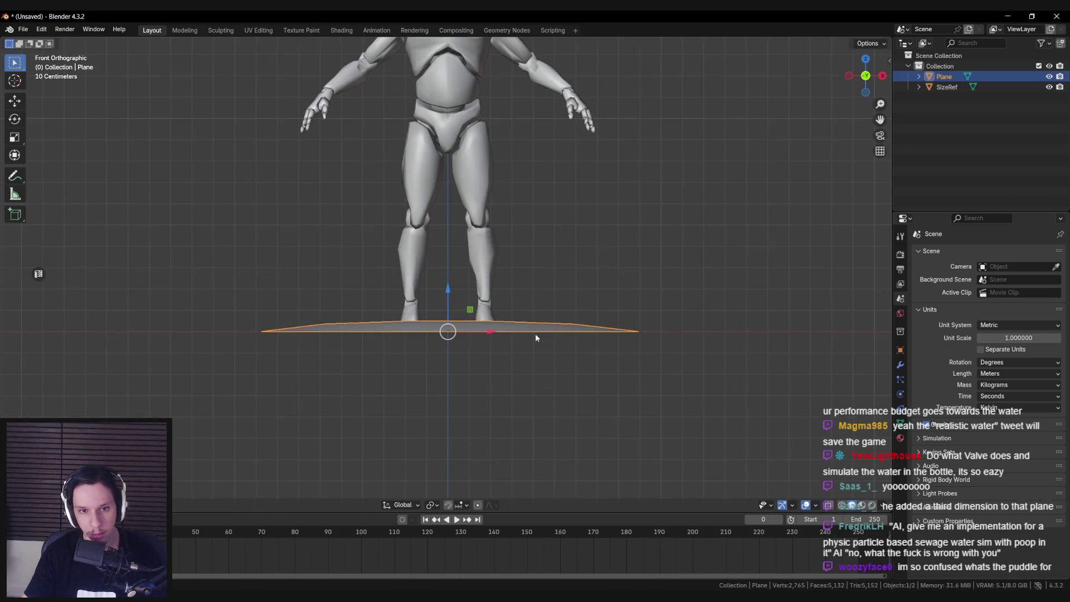
pyautogui.click(329, 312)
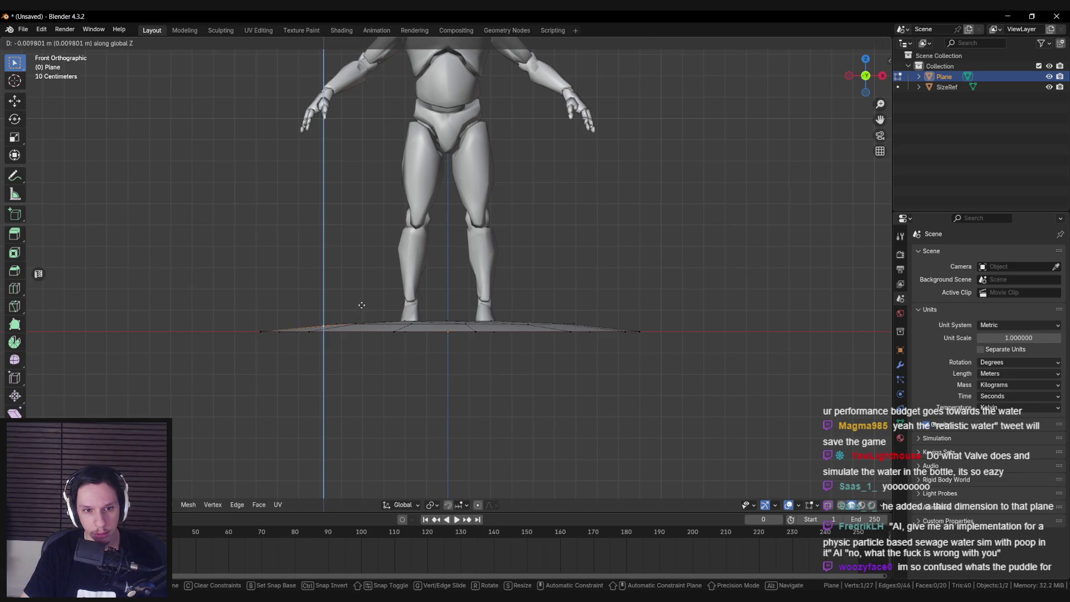
pyautogui.moveTo(346, 303)
pyautogui.mouseDown()
pyautogui.moveTo(456, 396)
pyautogui.moveTo(479, 360)
pyautogui.mouseUp()
pyautogui.press('Tab')
pyautogui.scroll(-3, 408, 285)
pyautogui.scroll(4, 408, 287)
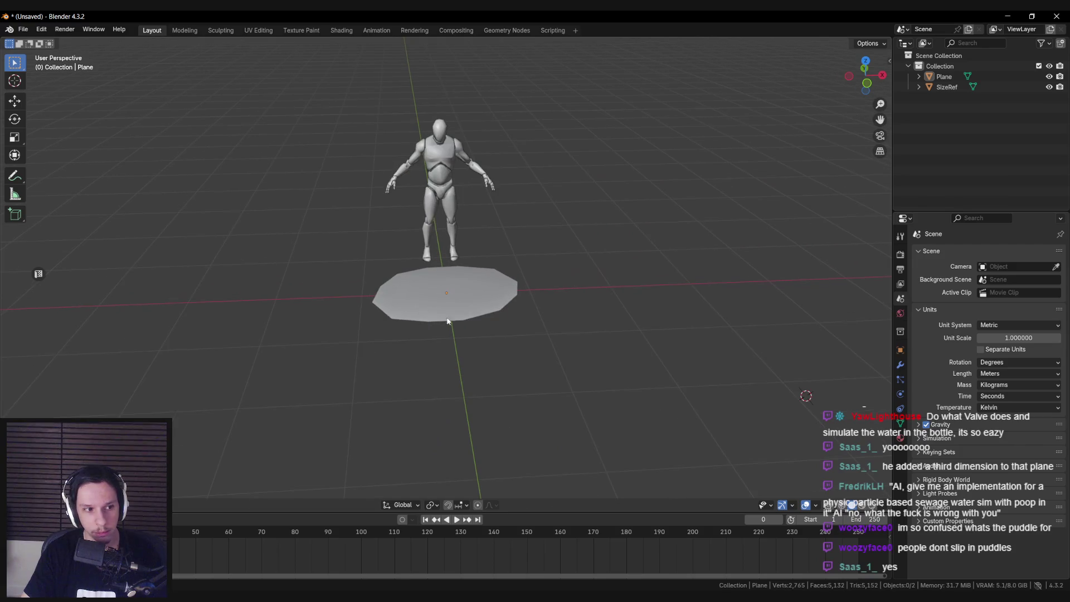
# Select the Plane and edit its mesh from top view in wireframe
pyautogui.click(475, 322)
pyautogui.scroll(3, 469, 347)
pyautogui.press('KP_7')
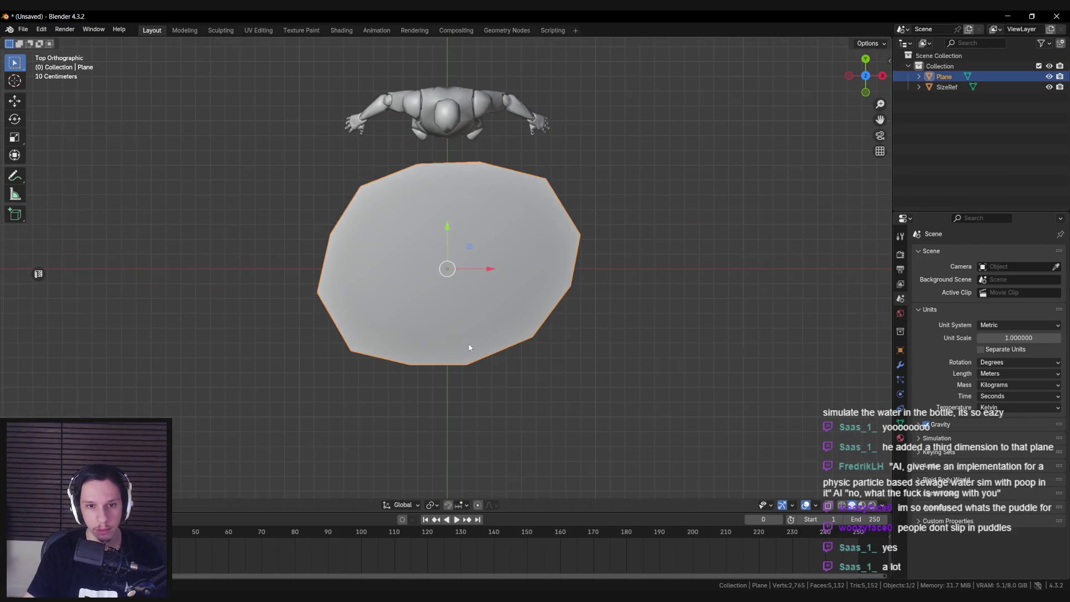
pyautogui.hotkey('shift', 'z')
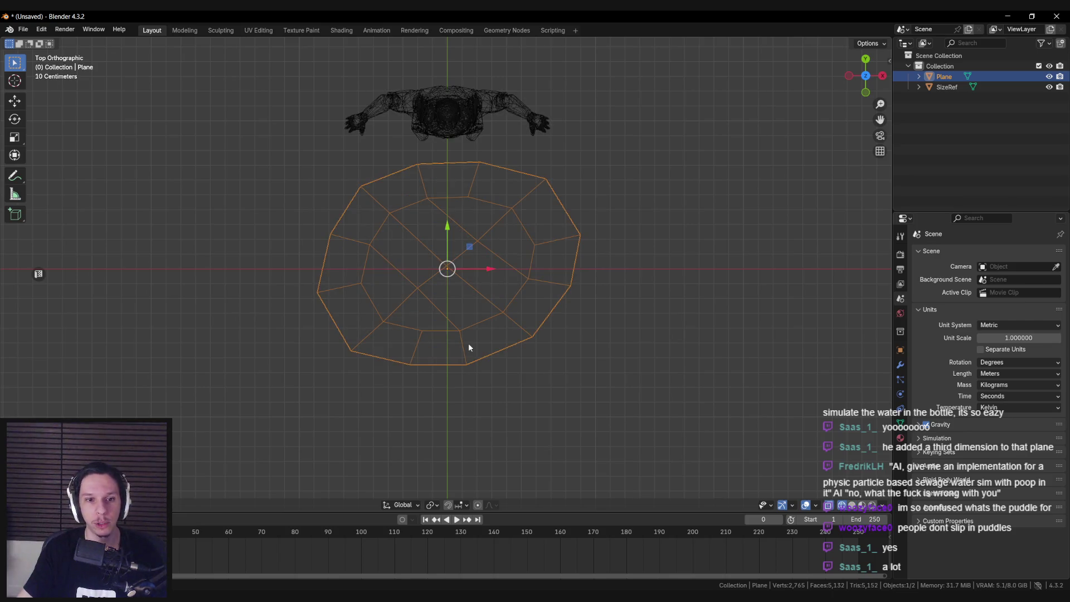
pyautogui.press('Tab')
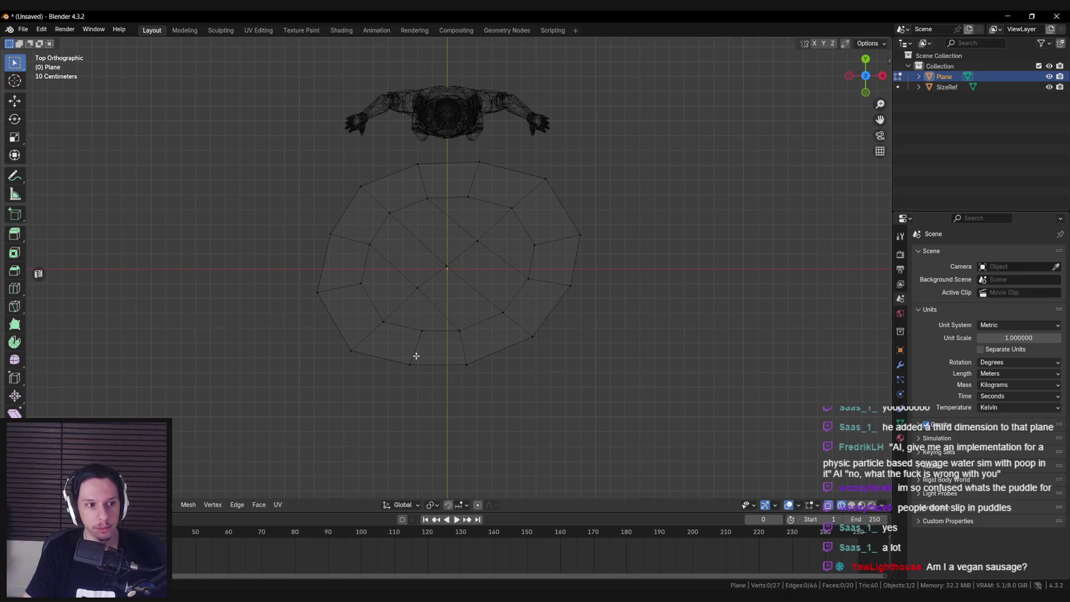
pyautogui.moveTo(345, 316); pyautogui.dragTo(513, 170)
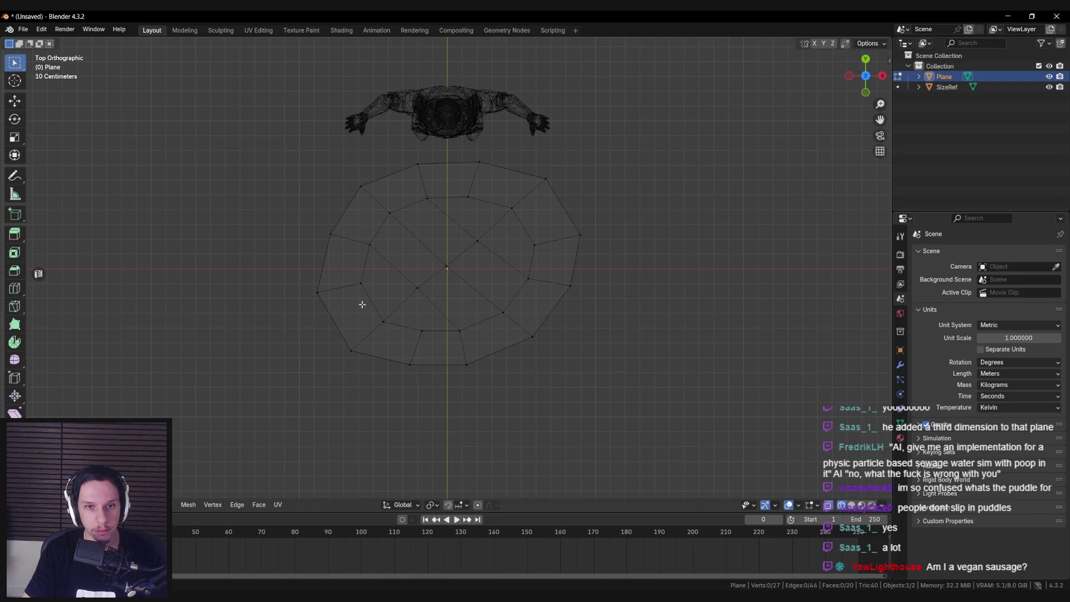
# Bevel all the plane's vertices with clamping and a percentage amount, then return to solid shading
pyautogui.press('a')
pyautogui.hotkey('ctrl', 'shift', 'b')
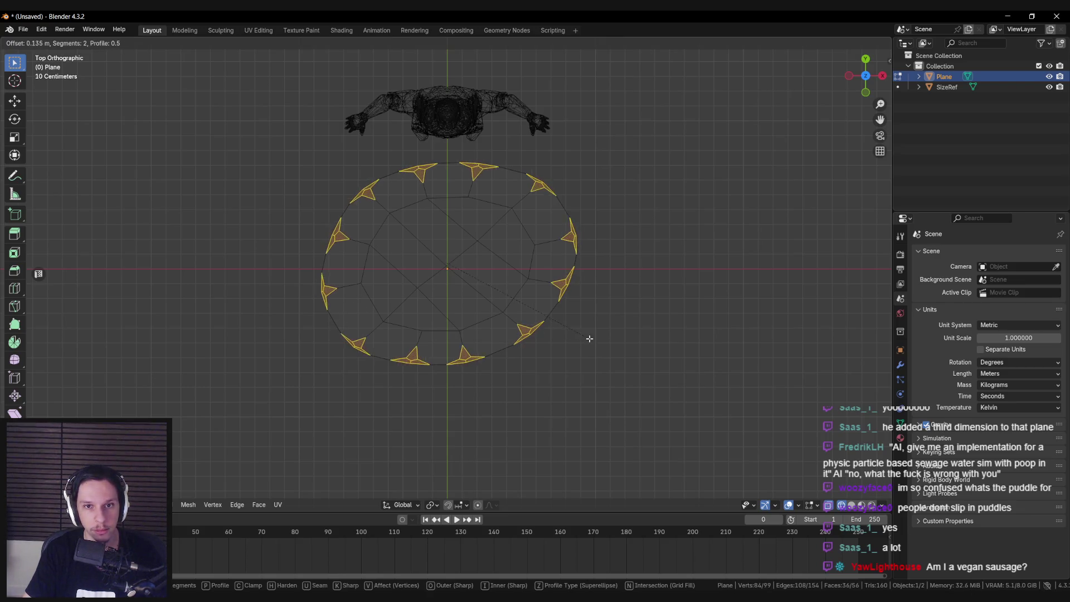
pyautogui.press('c')
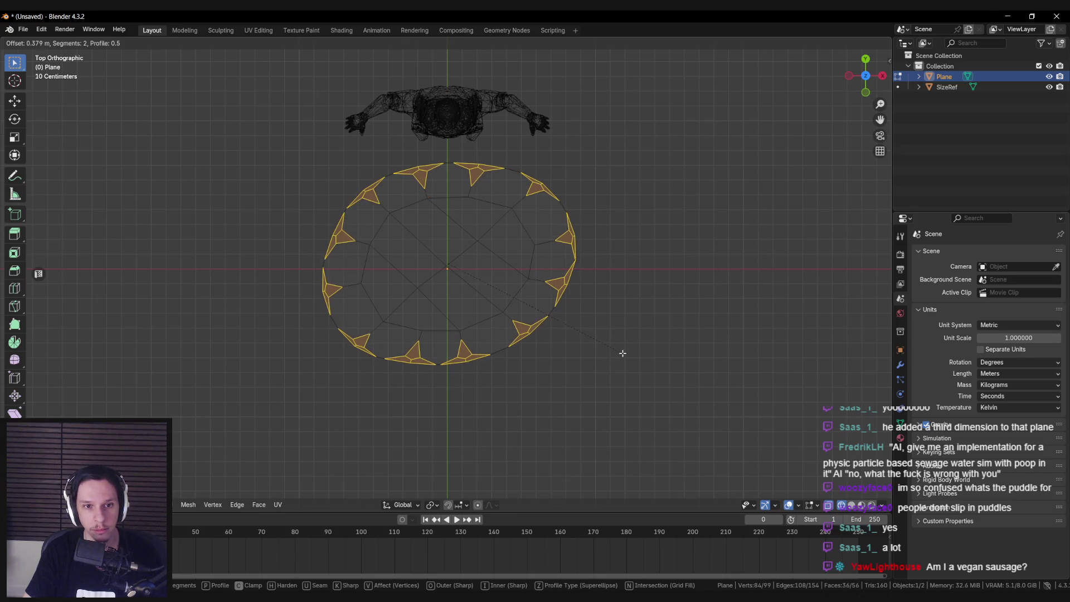
pyautogui.press('m')
pyautogui.press('m')
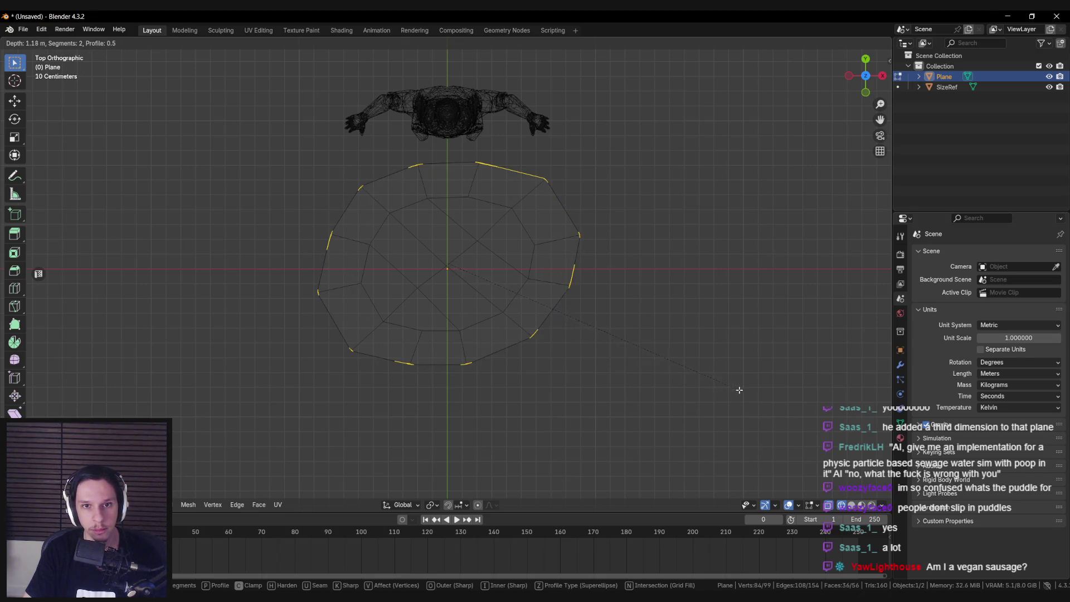
pyautogui.press('m')
pyautogui.click(783, 404)
pyautogui.hotkey('shift', 'z')
pyautogui.press('Tab')
pyautogui.moveTo(585, 385)
pyautogui.mouseDown()
pyautogui.moveTo(533, 386)
pyautogui.moveTo(534, 357)
pyautogui.mouseUp()
# Merge the whole mesh's overlapping vertices by distance
pyautogui.press('Tab')
pyautogui.press('a')
pyautogui.press('m')
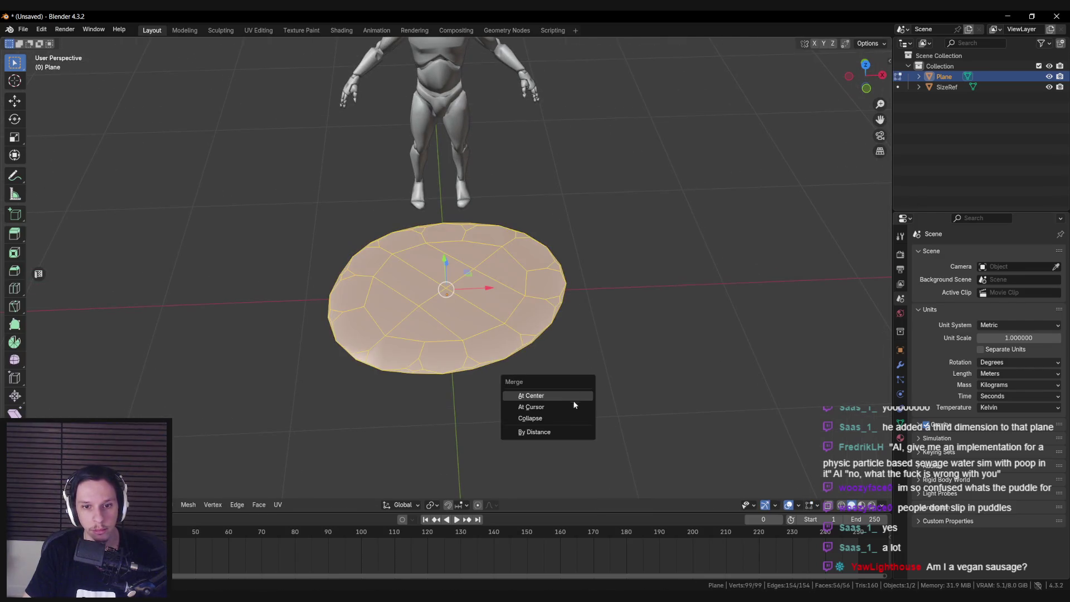
pyautogui.click(518, 433)
pyautogui.press('Tab')
pyautogui.moveTo(569, 432)
pyautogui.mouseDown()
pyautogui.moveTo(500, 349)
pyautogui.moveTo(500, 421)
pyautogui.moveTo(498, 351)
pyautogui.mouseUp()
# Select the mesh's outer rim and dissolve it, viewed from the top
pyautogui.press('Tab')
pyautogui.scroll(3, 499, 351)
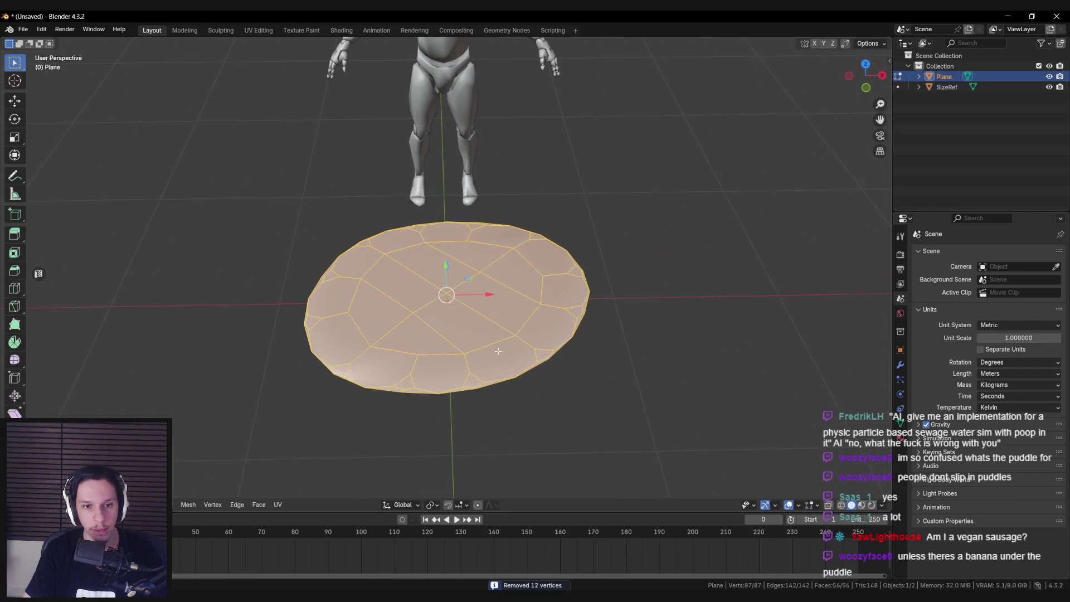
pyautogui.hotkey('alt', 'a')
pyautogui.press('a')
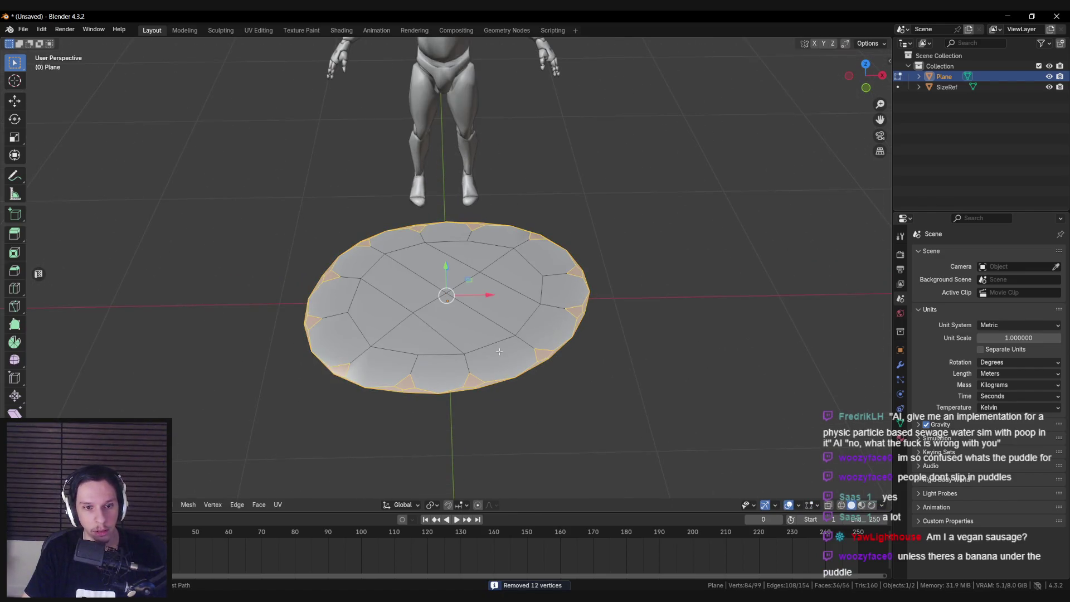
pyautogui.hotkey('ctrl', 'x')
pyautogui.press('KP_7')
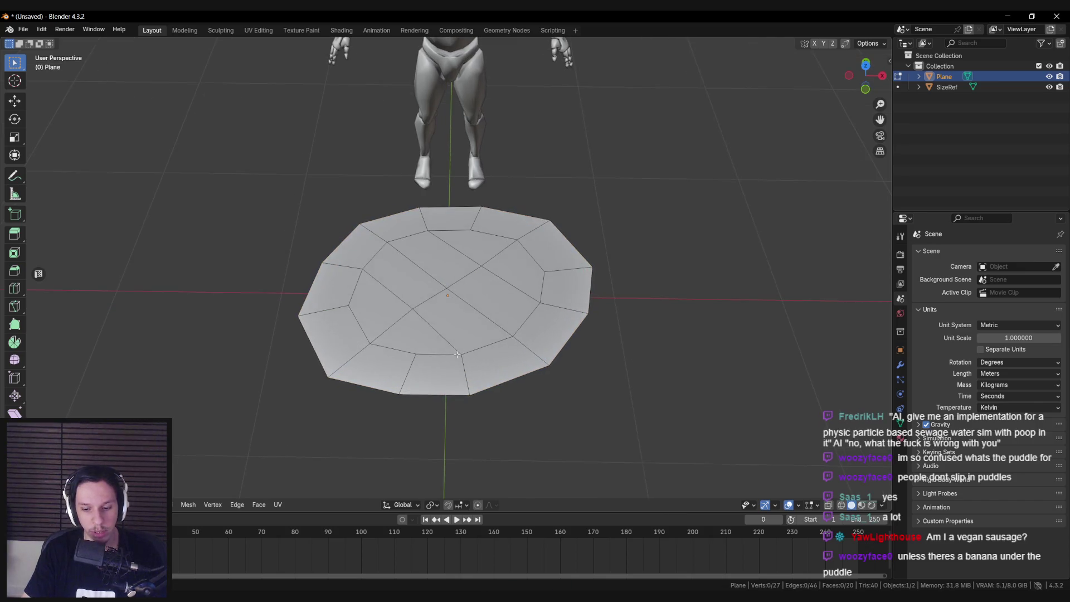
# Return the Plane to Object Mode and orbit to a low side view
pyautogui.scroll(2, 456, 355)
pyautogui.press('Tab')
pyautogui.scroll(-3, 460, 362)
pyautogui.moveTo(463, 366); pyautogui.dragTo(462, 334)
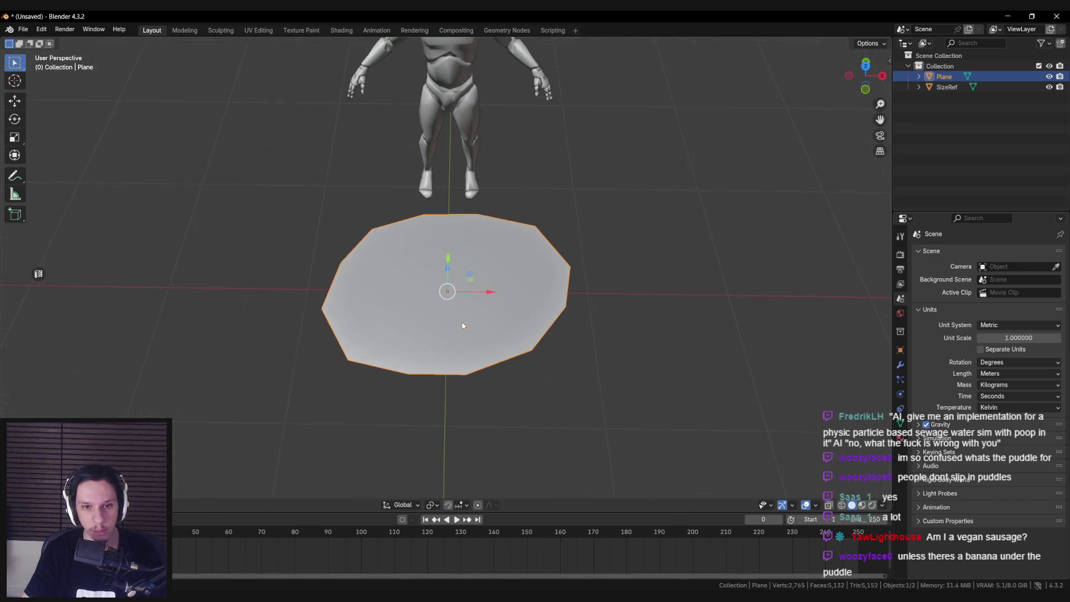
pyautogui.scroll(-1, 463, 328)
pyautogui.scroll(3, 452, 332)
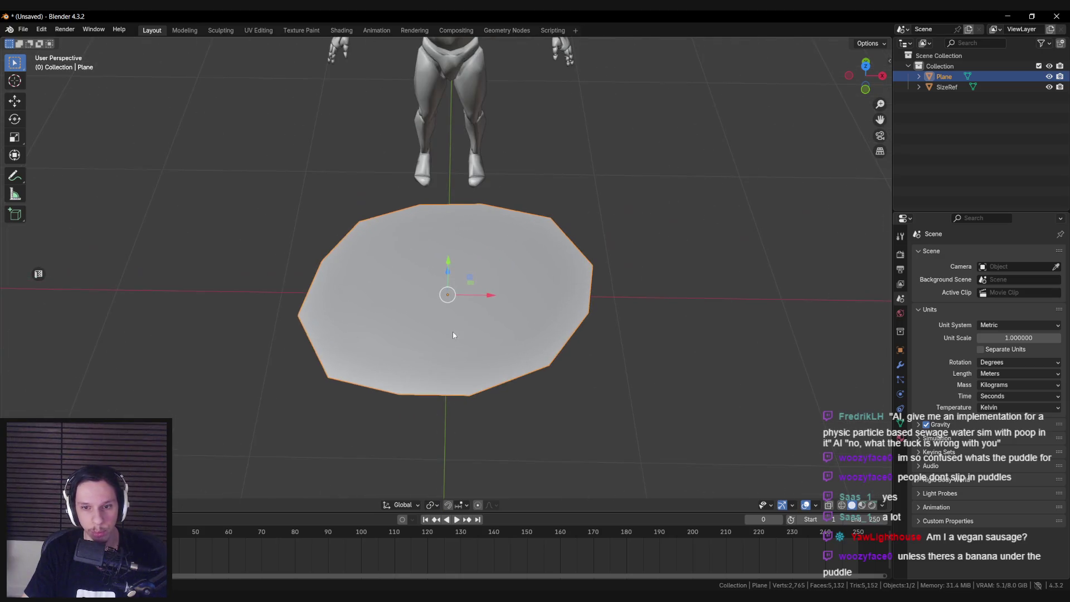
pyautogui.moveTo(453, 332)
pyautogui.mouseDown()
pyautogui.moveTo(443, 301)
pyautogui.moveTo(340, 226)
pyautogui.moveTo(323, 241)
pyautogui.moveTo(388, 248)
pyautogui.moveTo(479, 375)
pyautogui.moveTo(420, 288)
pyautogui.mouseUp()
# Look at the File menu's export options, then close it and view the plane from the top
pyautogui.click(23, 30)
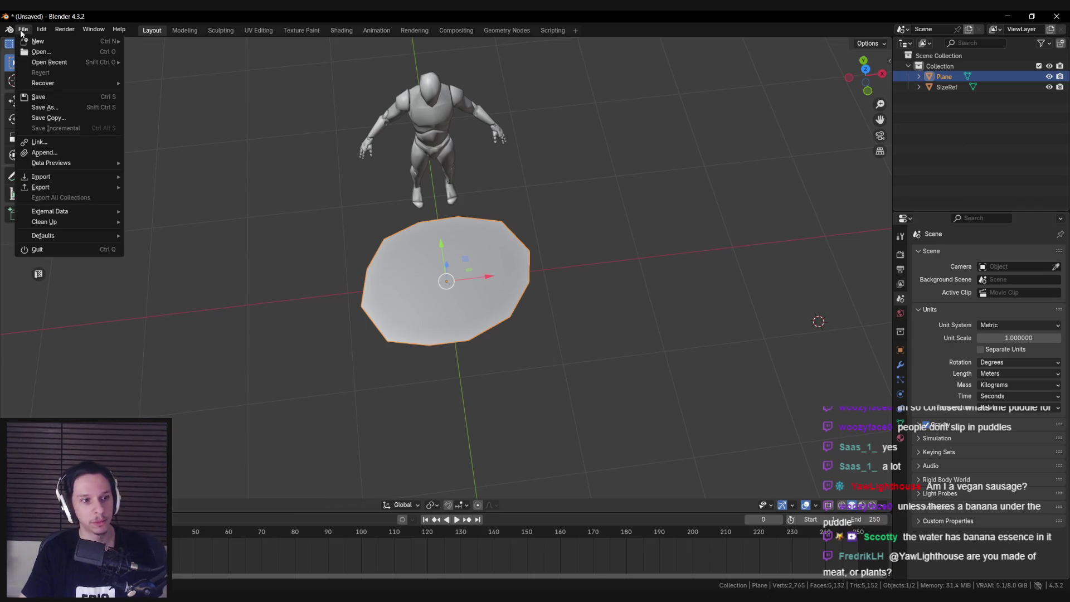
pyautogui.moveTo(58, 190)
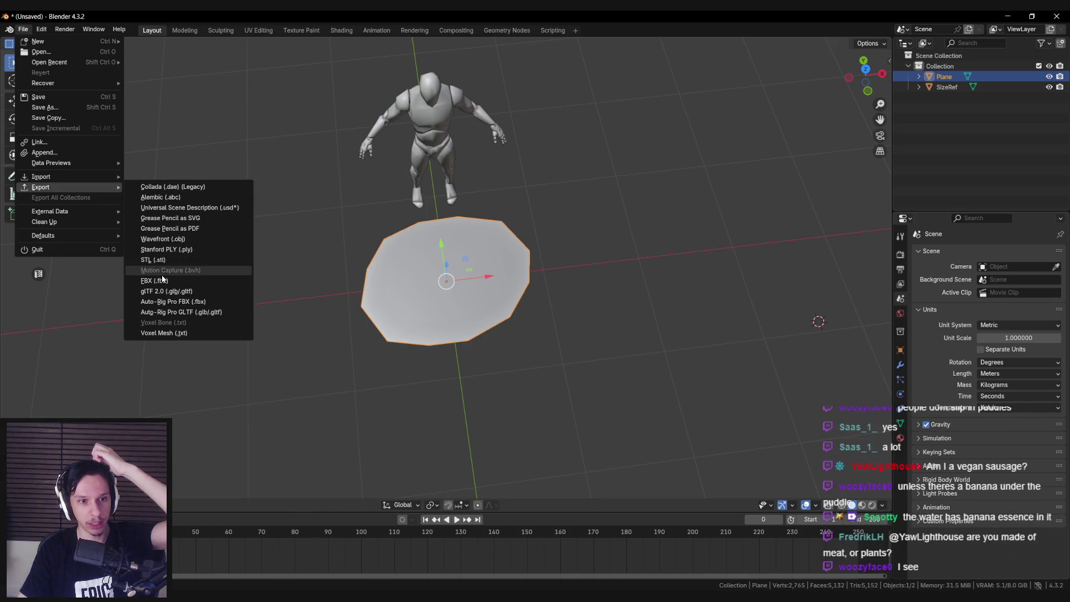
pyautogui.press('KP_5')
pyautogui.press('KP_7')
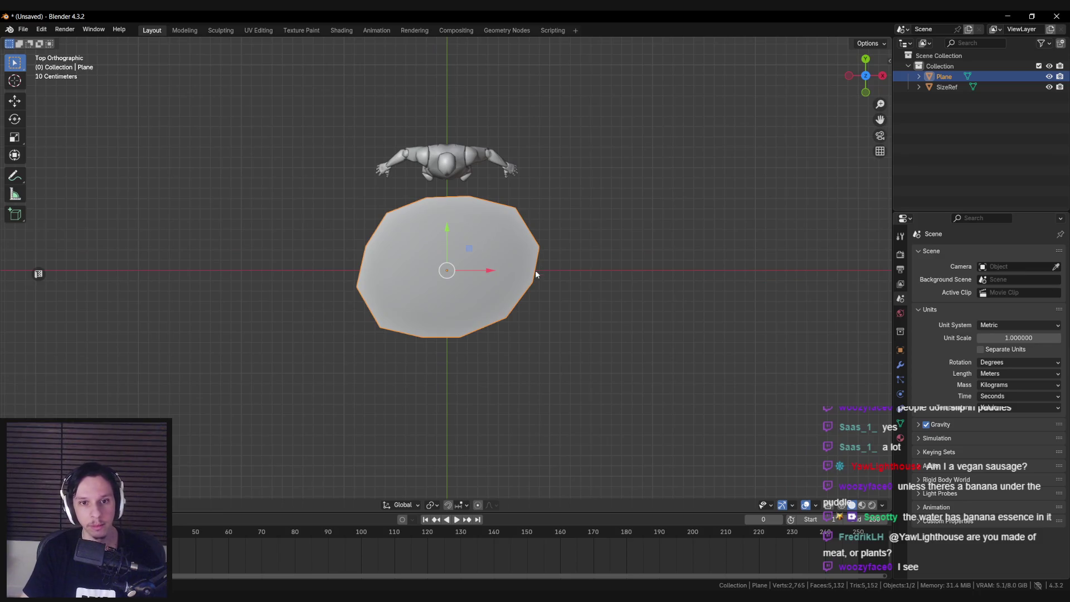
# Snap the 3D cursor to the mesh centre and set the Plane's origin to it
pyautogui.press('Tab')
pyautogui.press('a')
pyautogui.hotkey('shift', 's')
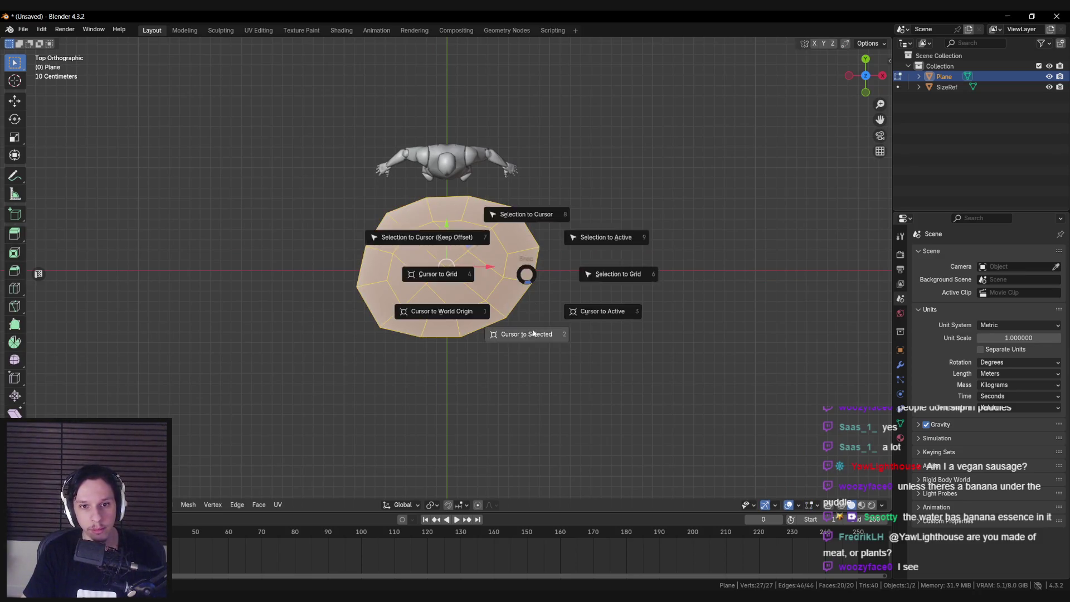
pyautogui.click(535, 356)
pyautogui.press('Tab')
pyautogui.rightClick(535, 362)
pyautogui.moveTo(552, 403)
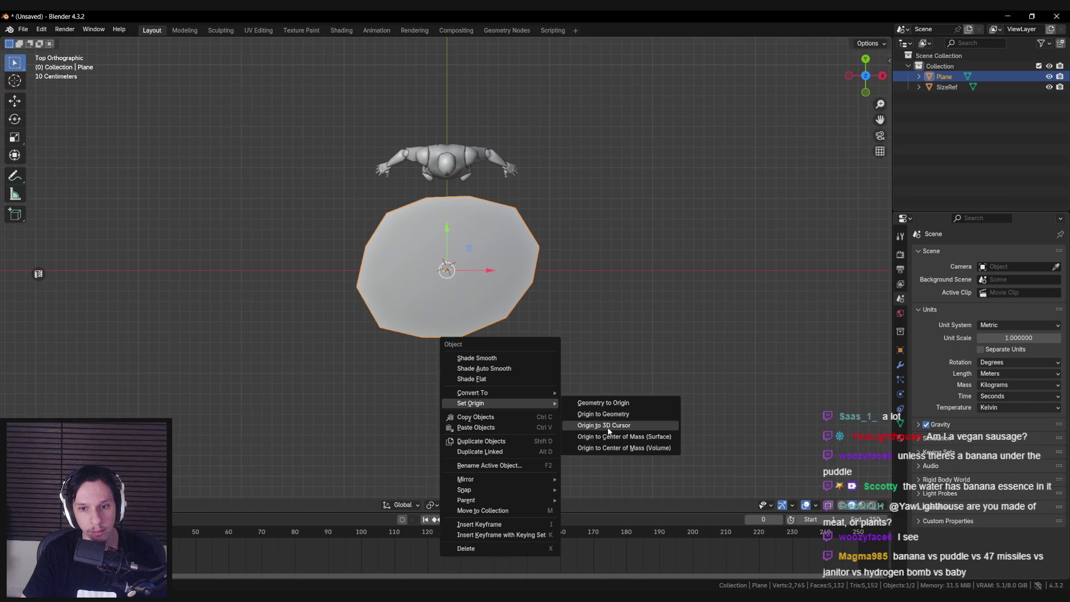
pyautogui.click(601, 413)
# Verify the new origin in wireframe and Edit Mode, then return to solid shading and Object Mode
pyautogui.scroll(2, 469, 239)
pyautogui.hotkey('shift', 'z')
pyautogui.press('g')
pyautogui.hotkey('shift', 'z')
pyautogui.press('Escape')
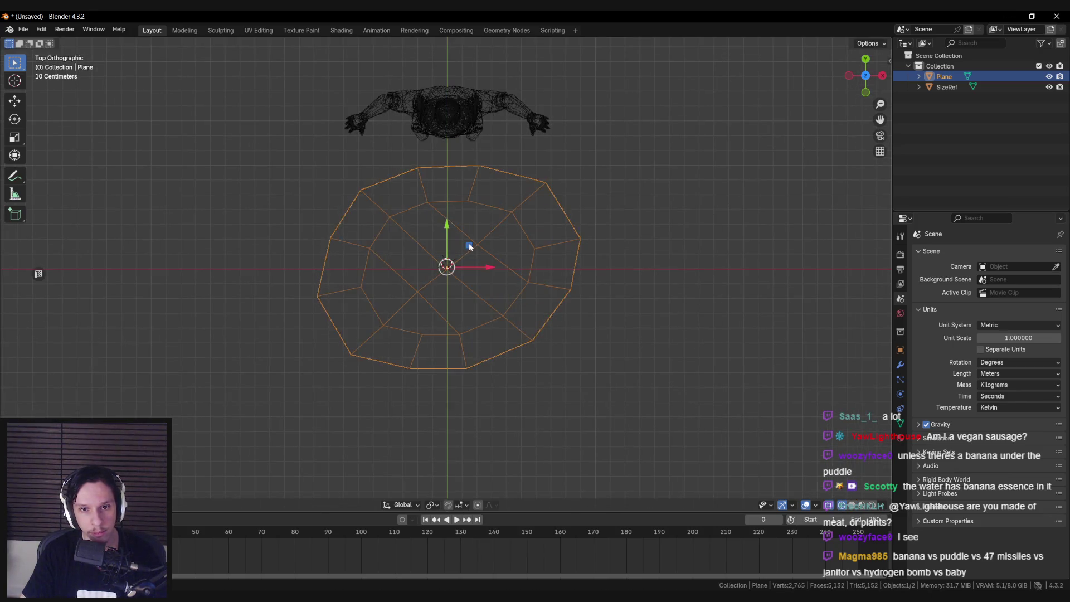
pyautogui.scroll(3, 470, 240)
pyautogui.press('Tab')
pyautogui.press('a')
pyautogui.scroll(3, 485, 208)
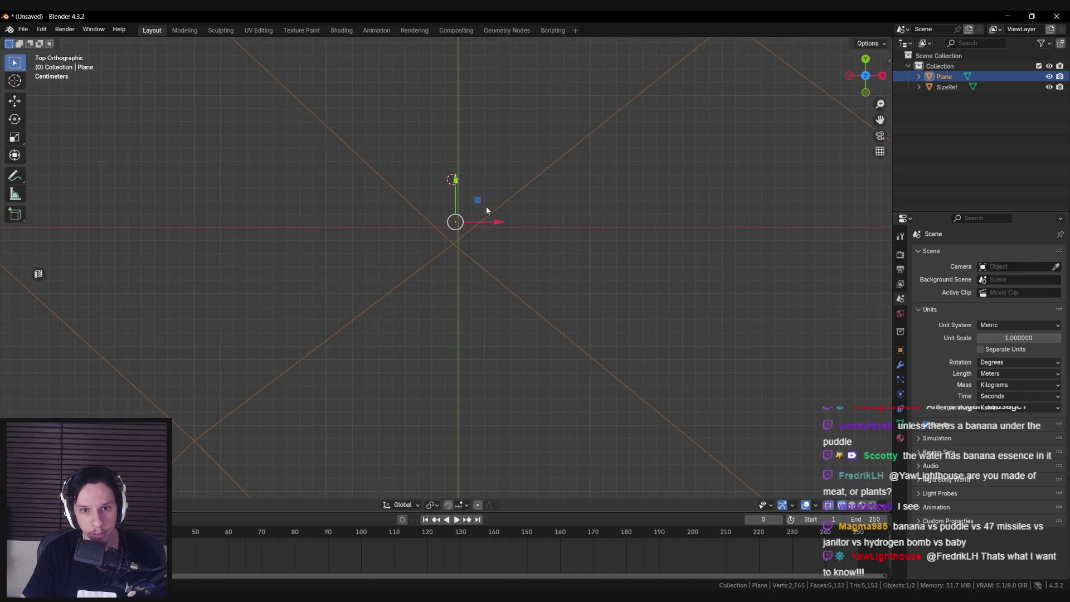
pyautogui.press('Tab')
pyautogui.hotkey('shift', 'z')
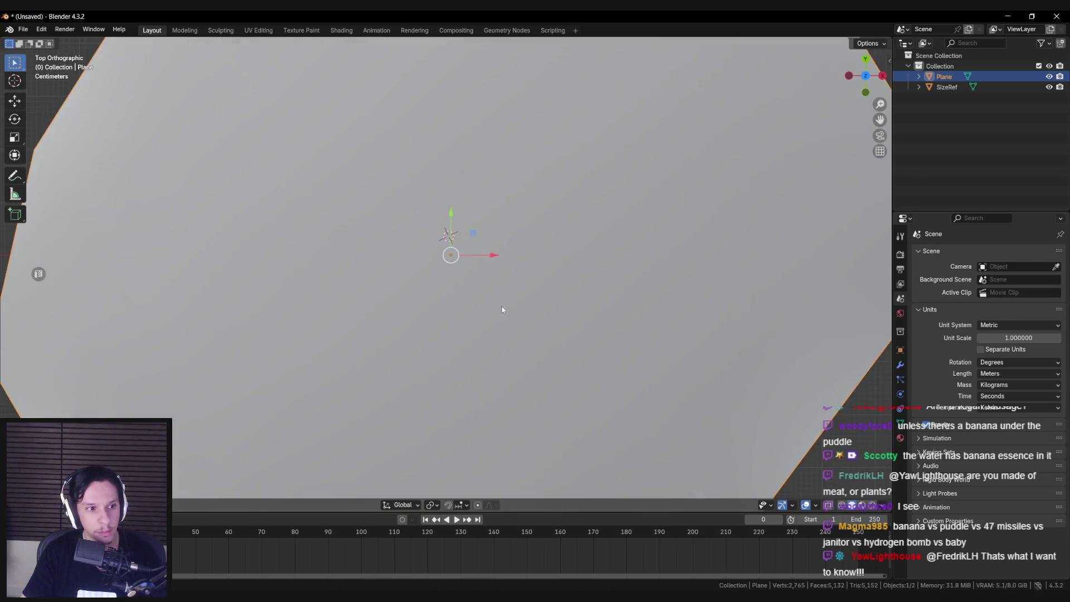
pyautogui.scroll(-4, 478, 298)
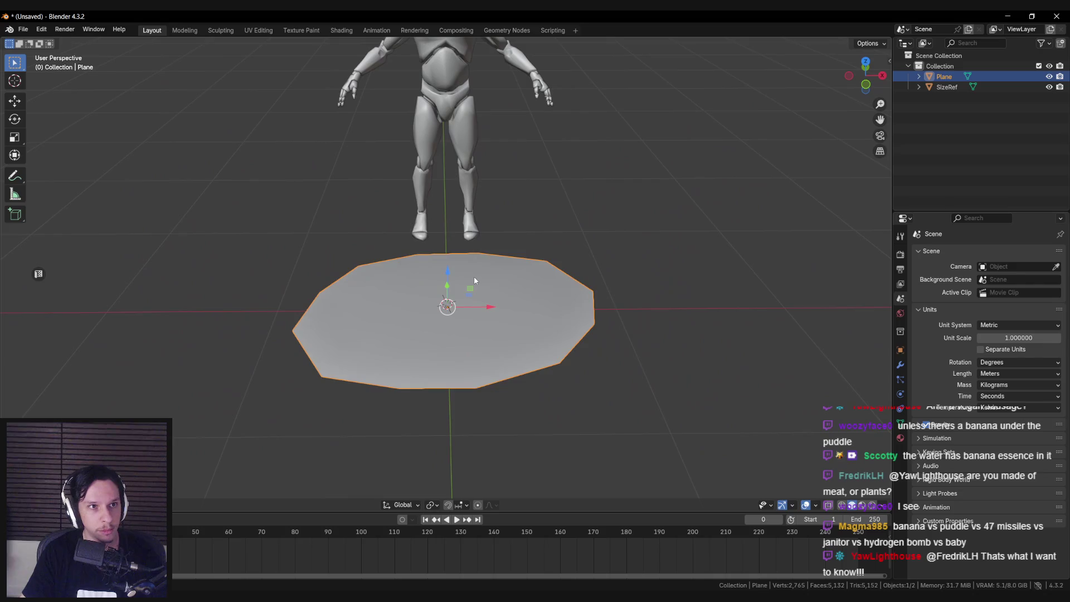
pyautogui.hotkey('ctrl', 's')
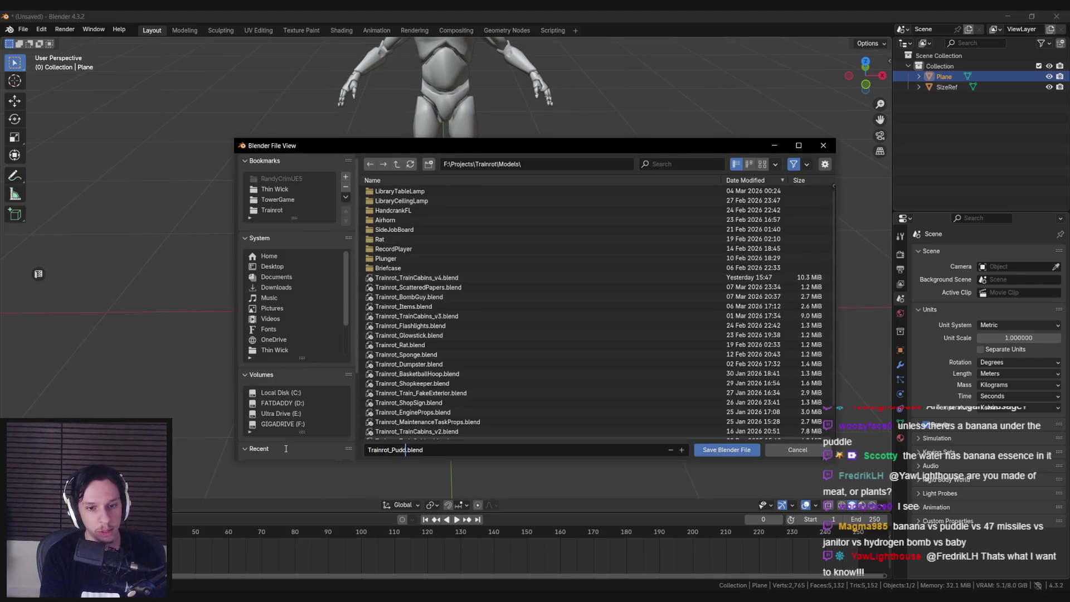
# Name the file Trainrot_PuddleAndPoop.blend and save it
pyautogui.write('leAndPoop')
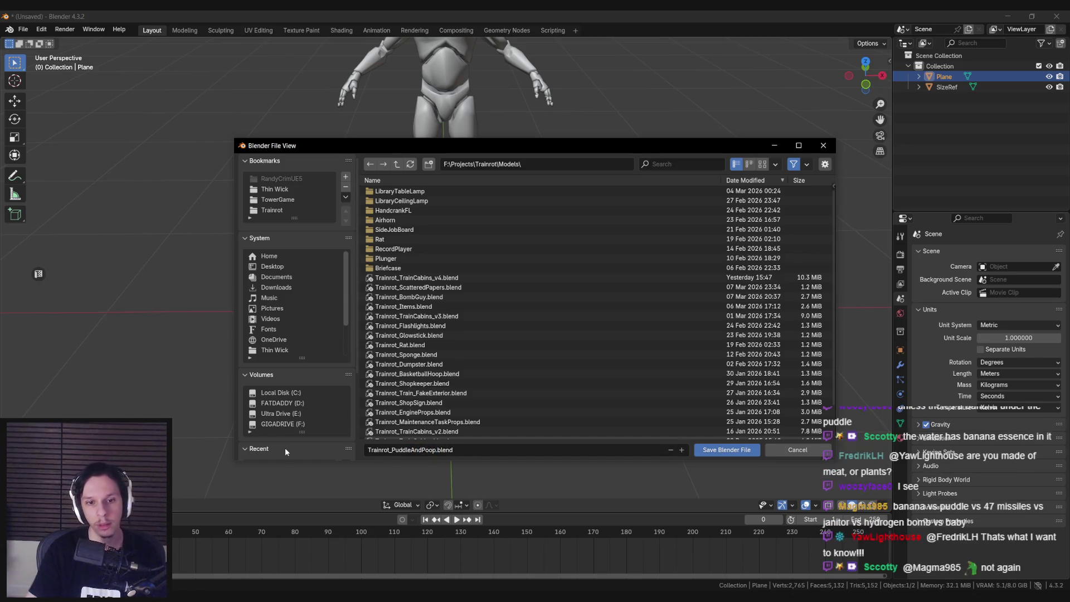
pyautogui.click(716, 449)
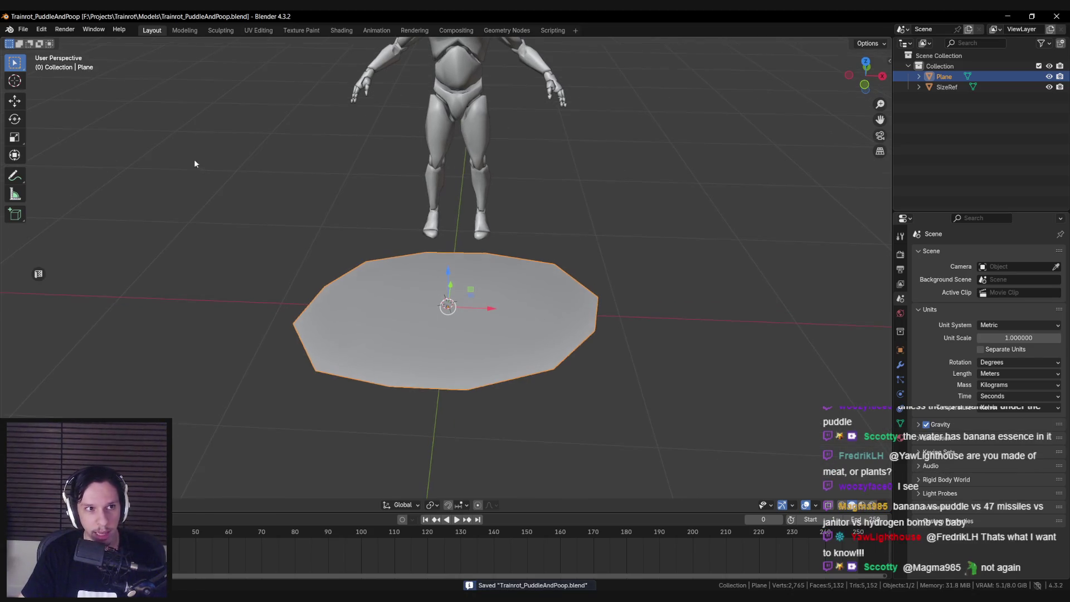
pyautogui.click(23, 29)
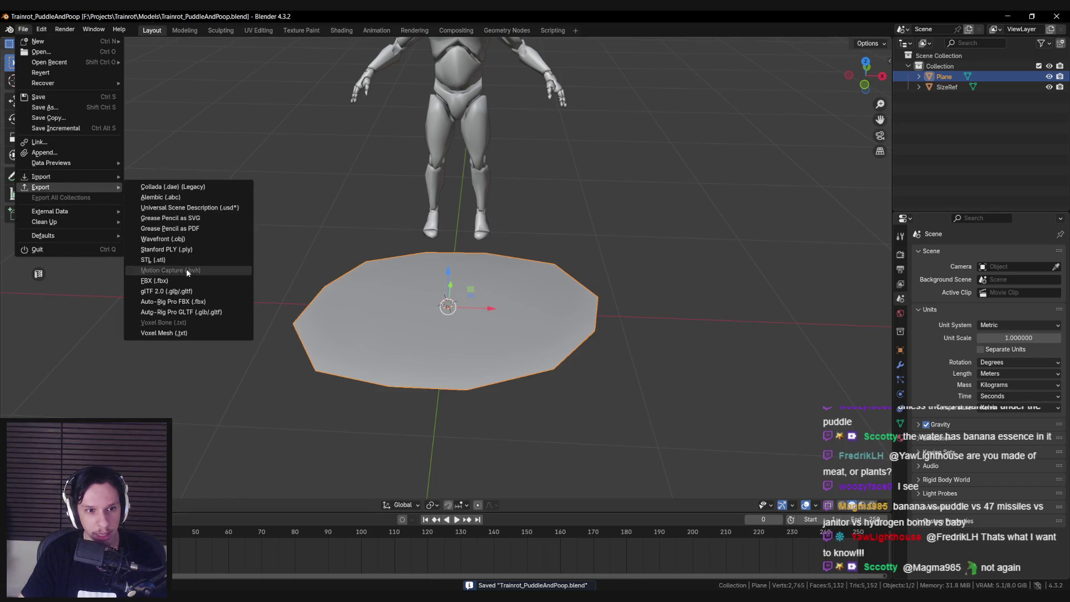
# Export the selected Plane as a Mesh-only FBX named S_Toilet-Puddle.fbx
pyautogui.click(159, 281)
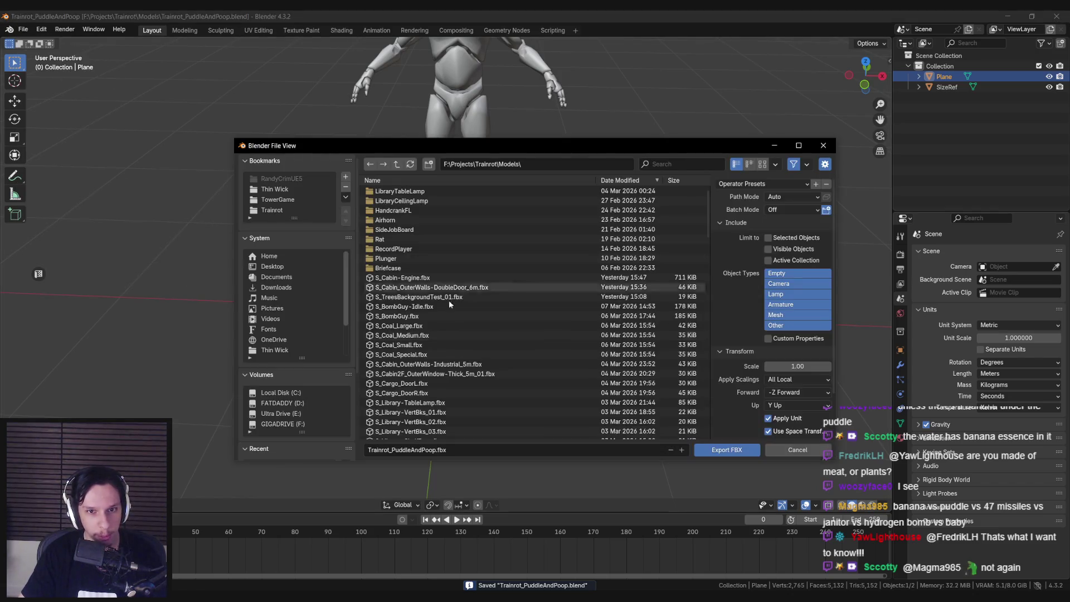
pyautogui.click(784, 315)
pyautogui.click(437, 449)
pyautogui.write('S_Toilet-')
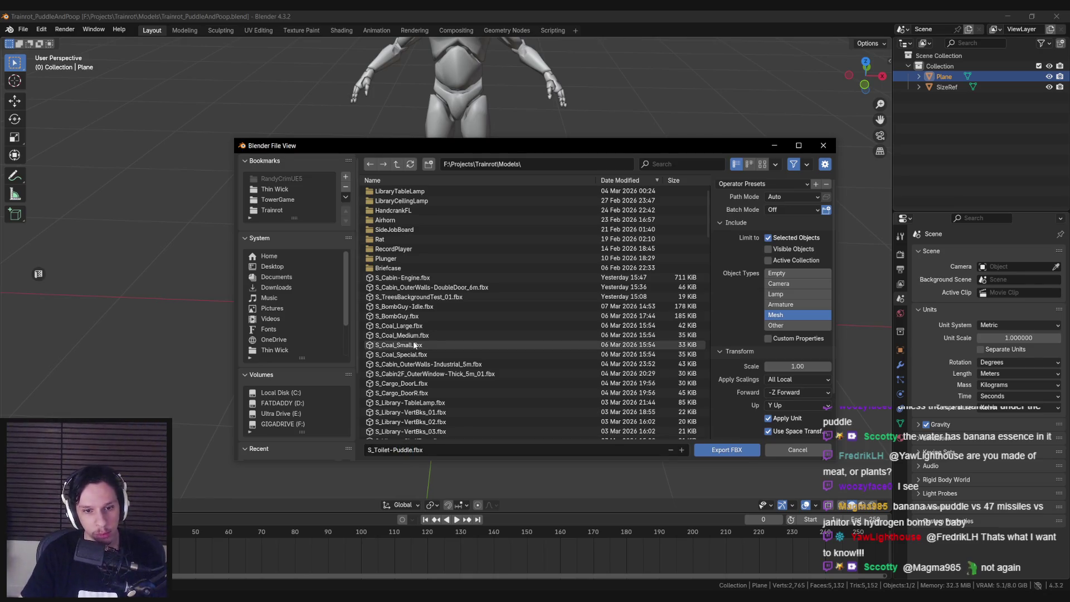
pyautogui.scroll(-4, 433, 369)
pyautogui.scroll(4, 432, 369)
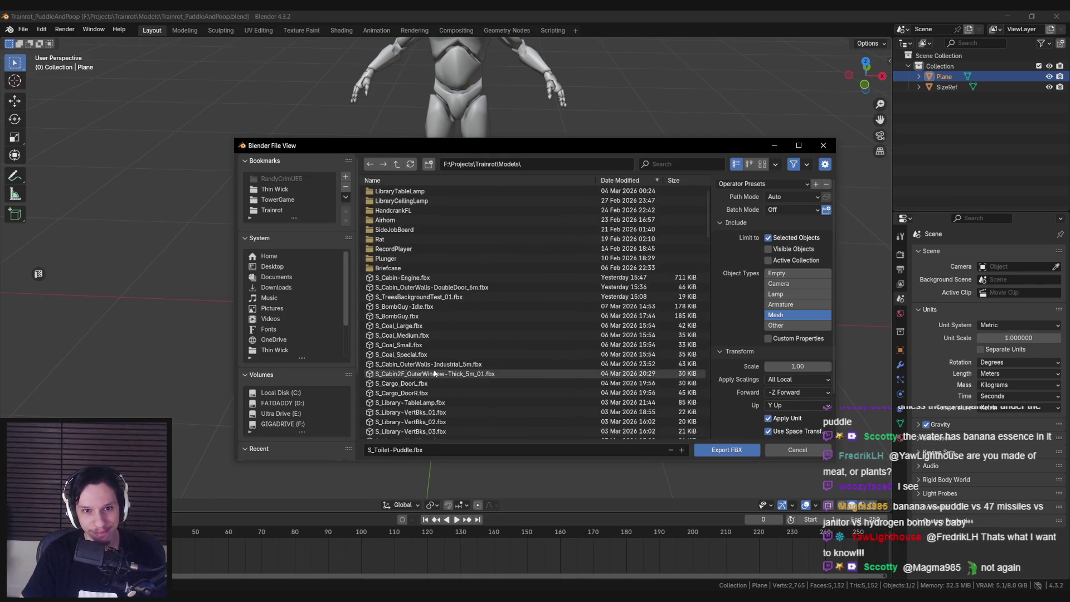
pyautogui.scroll(-10, 434, 372)
pyautogui.scroll(-15, 434, 373)
pyautogui.scroll(-4, 435, 372)
pyautogui.click(727, 449)
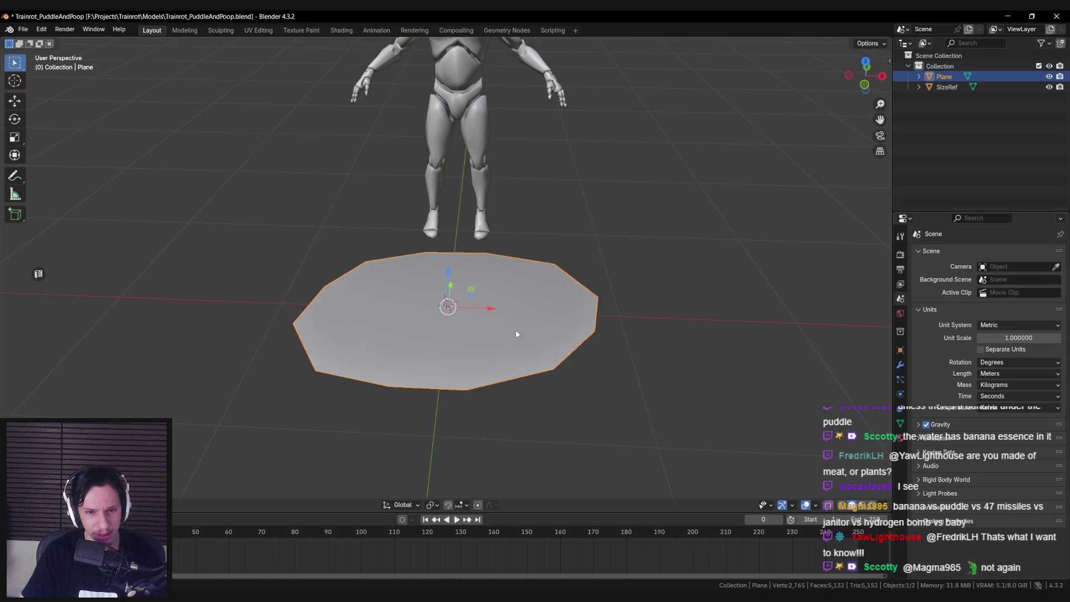
# Show the UV layout and unwrap the whole plane mesh with the Angle Based method
pyautogui.press('Tab')
pyautogui.press('KP_7')
pyautogui.click(38, 274)
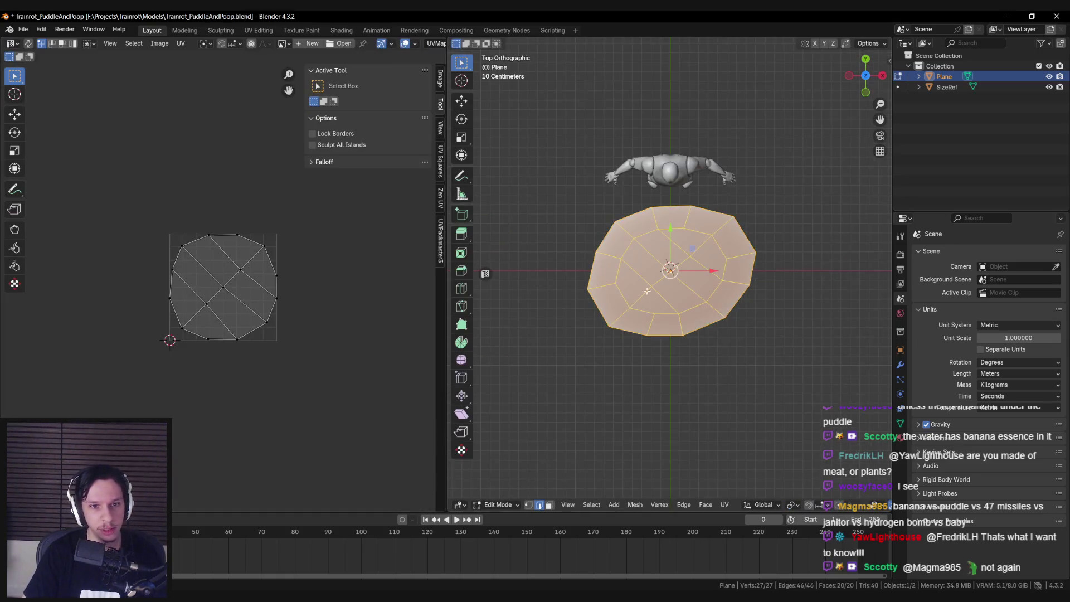
pyautogui.scroll(2, 733, 291)
pyautogui.hotkey('alt', 'a')
pyautogui.press('a')
pyautogui.press('u')
pyautogui.moveTo(737, 286)
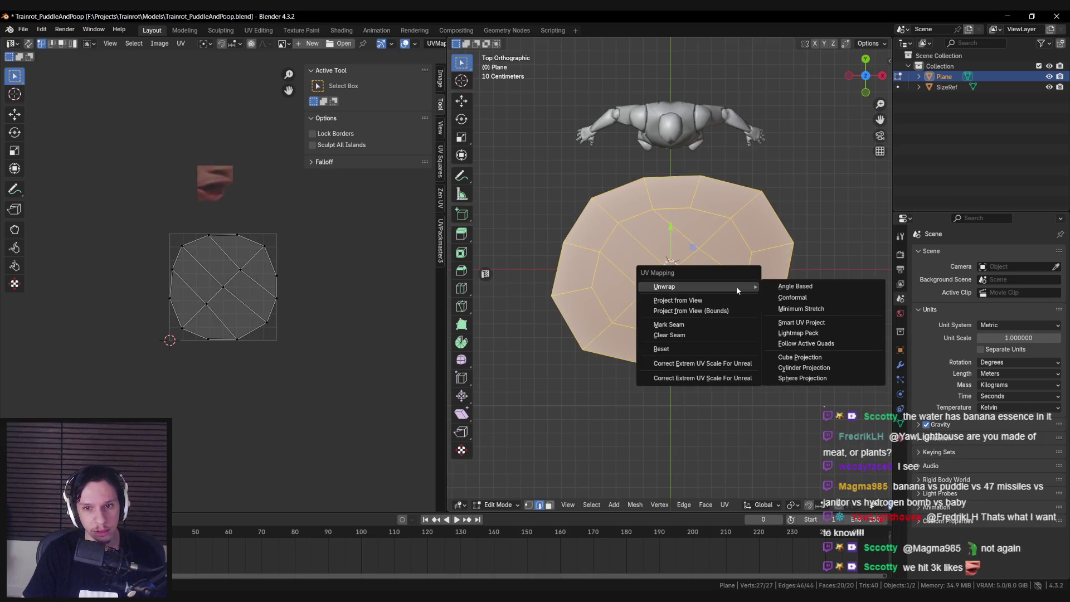
pyautogui.click(795, 288)
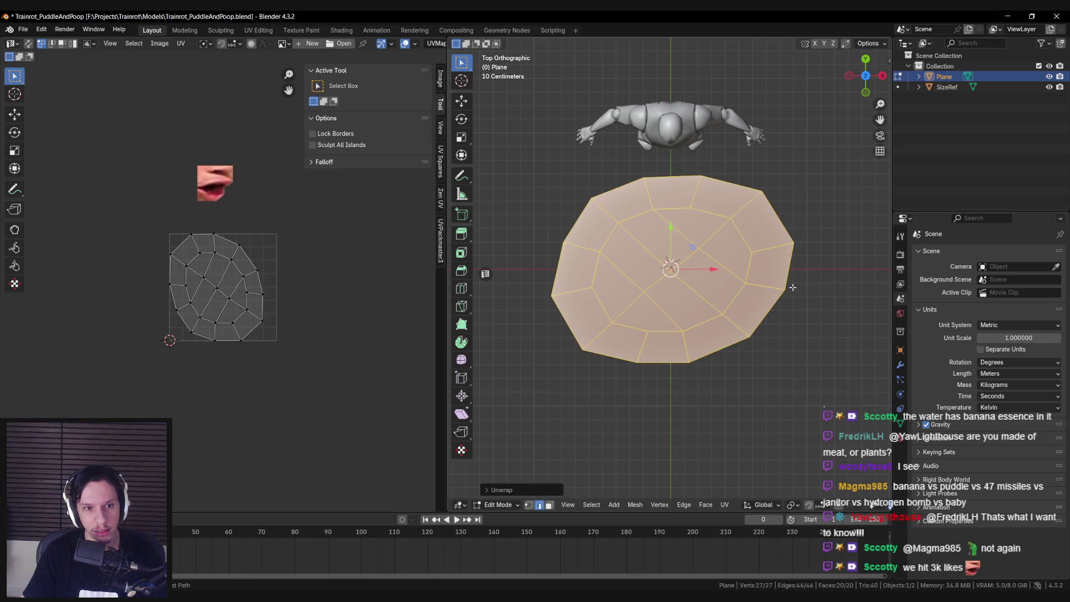
# Re-run the Angle Based unwrap, then undo and dismiss the UV mapping menu
pyautogui.press('u')
pyautogui.moveTo(792, 287)
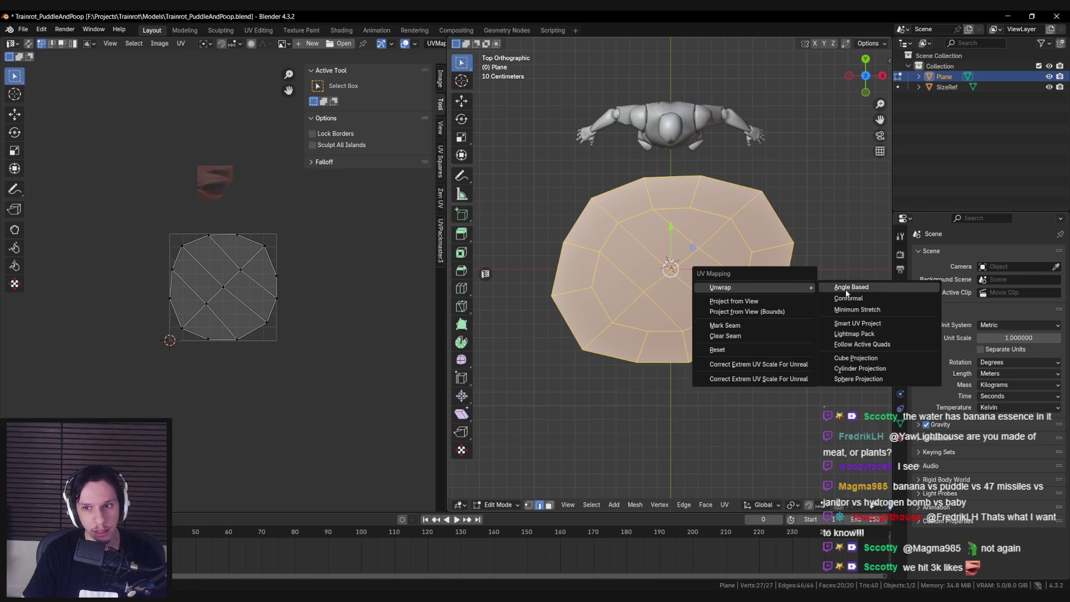
pyautogui.click(847, 290)
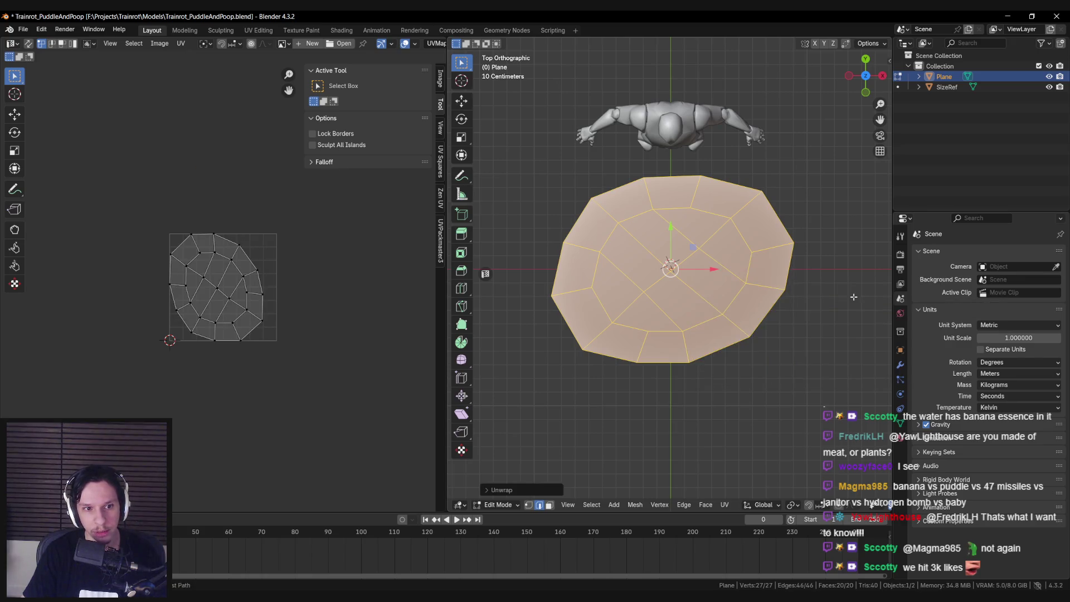
pyautogui.press('u')
pyautogui.moveTo(858, 297)
pyautogui.hotkey('ctrl', 'z')
pyautogui.press('u')
pyautogui.click(867, 313)
# Switch the last unwrap's method to Conformal, then to Minimum Stretch
pyautogui.click(481, 489)
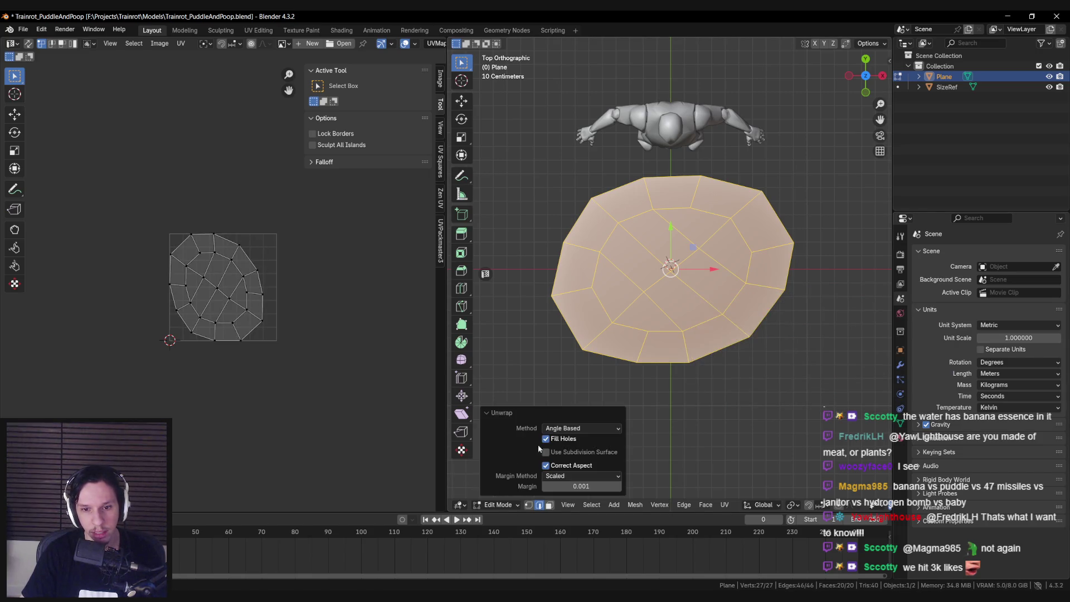
pyautogui.click(576, 428)
pyautogui.click(577, 440)
pyautogui.click(574, 427)
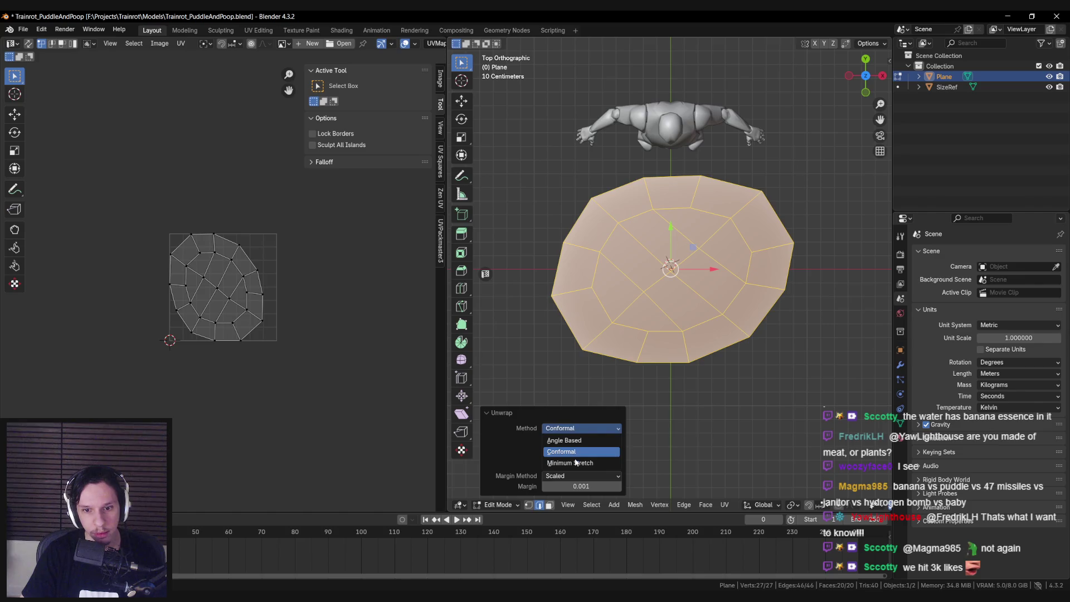
pyautogui.click(576, 463)
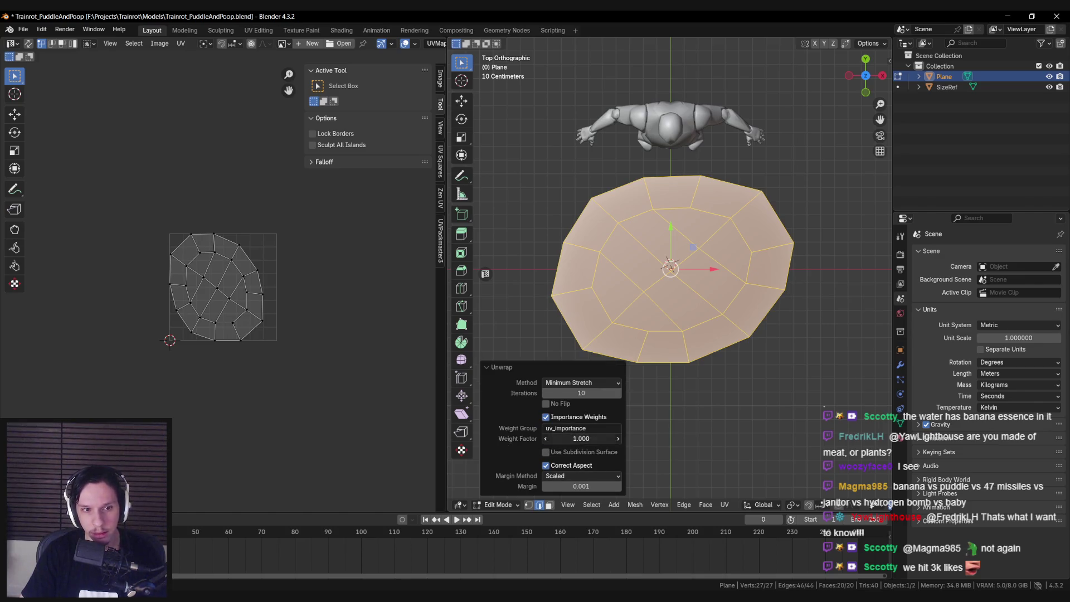
# Enable No Flip, toggle Use Subdivision Surface on and off, and review margin methods
pyautogui.click(546, 426)
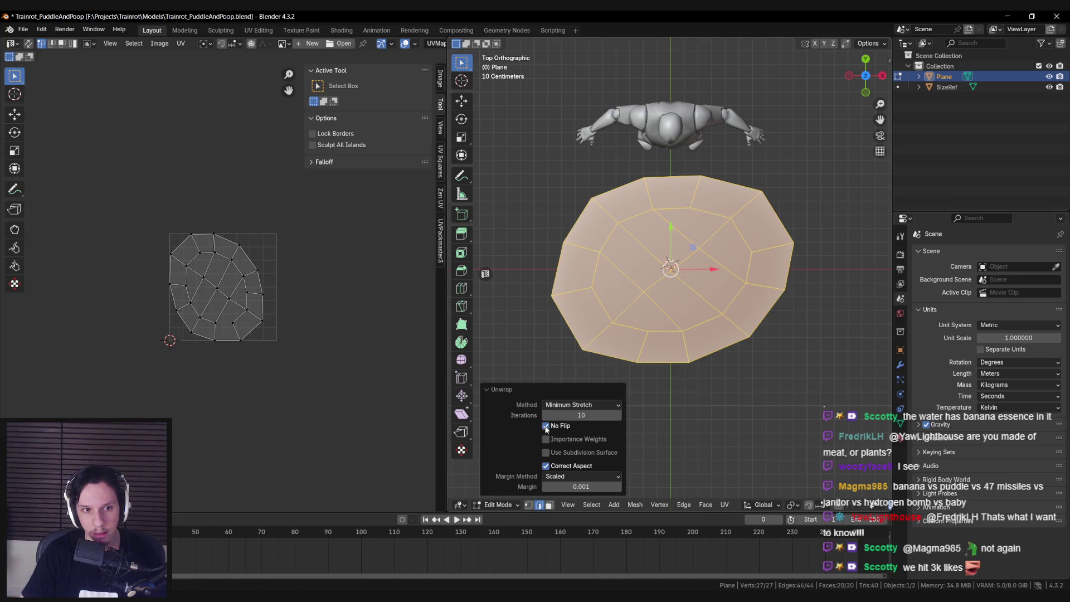
pyautogui.click(545, 452)
pyautogui.click(545, 452)
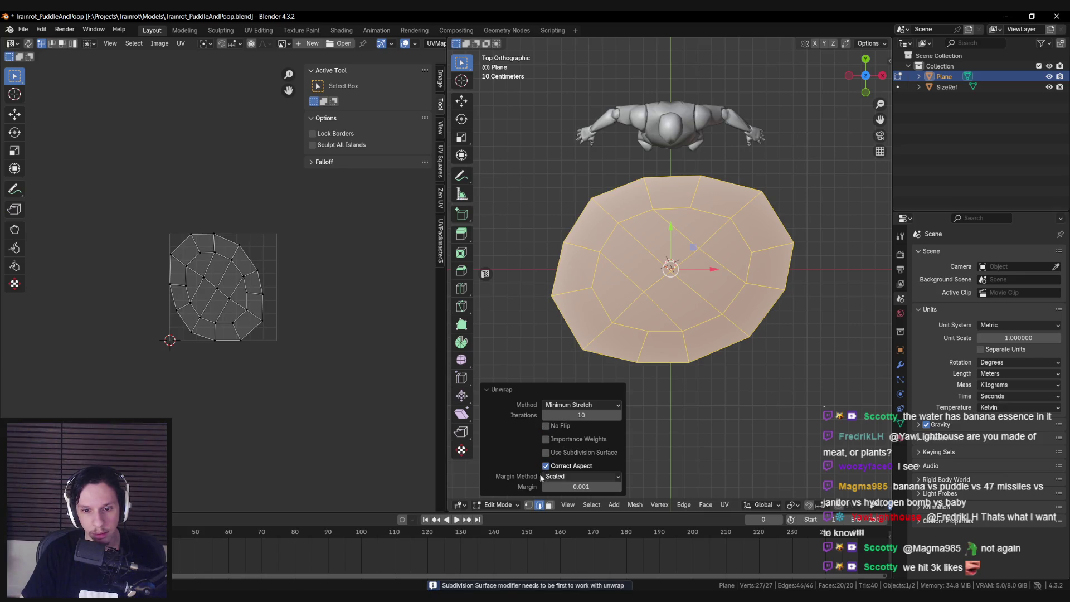
pyautogui.click(567, 477)
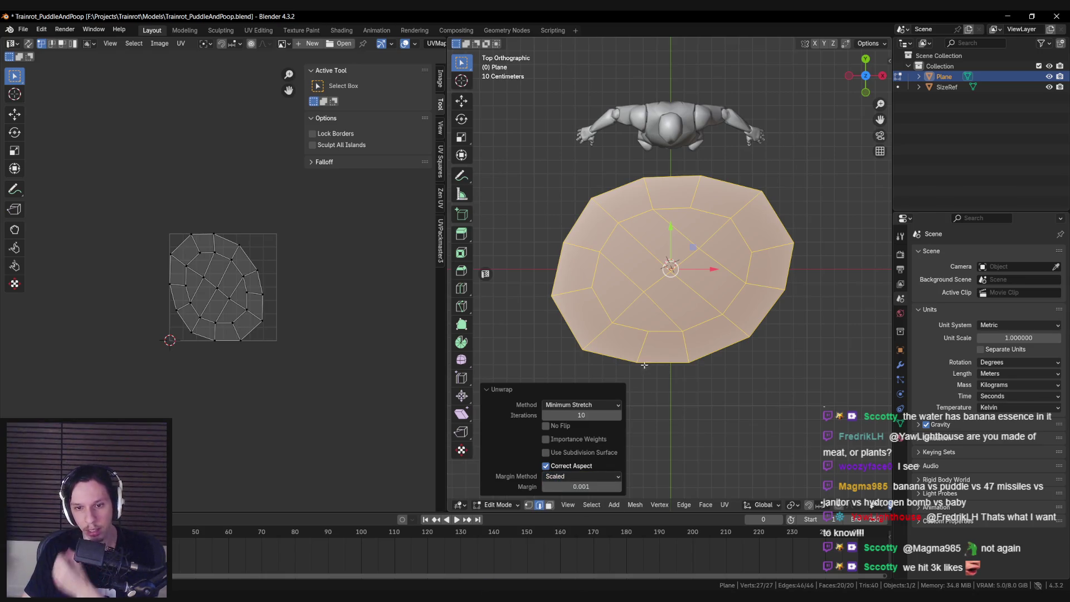
pyautogui.press('u')
pyautogui.moveTo(681, 316)
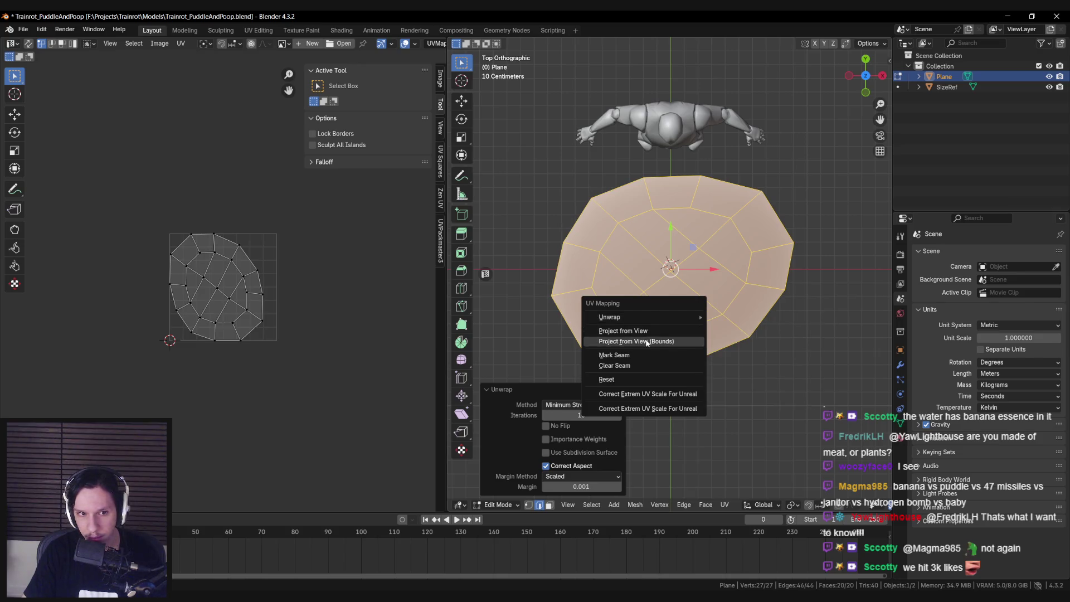
# Project the UVs from view scaled to bounds, return to Object Mode, and save
pyautogui.click(645, 340)
pyautogui.scroll(-3, 667, 361)
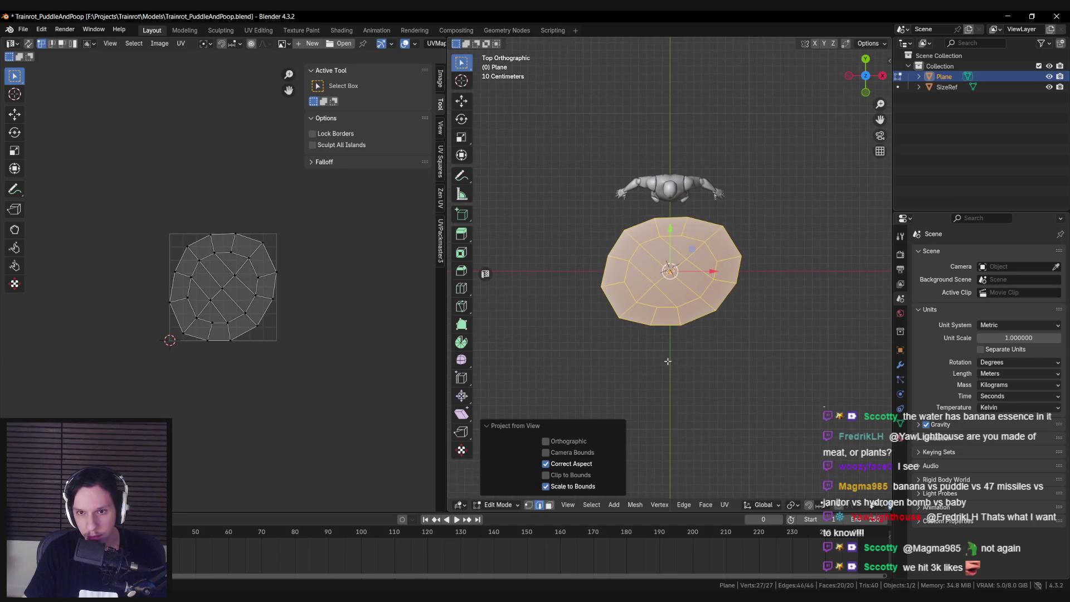
pyautogui.press('Tab')
pyautogui.hotkey('ctrl', 's')
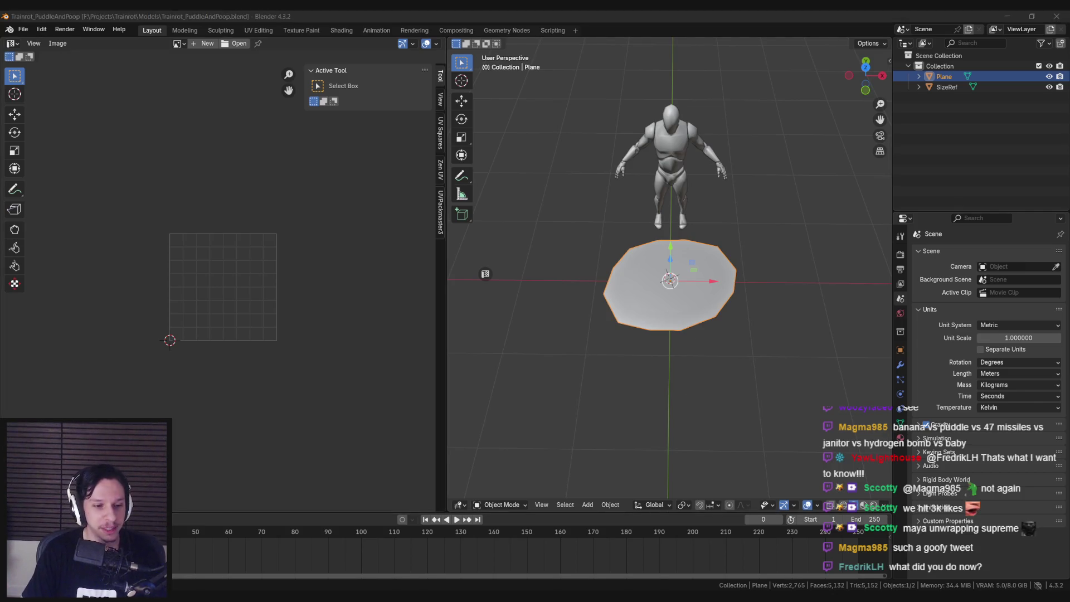
# Switch to the browser, maximise it, and open the tweet's photo
pyautogui.moveTo(254, 595)
pyautogui.moveTo(285, 553)
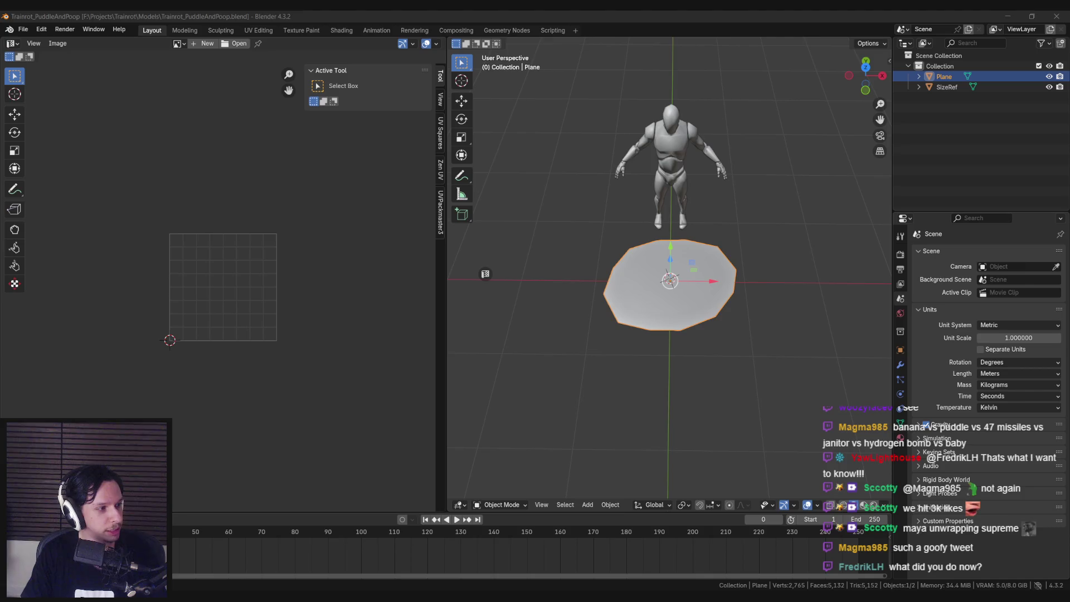
pyautogui.hotkey('alt', 'Tab')
pyautogui.doubleClick(482, 186)
pyautogui.click(430, 314)
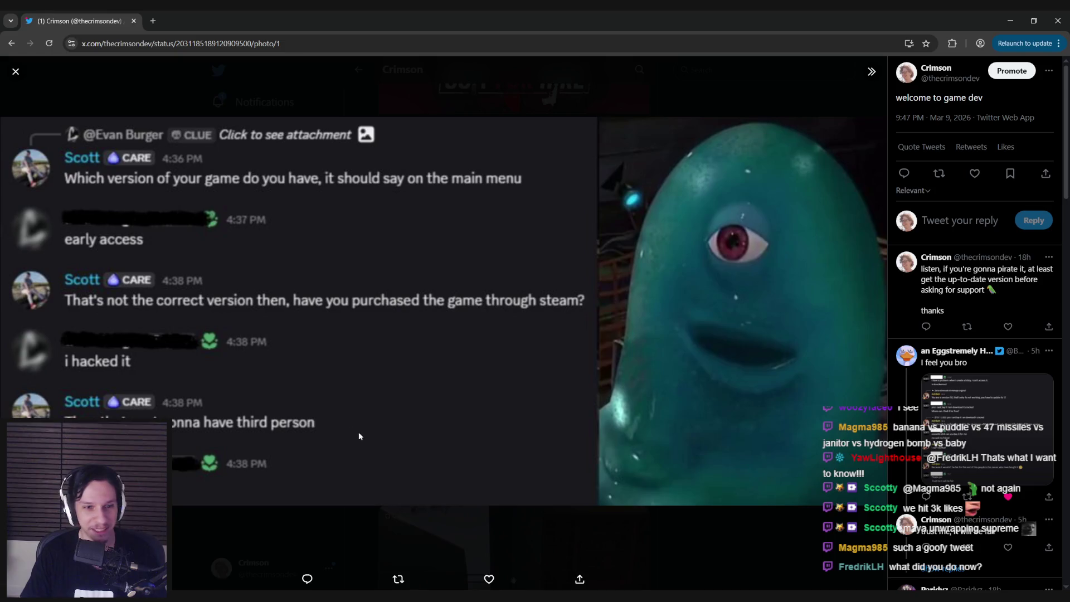
# Restore, widen and reposition the browser window, then minimize it to reveal Blender
pyautogui.moveTo(507, 22)
pyautogui.mouseDown()
pyautogui.moveTo(526, 48)
pyautogui.moveTo(530, 34)
pyautogui.mouseUp()
pyautogui.moveTo(800, 219); pyautogui.dragTo(950, 219)
pyautogui.moveTo(520, 39); pyautogui.dragTo(530, 48)
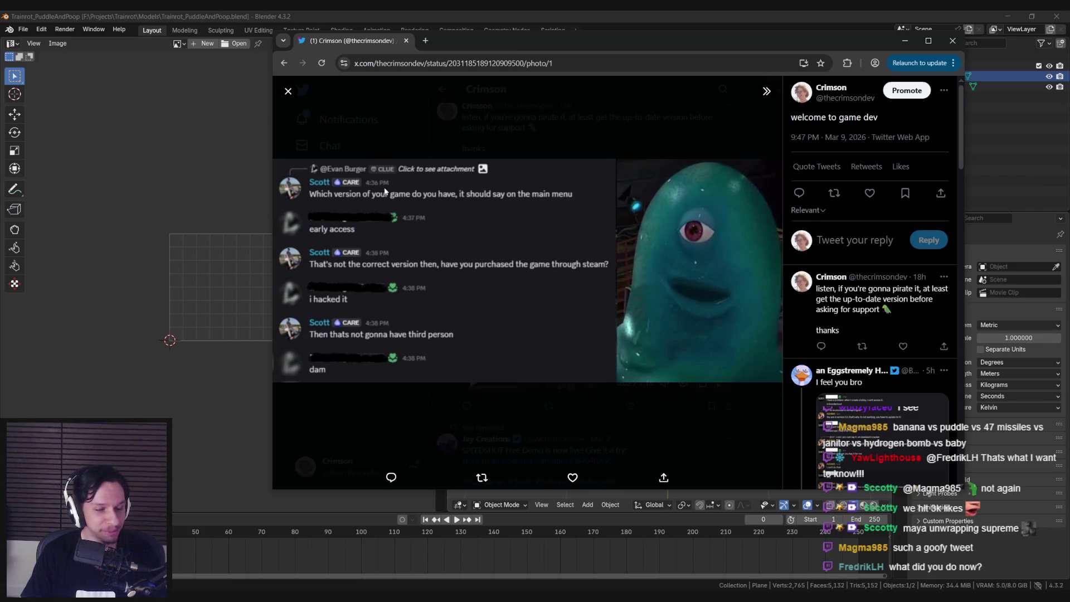
pyautogui.moveTo(519, 41)
pyautogui.mouseDown()
pyautogui.moveTo(390, 96)
pyautogui.moveTo(270, 104)
pyautogui.mouseUp()
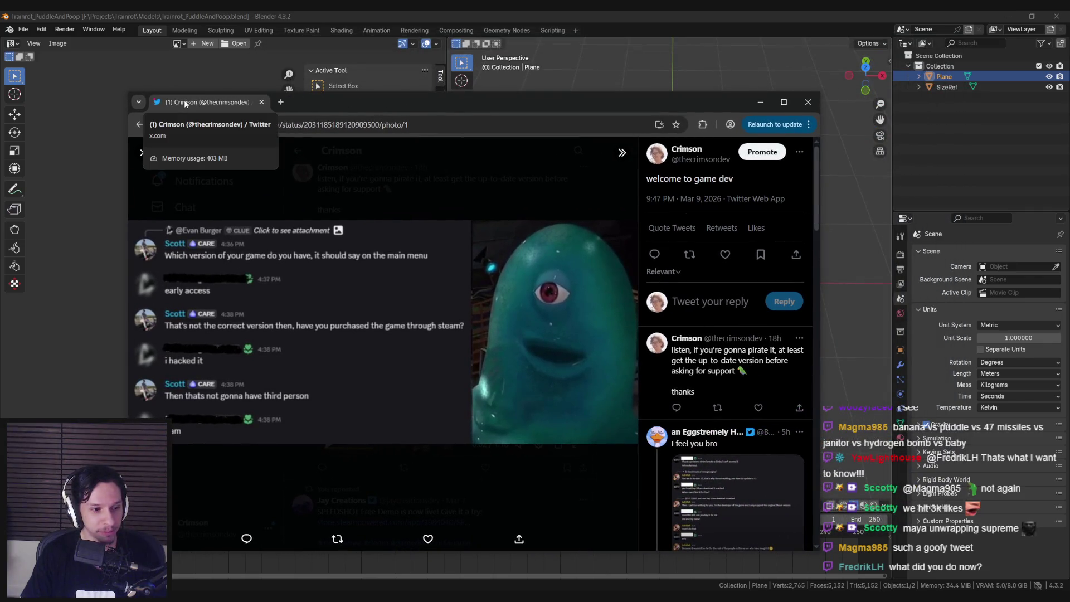
pyautogui.click(760, 102)
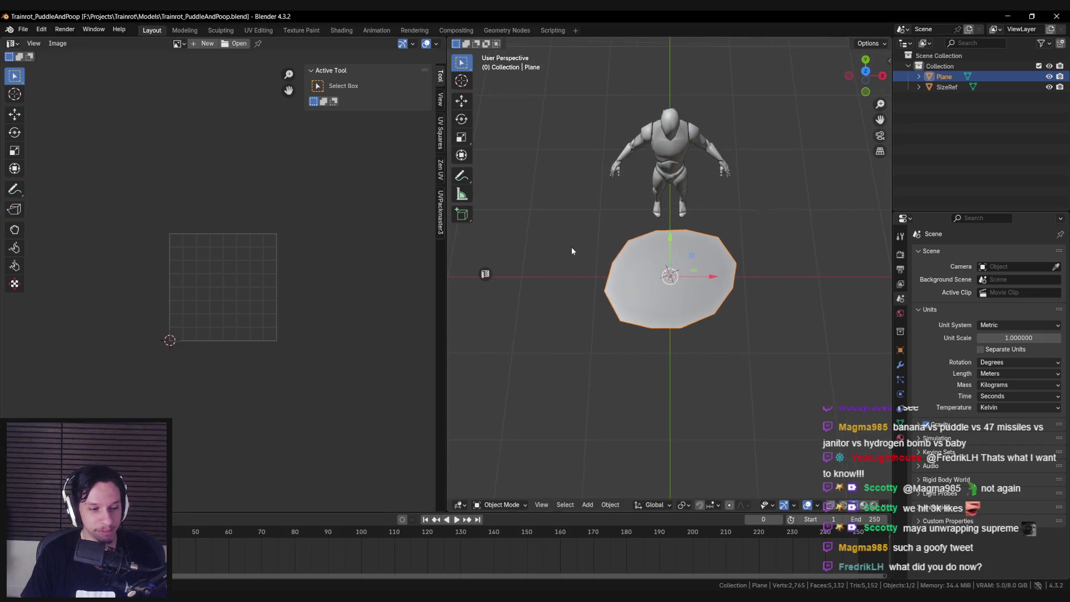
# Zoom in on the puddle plane and view it from the top in wireframe
pyautogui.scroll(-2, 694, 302)
pyautogui.scroll(4, 687, 286)
pyautogui.scroll(-2, 678, 303)
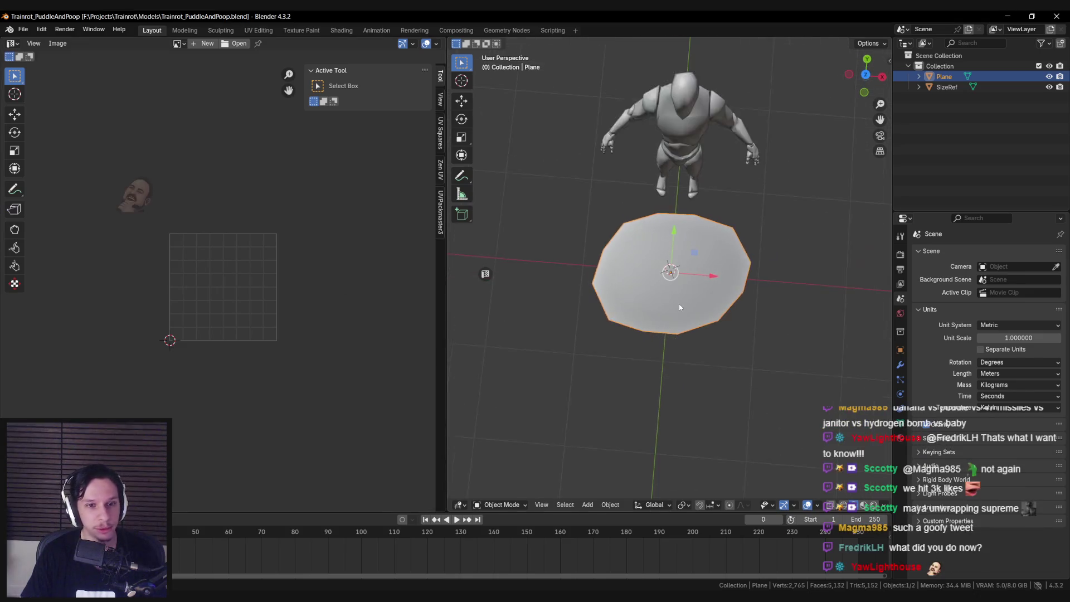
pyautogui.scroll(-3, 679, 303)
pyautogui.scroll(2, 667, 303)
pyautogui.scroll(-2, 666, 303)
pyautogui.scroll(1, 678, 282)
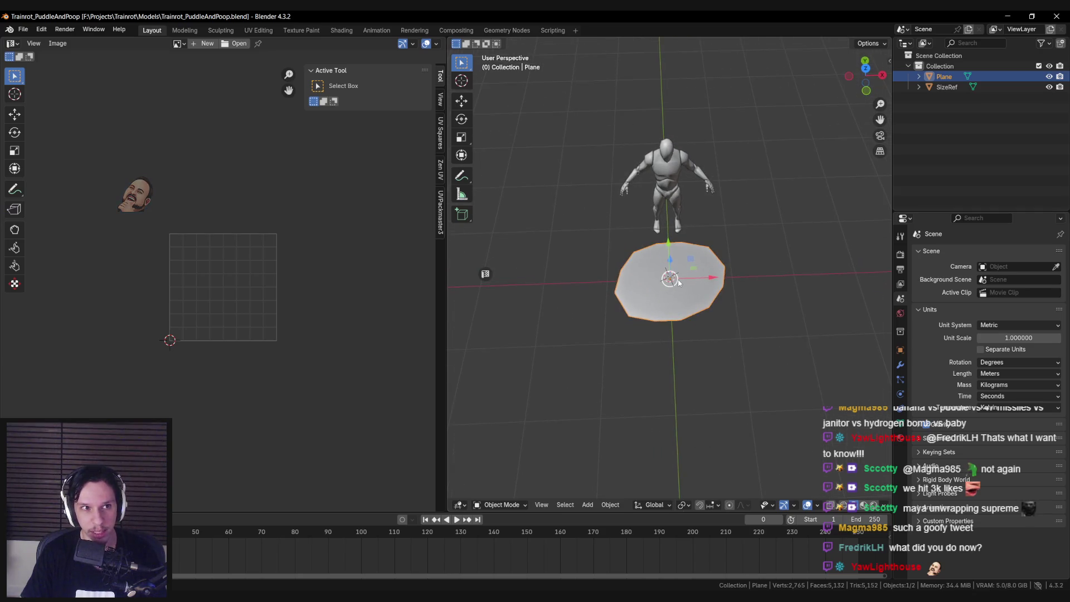
pyautogui.press('KP_7')
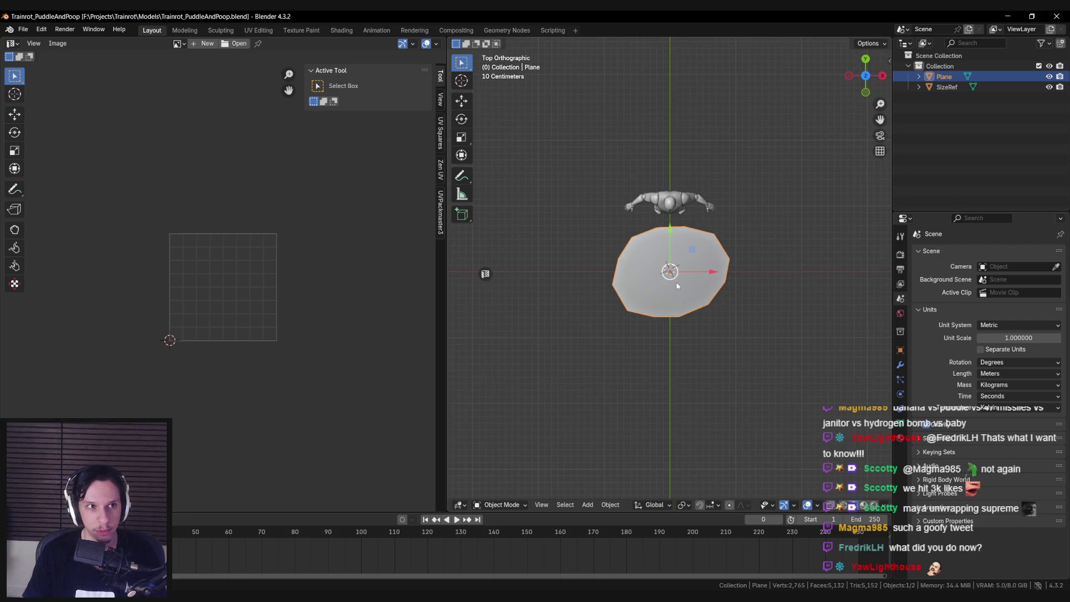
pyautogui.scroll(3, 662, 293)
pyautogui.scroll(2, 662, 296)
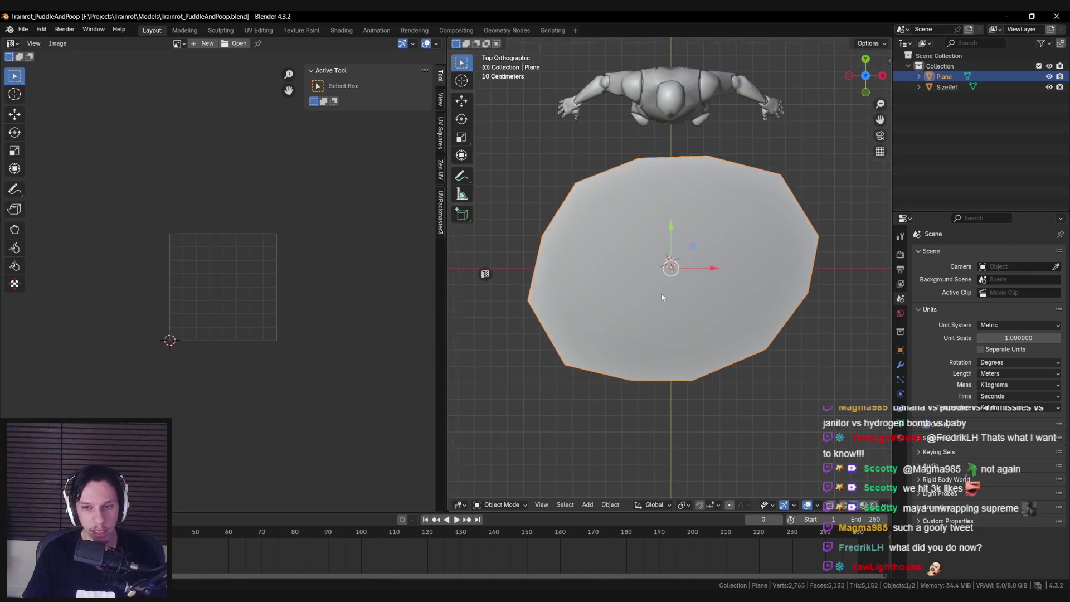
pyautogui.hotkey('shift', 'z')
pyautogui.hotkey('shift', 'z')
pyautogui.scroll(-3, 661, 293)
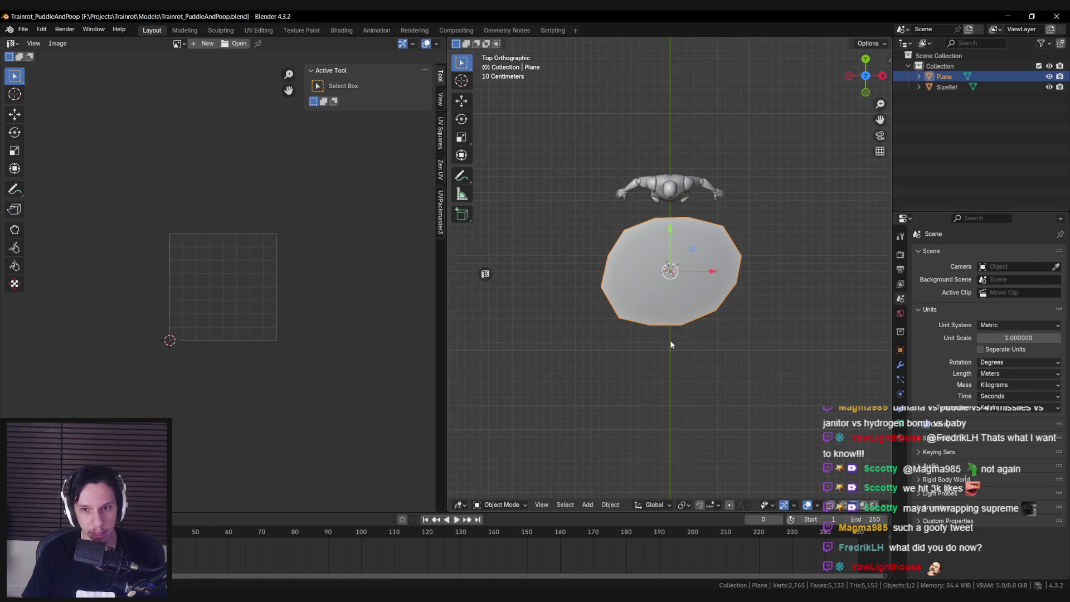
# Orbit around the plane and figure, recheck from above, then switch to Unreal Engine
pyautogui.moveTo(670, 340); pyautogui.dragTo(679, 310)
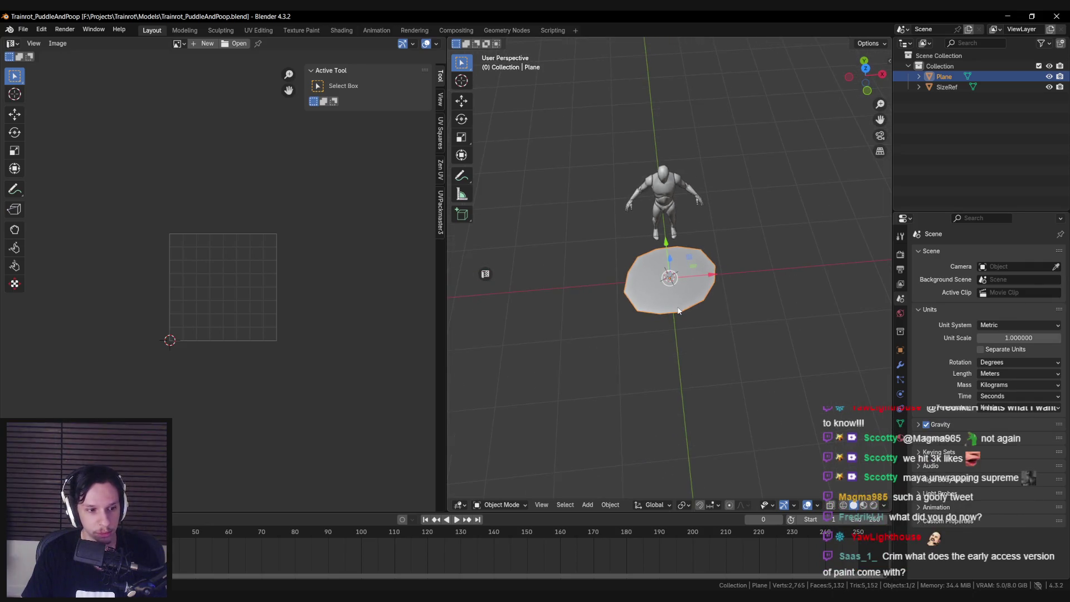
pyautogui.scroll(3, 669, 303)
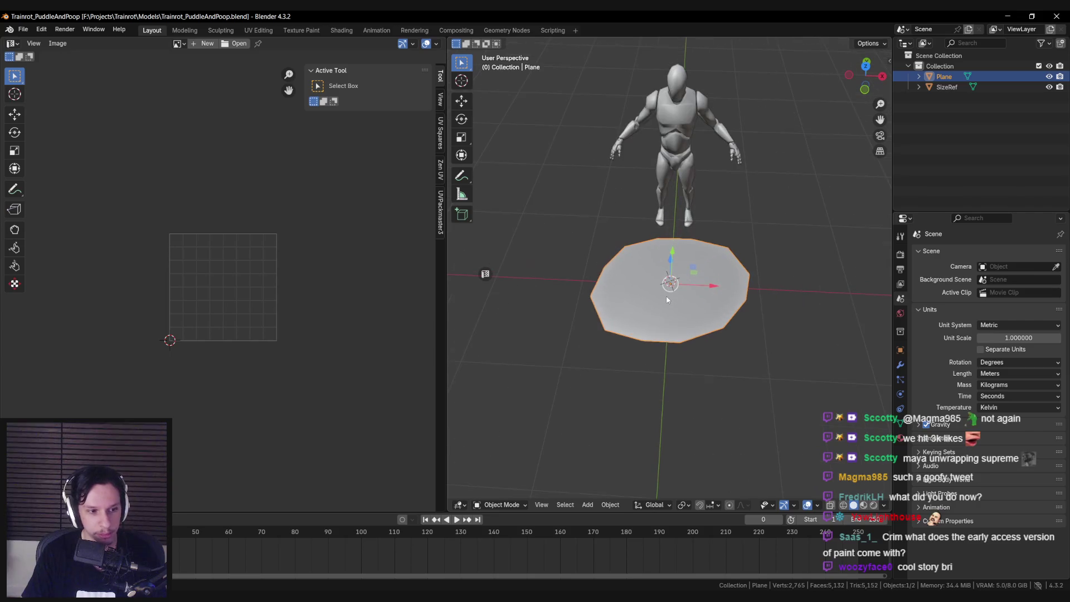
pyautogui.scroll(-1, 667, 300)
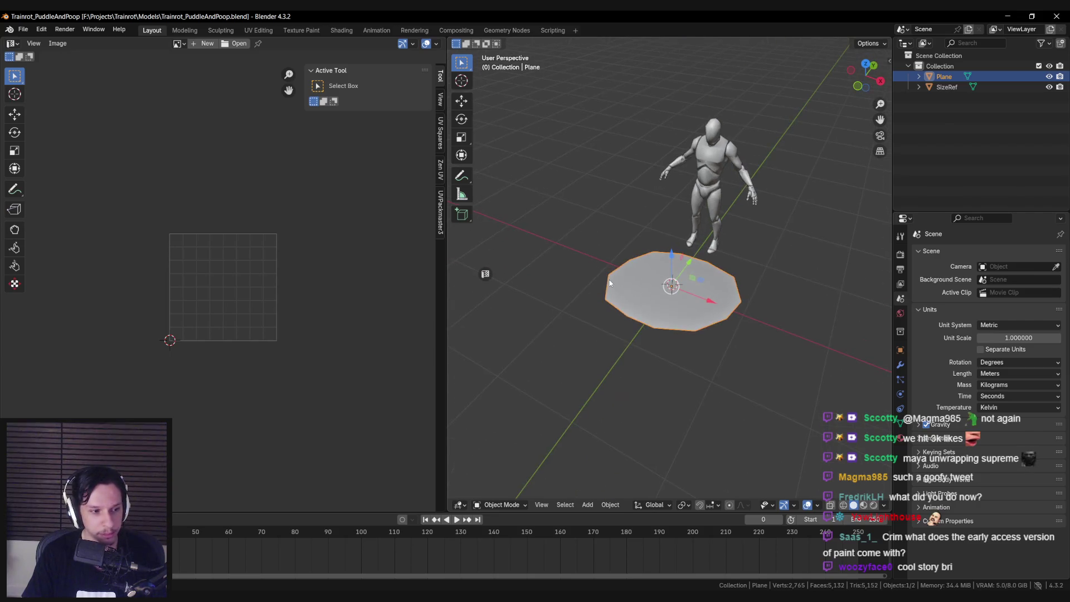
pyautogui.scroll(-2, 609, 280)
pyautogui.scroll(4, 619, 293)
pyautogui.moveTo(628, 304); pyautogui.dragTo(649, 353)
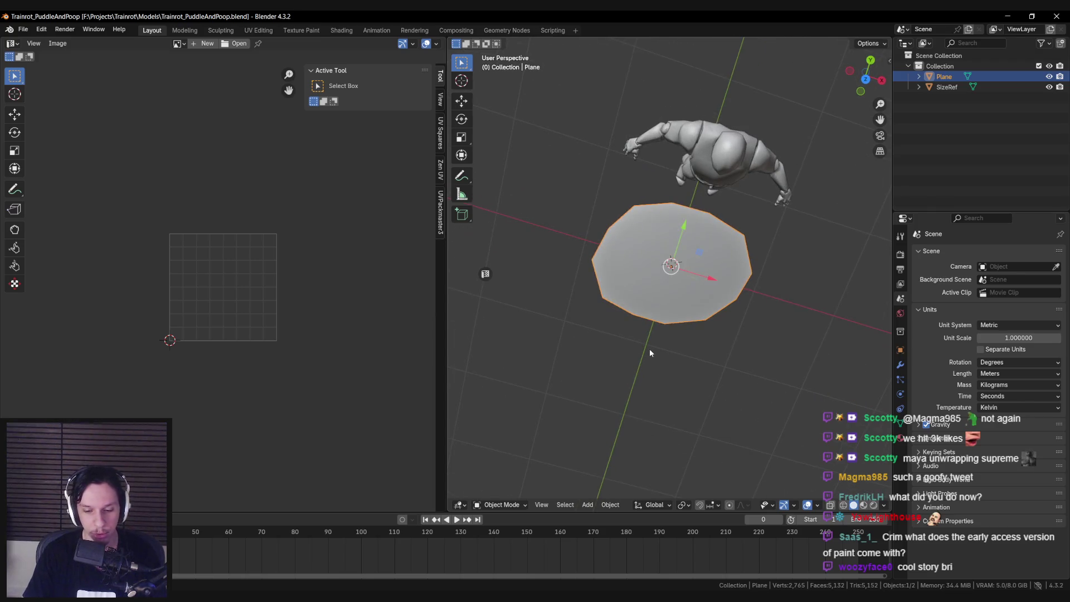
pyautogui.press('KP_7')
pyautogui.hotkey('shift', 'z')
pyautogui.hotkey('shift', 'z')
pyautogui.hotkey('shift', 'z')
pyautogui.scroll(8, 670, 357)
pyautogui.scroll(-6, 674, 359)
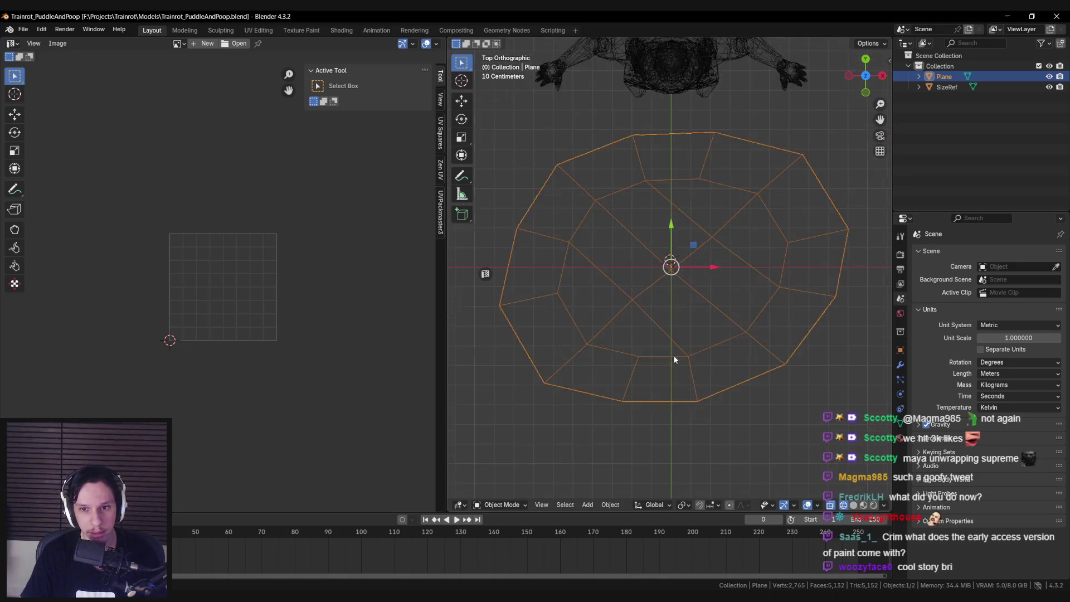
pyautogui.hotkey('shift', 'z')
pyautogui.moveTo(673, 355)
pyautogui.mouseDown()
pyautogui.moveTo(673, 245)
pyautogui.moveTo(660, 299)
pyautogui.moveTo(630, 318)
pyautogui.mouseUp()
pyautogui.hotkey('alt', 'Tab')
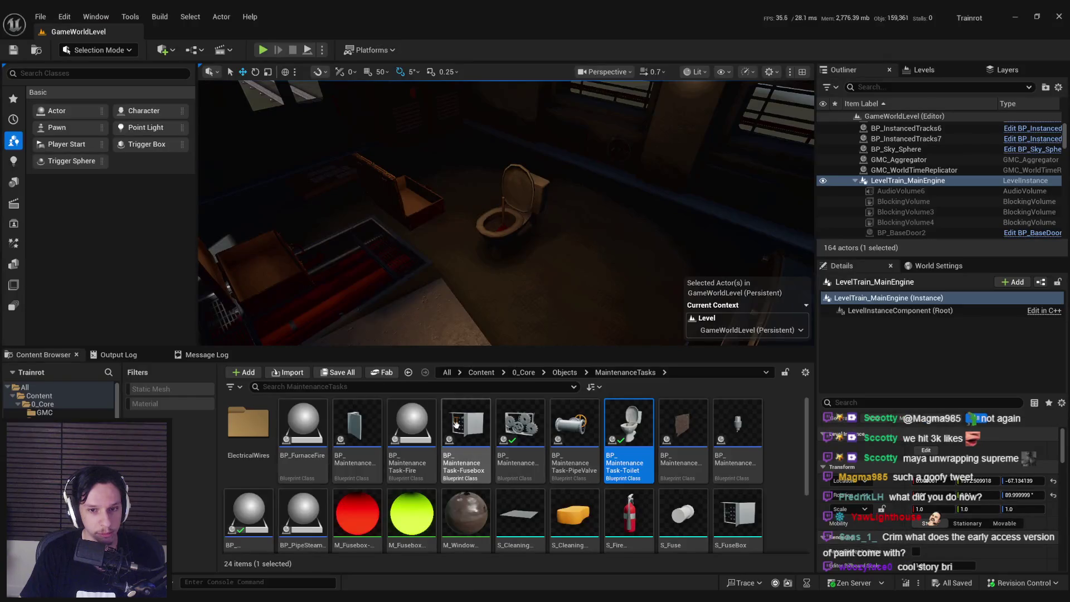
# Import S_Toilet-Puddle.fbx into the MaintenanceTasks folder and save it
pyautogui.scroll(-2, 512, 490)
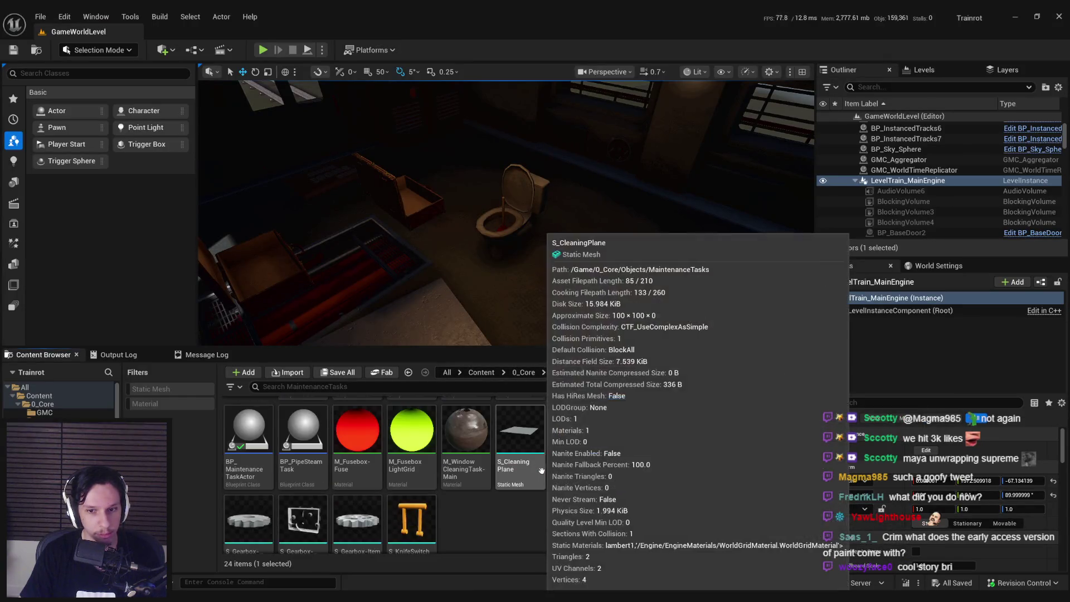
pyautogui.click(499, 511)
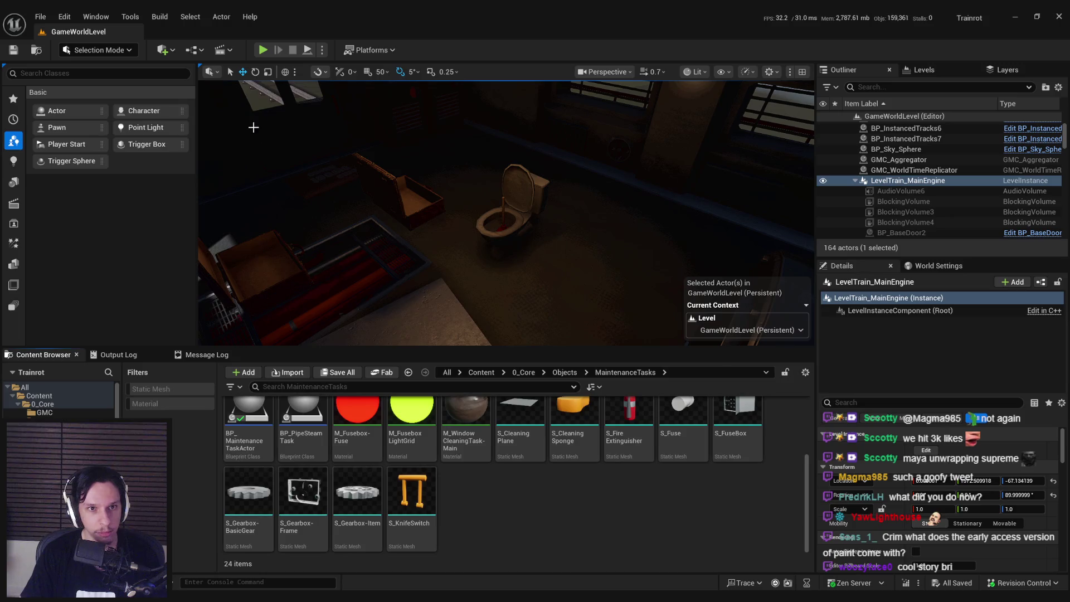
pyautogui.press('super+e')
pyautogui.moveTo(220, 116); pyautogui.dragTo(0, 117)
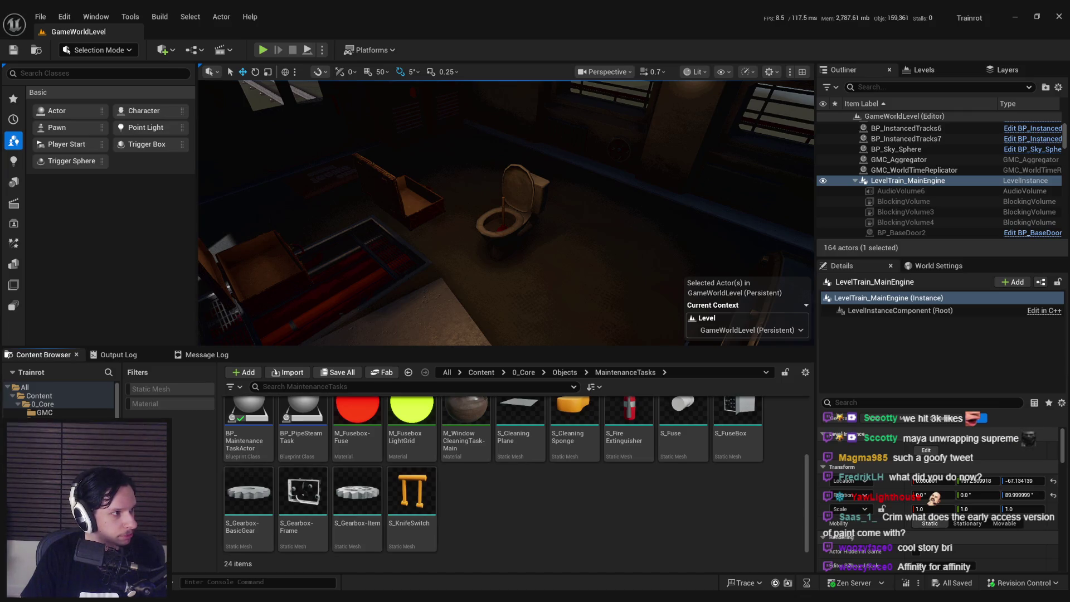
pyautogui.moveTo(106, 297); pyautogui.dragTo(609, 502)
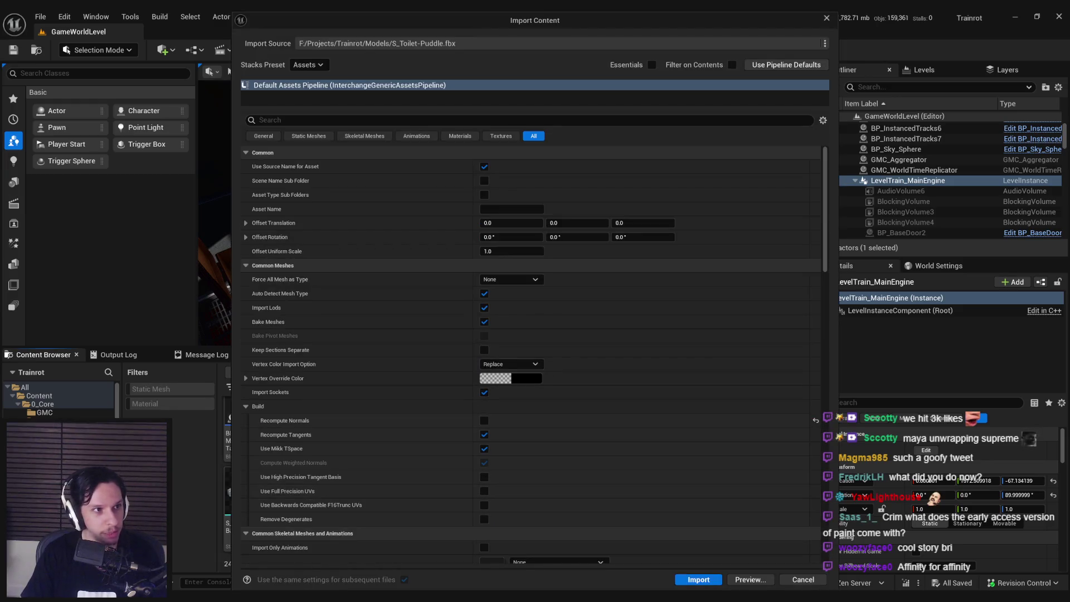
pyautogui.click(698, 580)
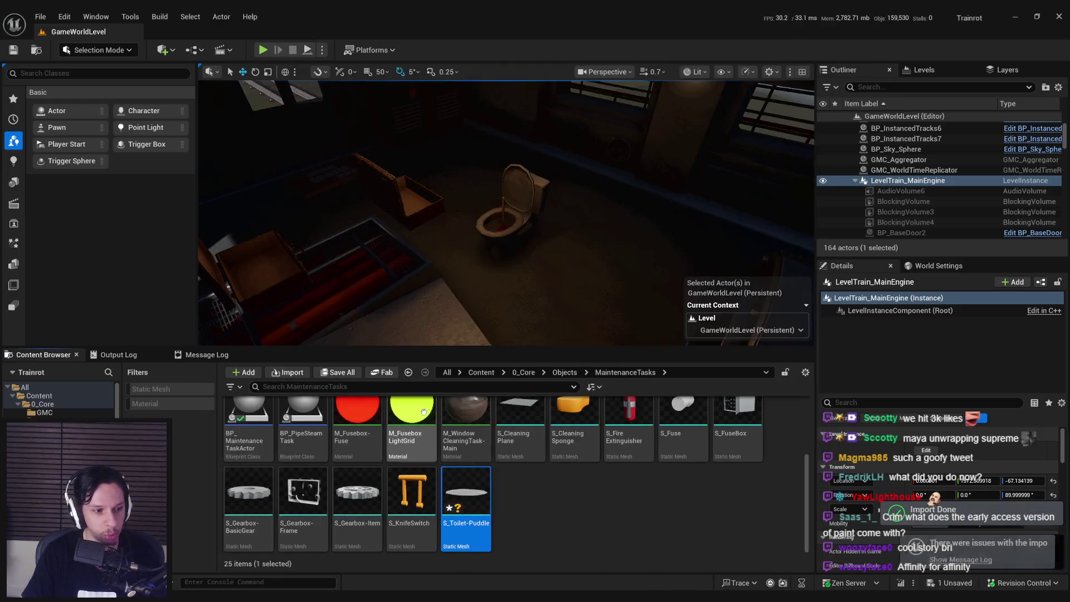
pyautogui.hotkey('ctrl', 's')
# Open S_Toilet-Puddle in the mesh editor, inspect it, then return to Blender
pyautogui.doubleClick(466, 499)
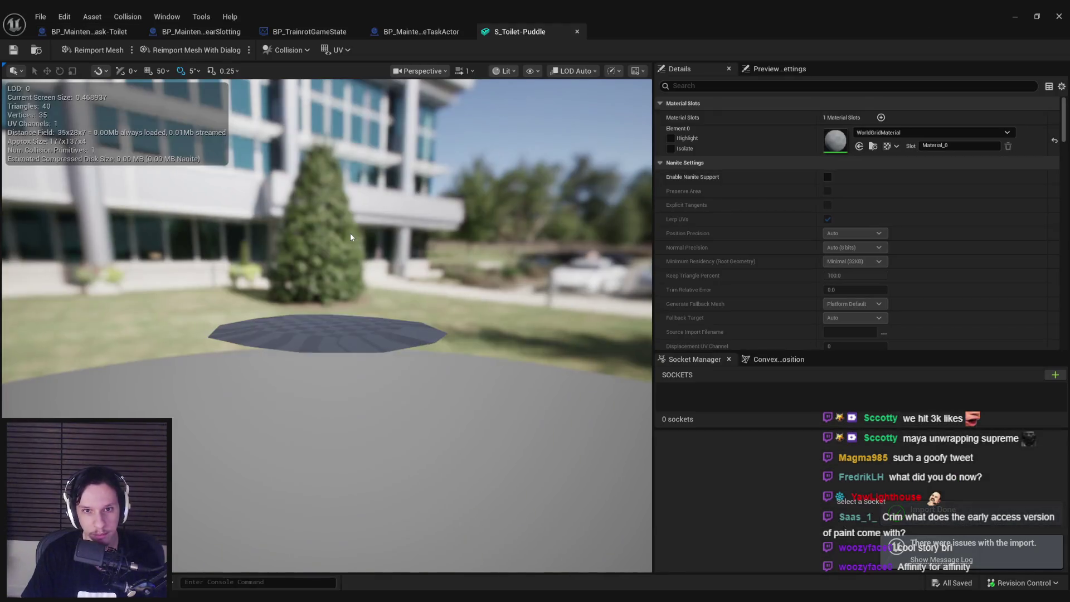
pyautogui.moveTo(351, 234); pyautogui.dragTo(350, 268)
pyautogui.scroll(5, 327, 326)
pyautogui.scroll(-3, 326, 326)
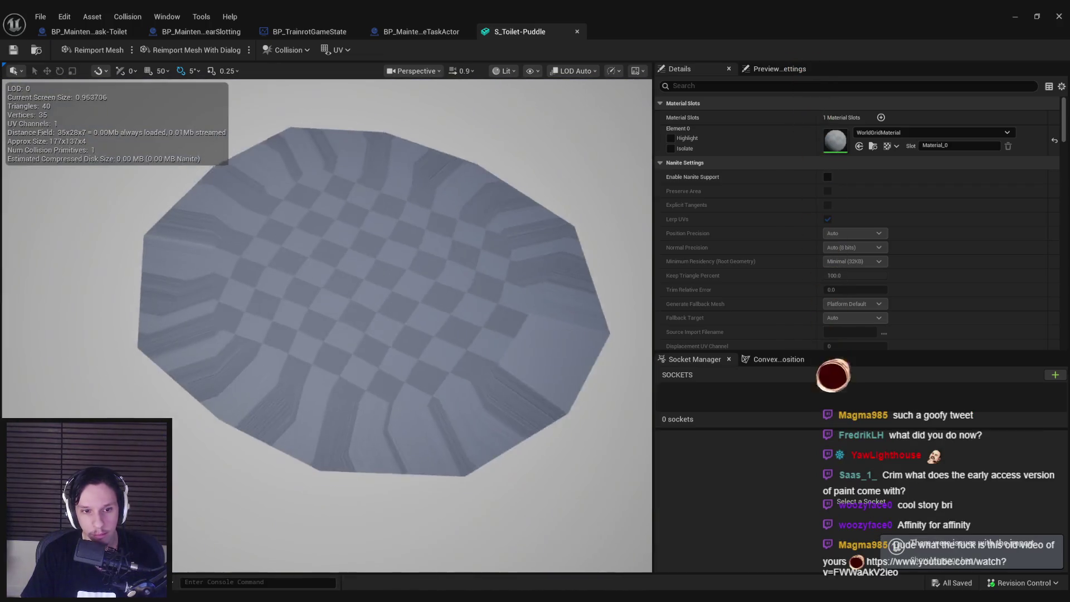
pyautogui.scroll(3, 326, 326)
pyautogui.scroll(-2, 218, 423)
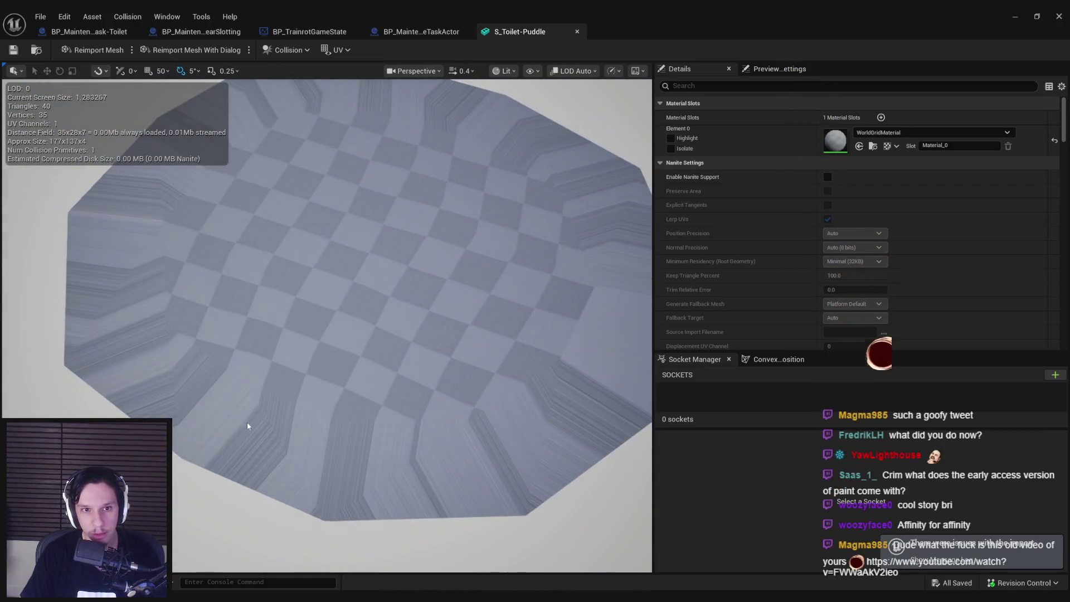
pyautogui.scroll(-1, 239, 430)
pyautogui.scroll(-1, 311, 370)
pyautogui.hotkey('alt', 'Tab')
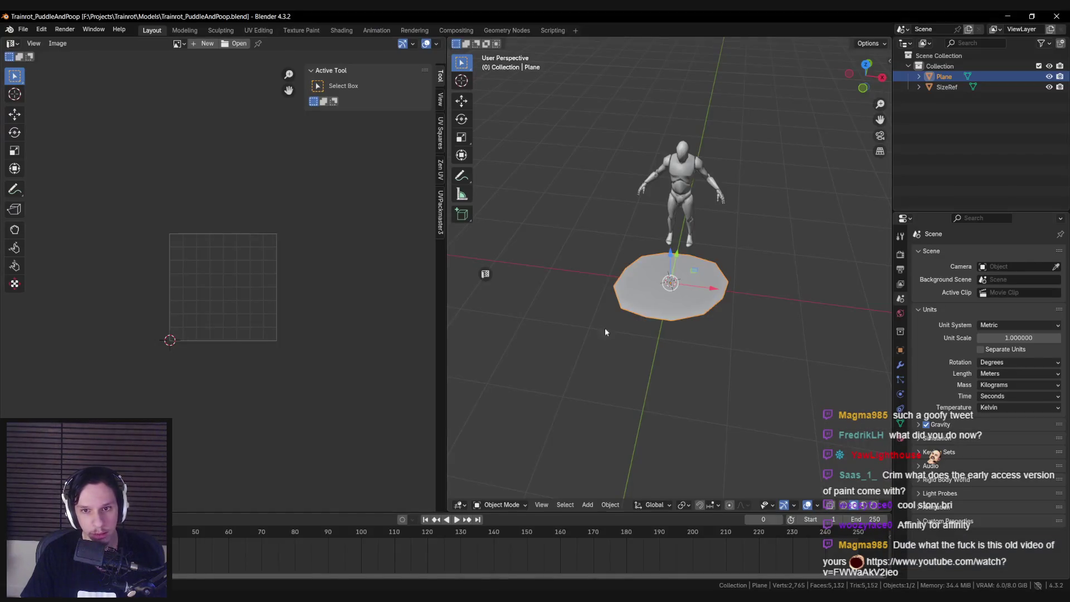
# Re-project the puddle's UVs from the top view with Project from View (Bounds)
pyautogui.press('KP_7')
pyautogui.press('u')
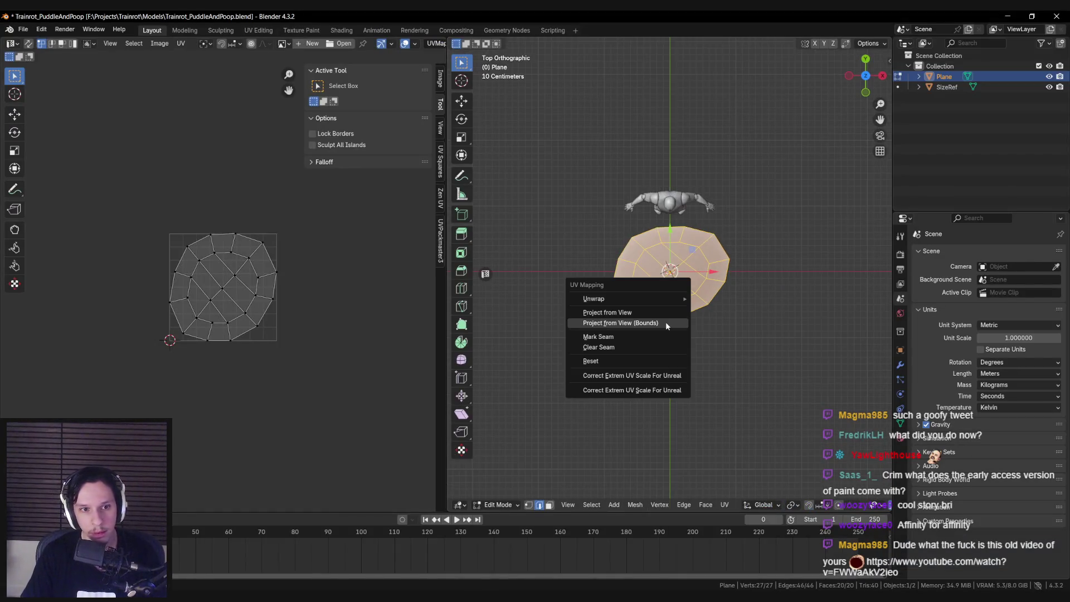
pyautogui.click(667, 323)
pyautogui.press('Tab')
# Export the puddle as S_Toilet-Puddle.fbx and reimport the mesh in Unreal Engine
pyautogui.click(23, 29)
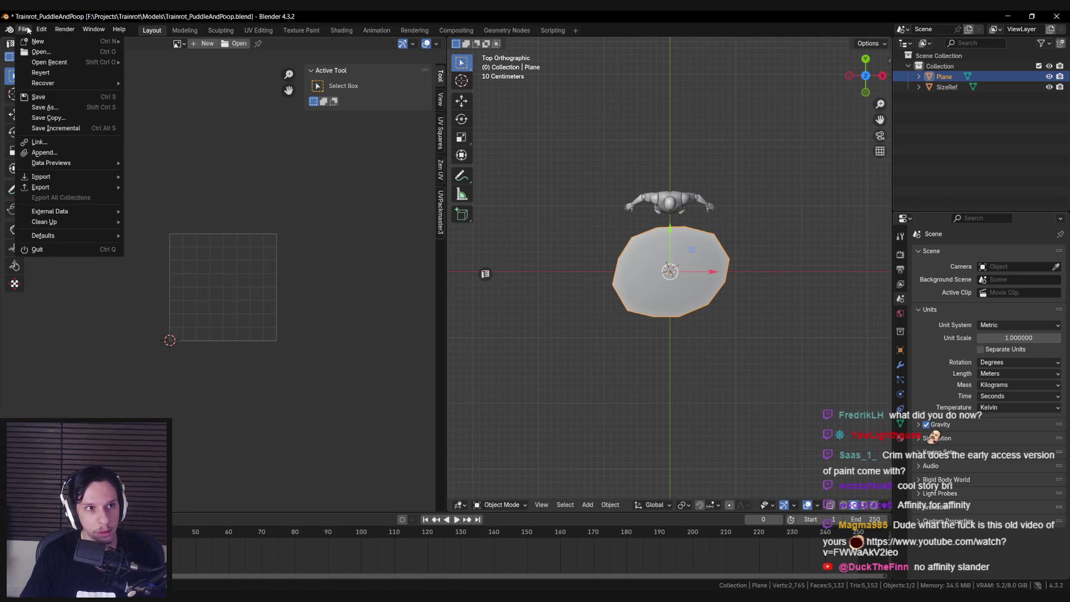
pyautogui.moveTo(50, 187)
pyautogui.click(171, 279)
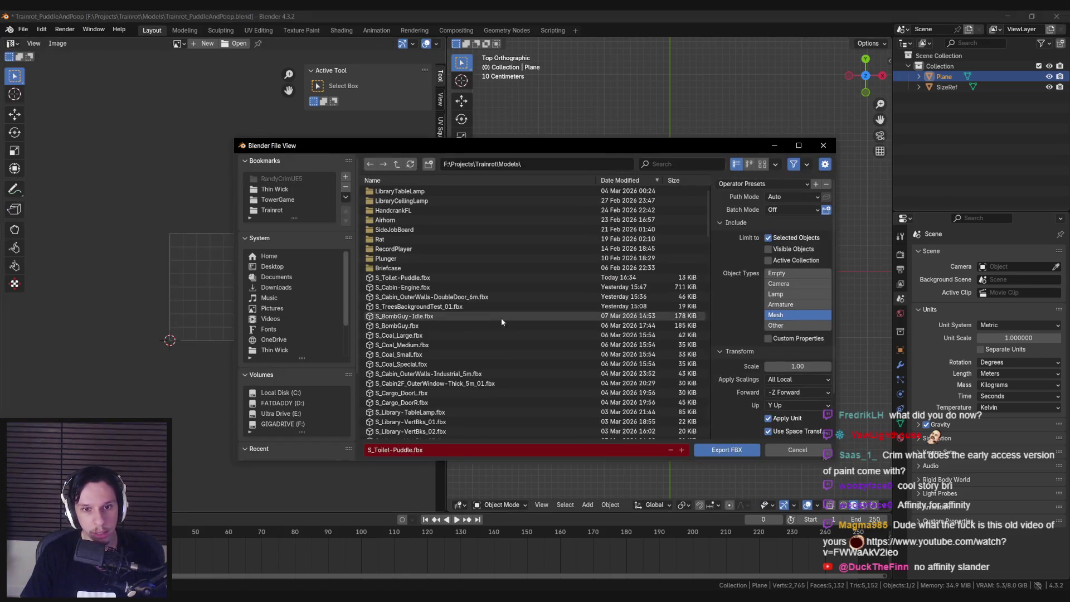
pyautogui.click(729, 444)
pyautogui.moveTo(353, 595)
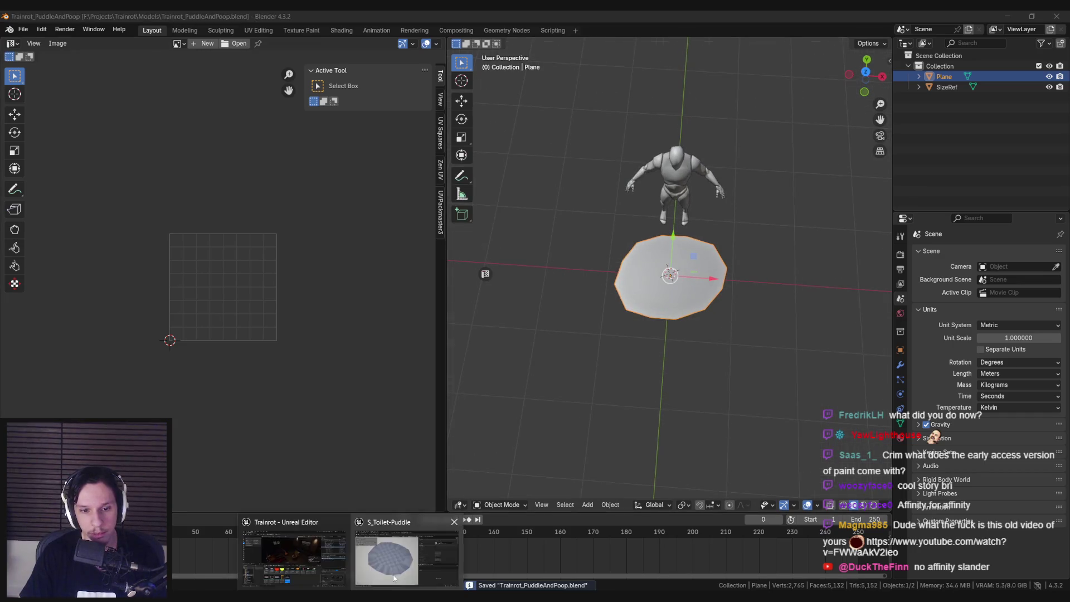
pyautogui.click(290, 552)
pyautogui.click(88, 51)
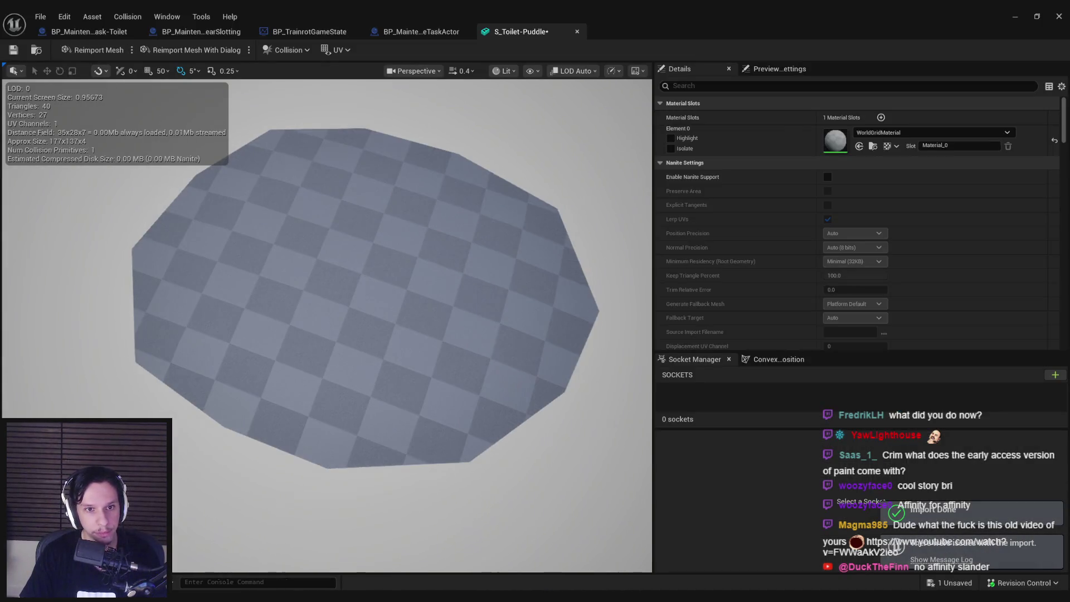
# Save the reimported S_Toilet-Puddle mesh and maximize the YouTube browser window
pyautogui.scroll(-3, 331, 342)
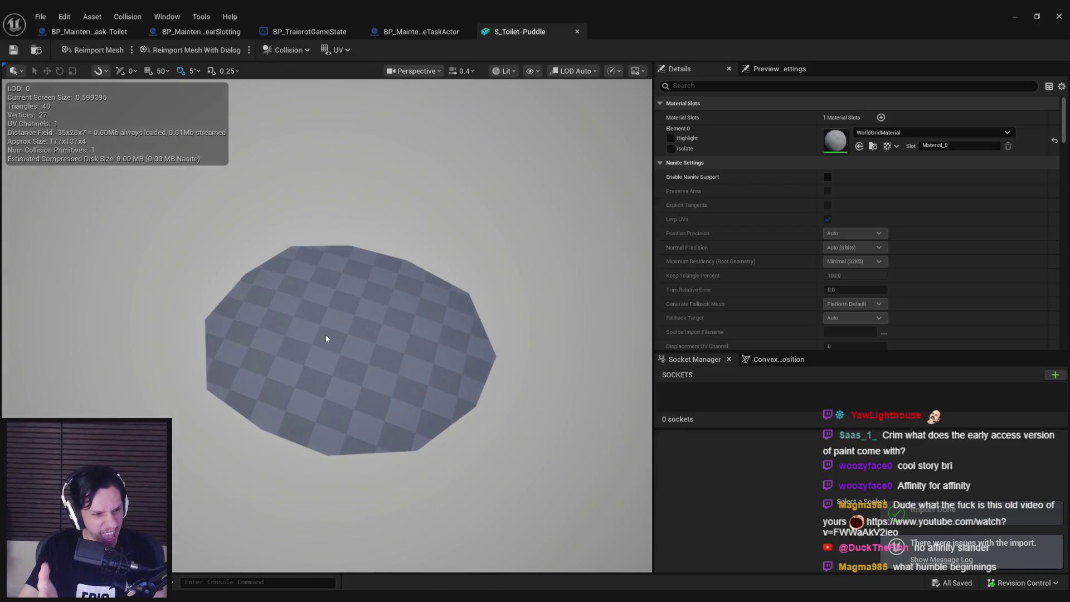
pyautogui.hotkey('ctrl', 's')
pyautogui.scroll(2, 325, 335)
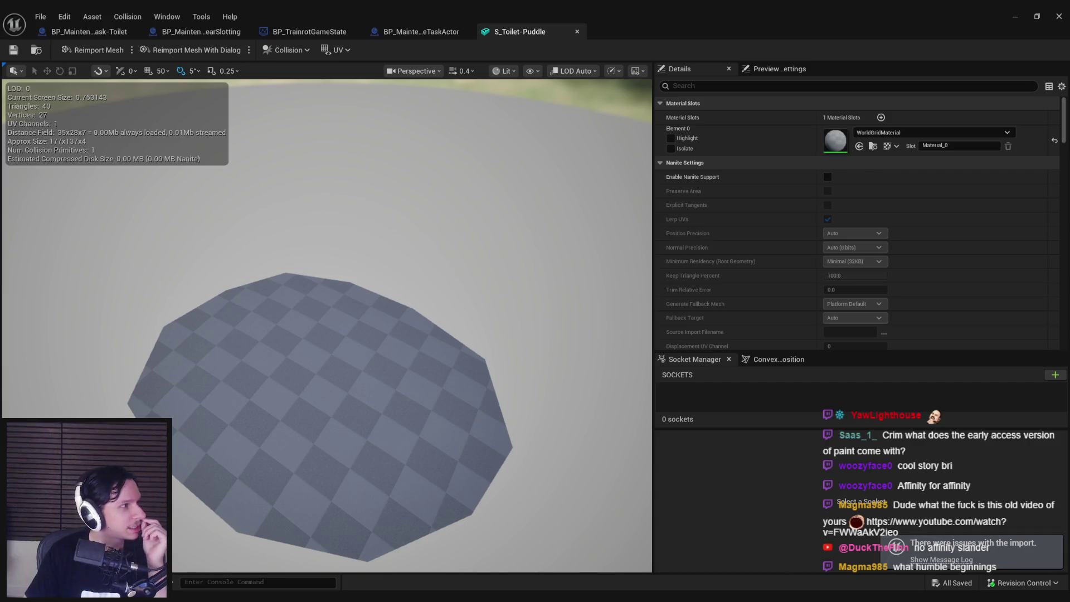
pyautogui.doubleClick(476, 240)
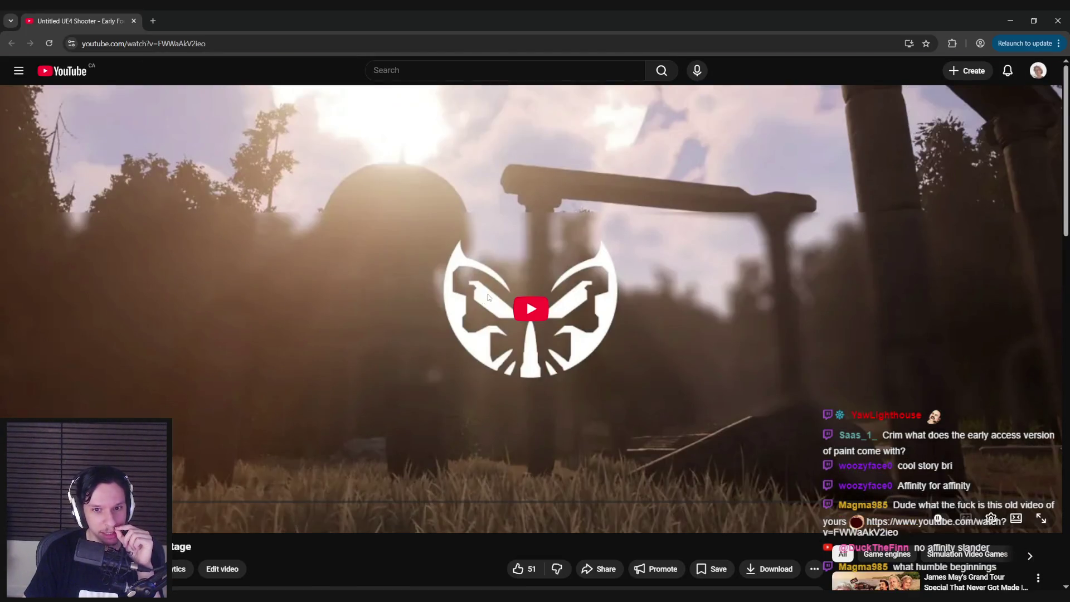
# Play the Untitled UE4 Shooter video, skip ahead to about 1:41, pause, and seek to 1:51
pyautogui.click(525, 308)
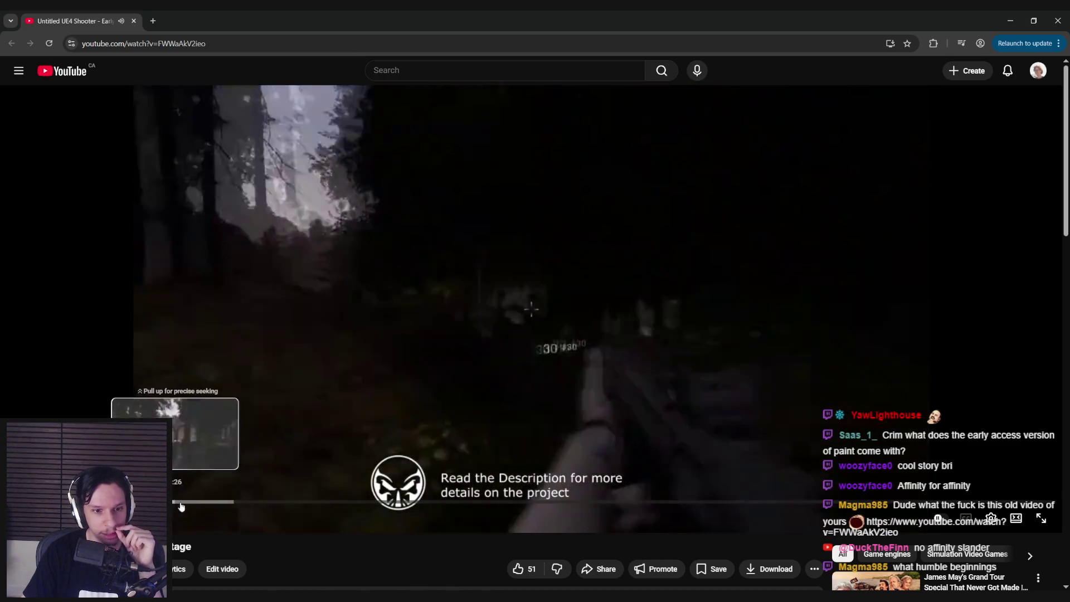
pyautogui.click(192, 502)
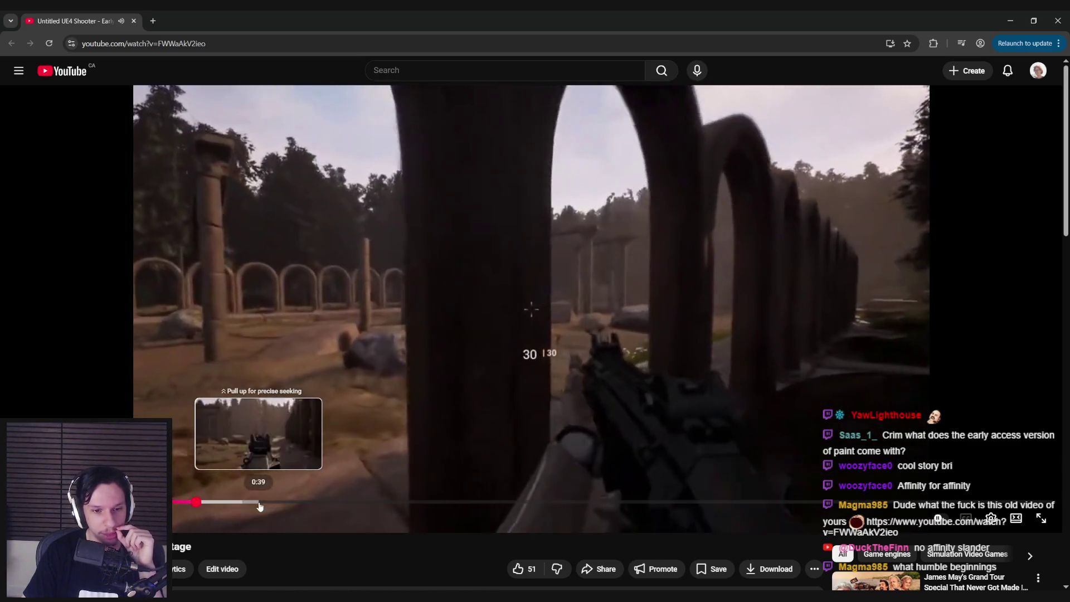
pyautogui.click(260, 503)
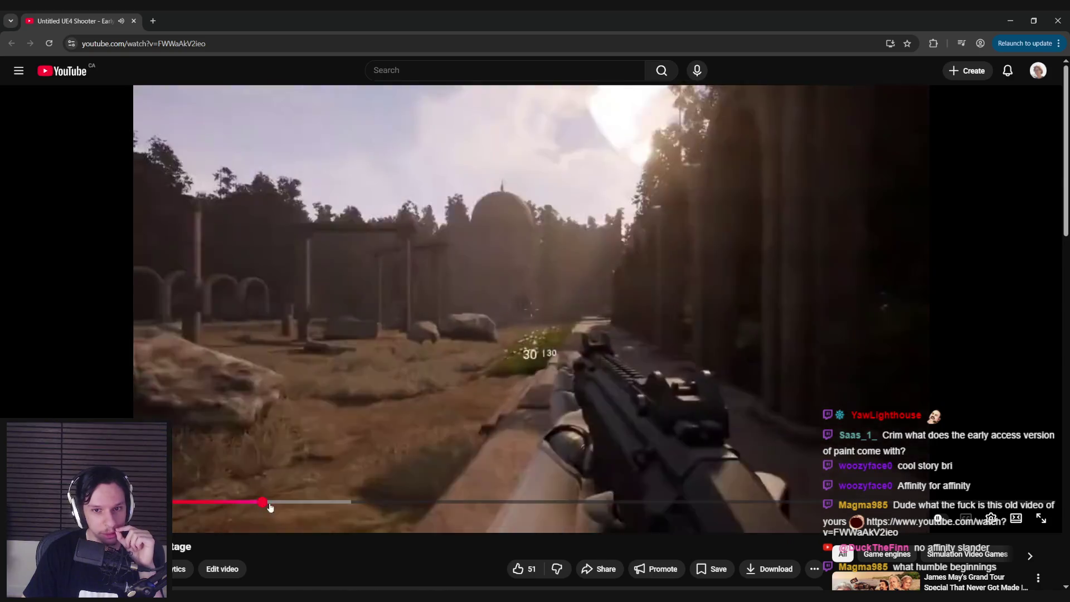
pyautogui.click(310, 503)
pyautogui.click(375, 503)
pyautogui.click(443, 503)
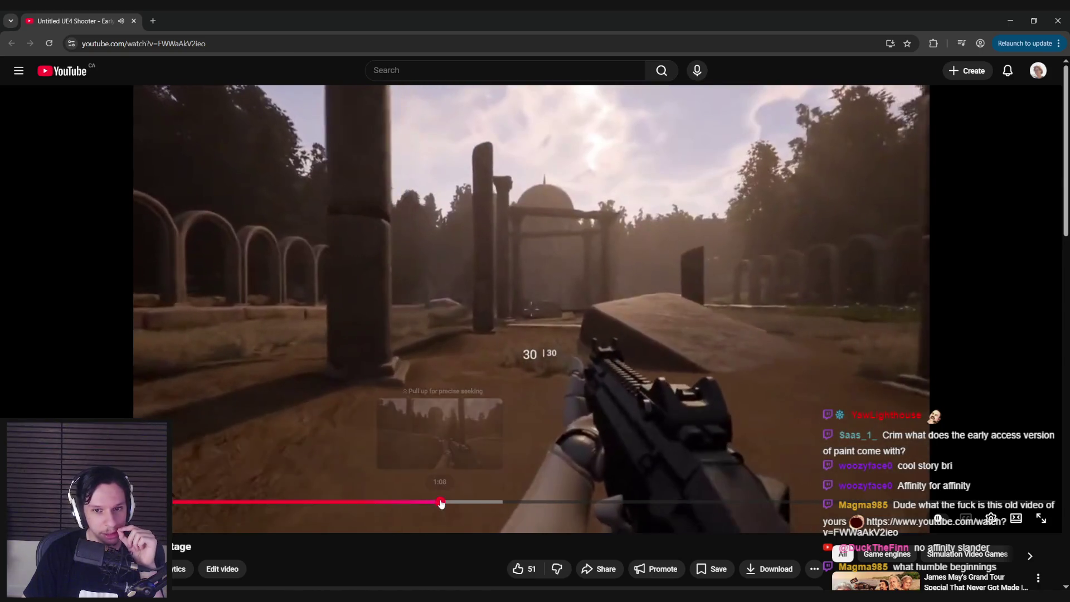
pyautogui.click(503, 503)
pyautogui.click(582, 503)
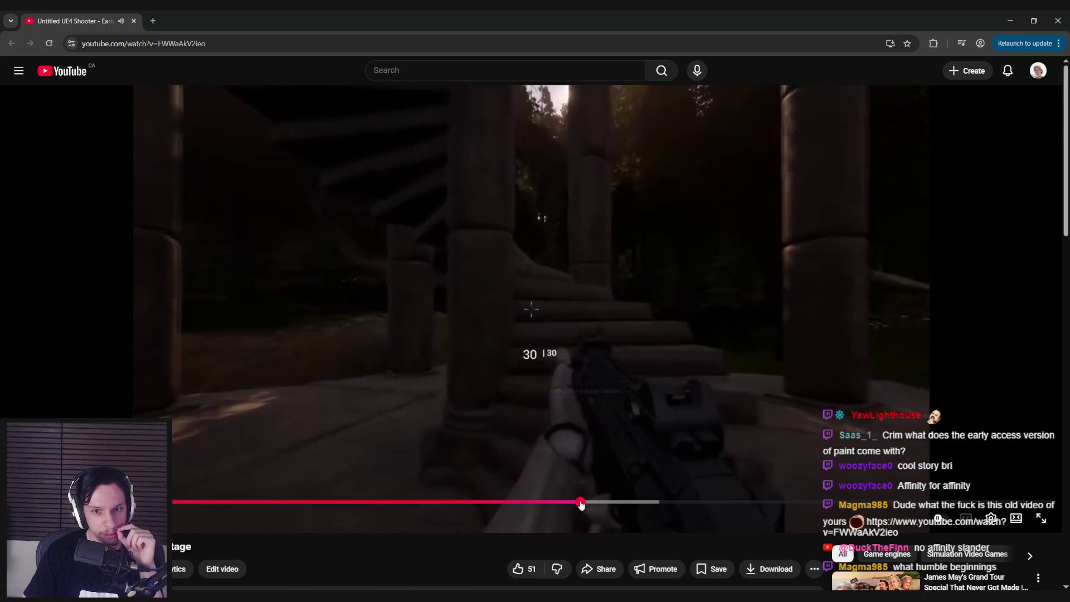
pyautogui.click(648, 504)
pyautogui.scroll(-3, 648, 503)
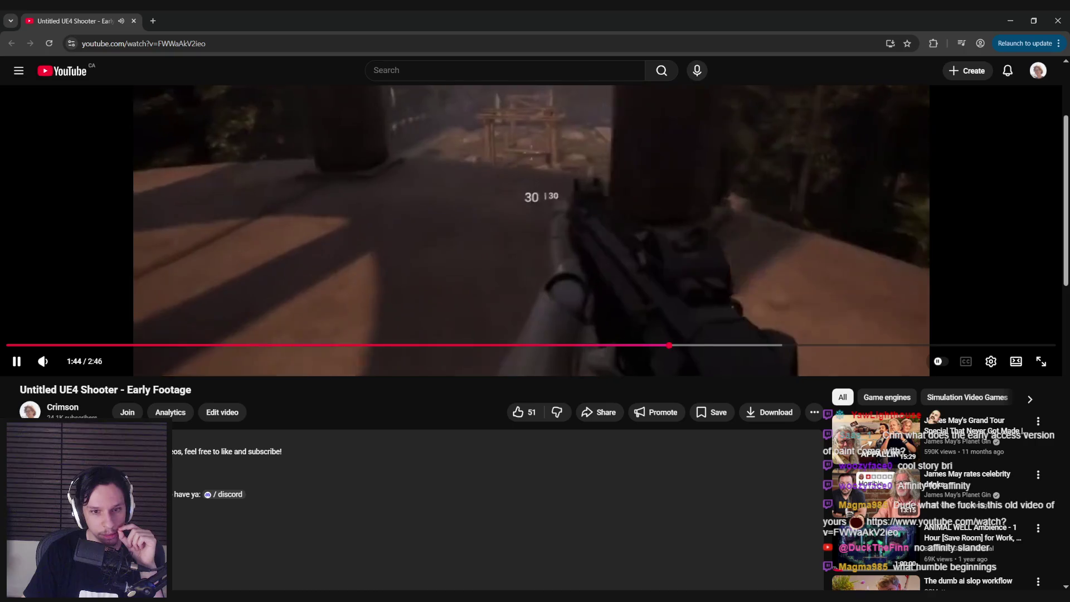
pyautogui.scroll(3, 318, 442)
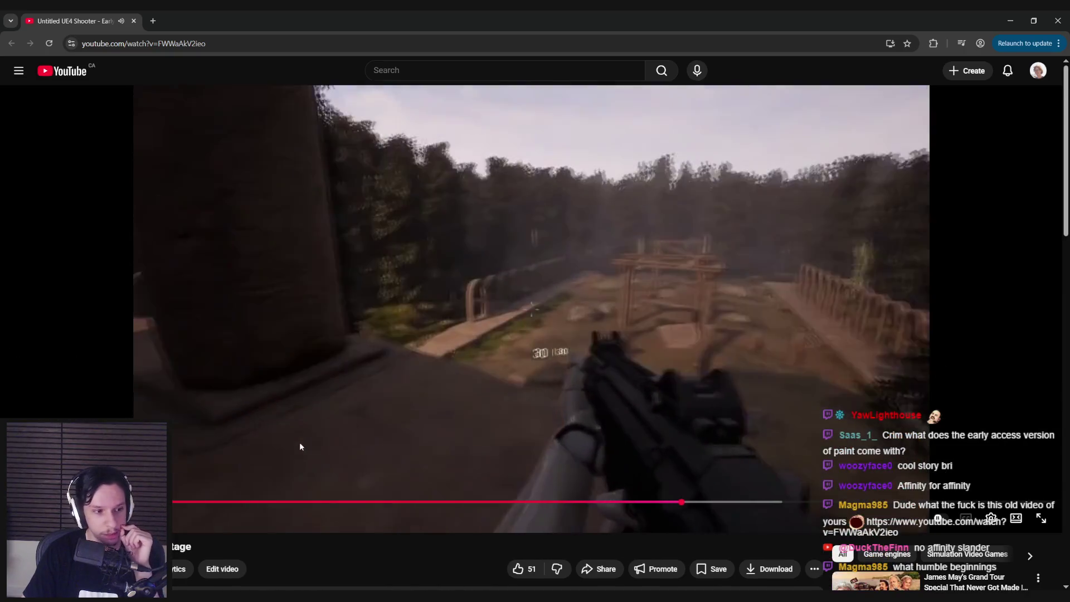
pyautogui.scroll(-1, 699, 483)
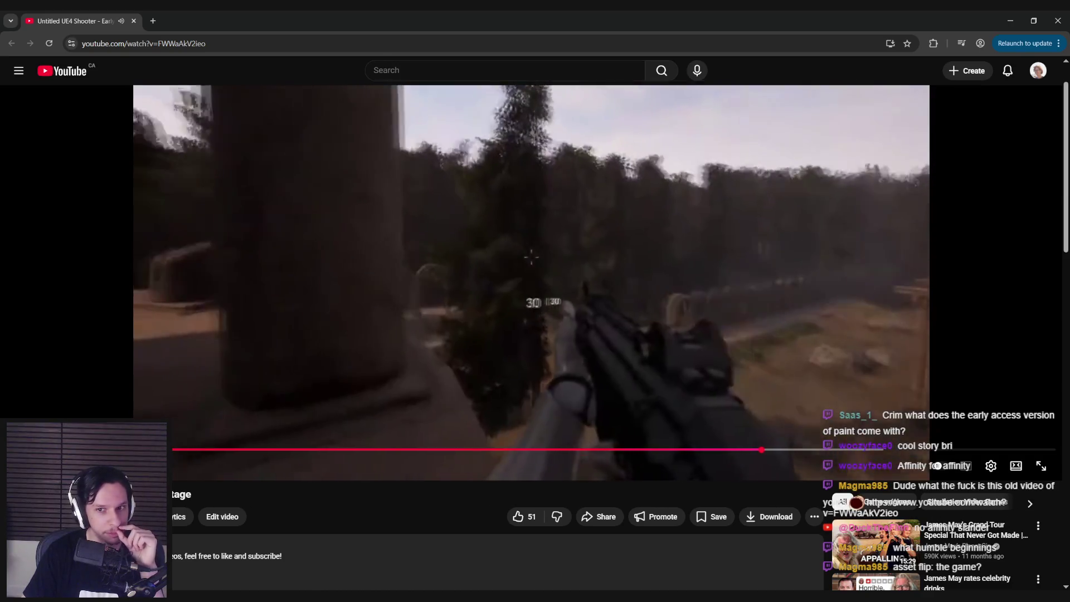
pyautogui.scroll(1, 429, 386)
pyautogui.press('k')
pyautogui.moveTo(822, 505); pyautogui.dragTo(714, 503)
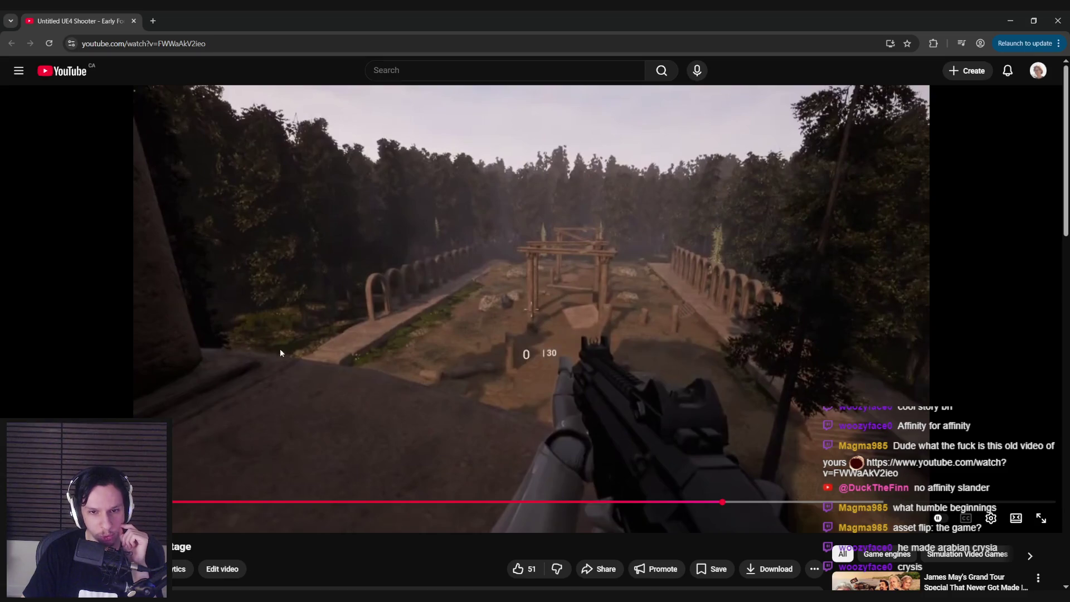
# Jump back through earlier scenes to near the start, then open the uploader's channel page
pyautogui.click(680, 500)
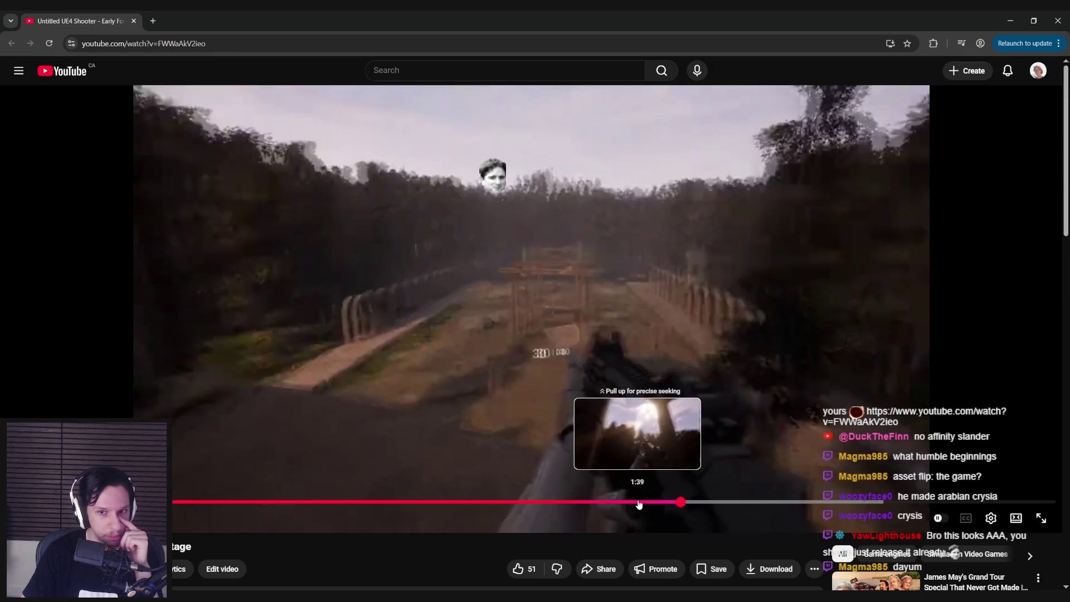
pyautogui.click(628, 501)
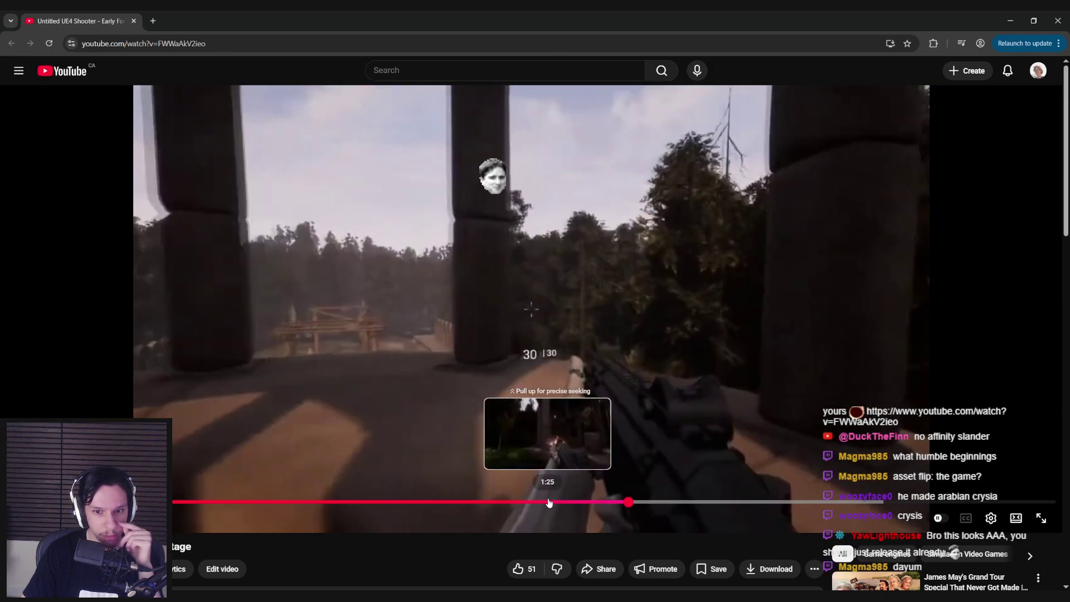
pyautogui.click(548, 501)
pyautogui.click(507, 502)
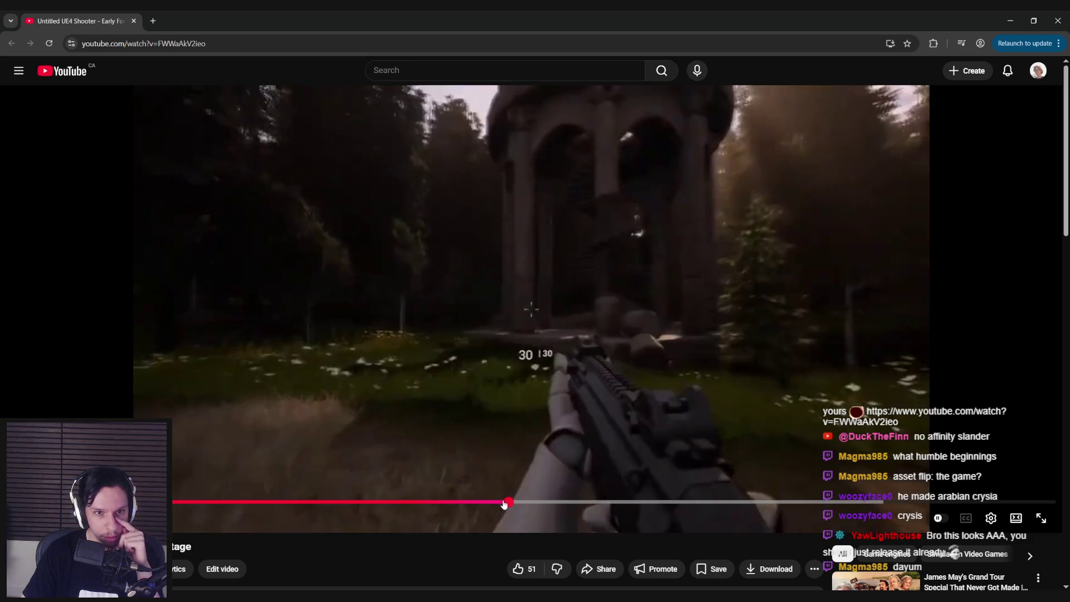
pyautogui.click(483, 502)
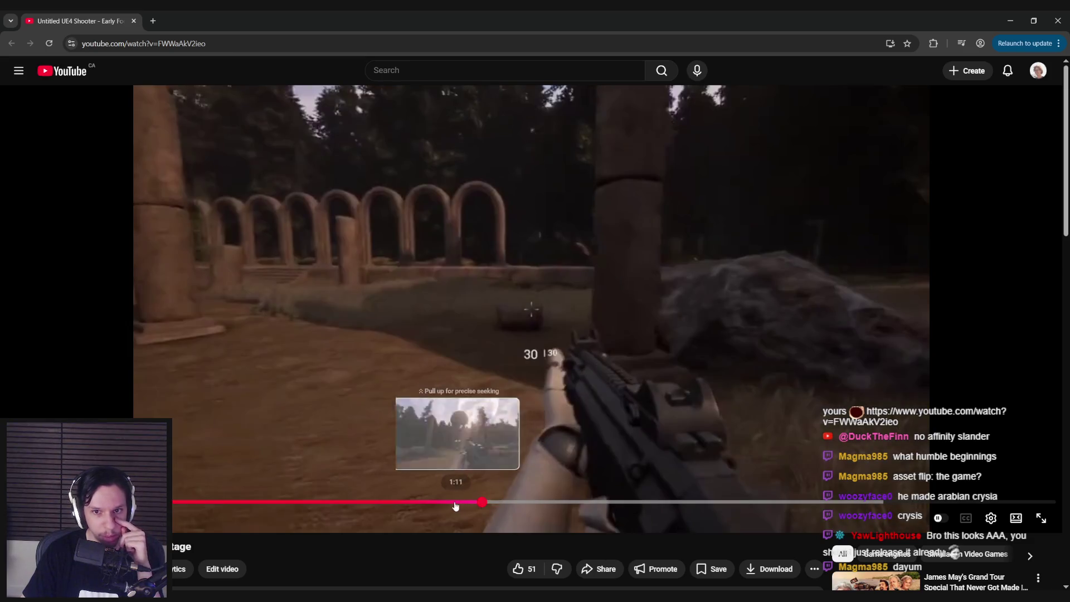
pyautogui.click(450, 502)
pyautogui.click(410, 503)
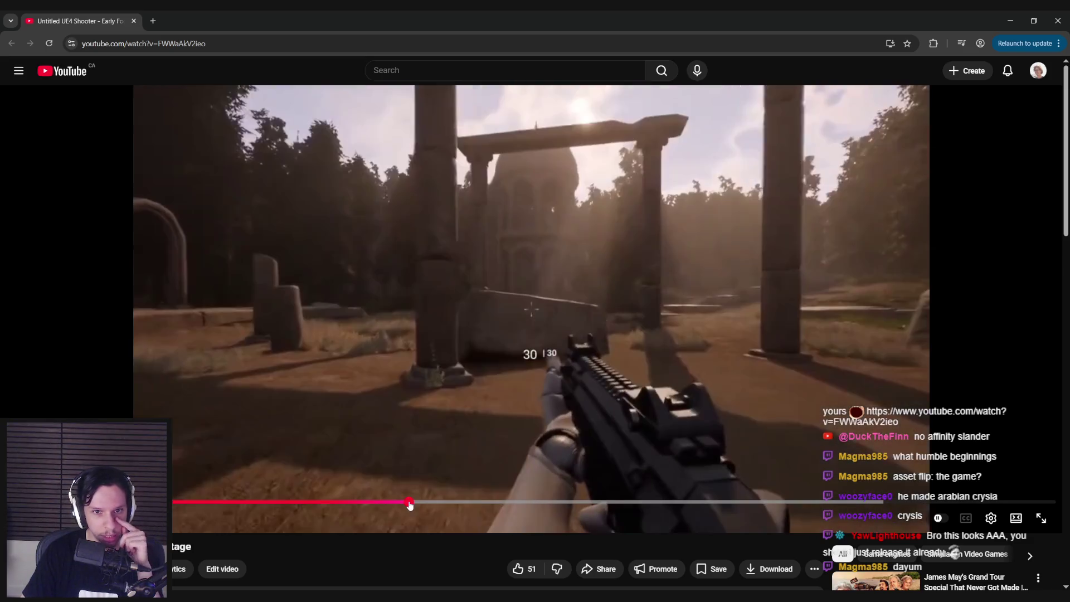
pyautogui.click(394, 501)
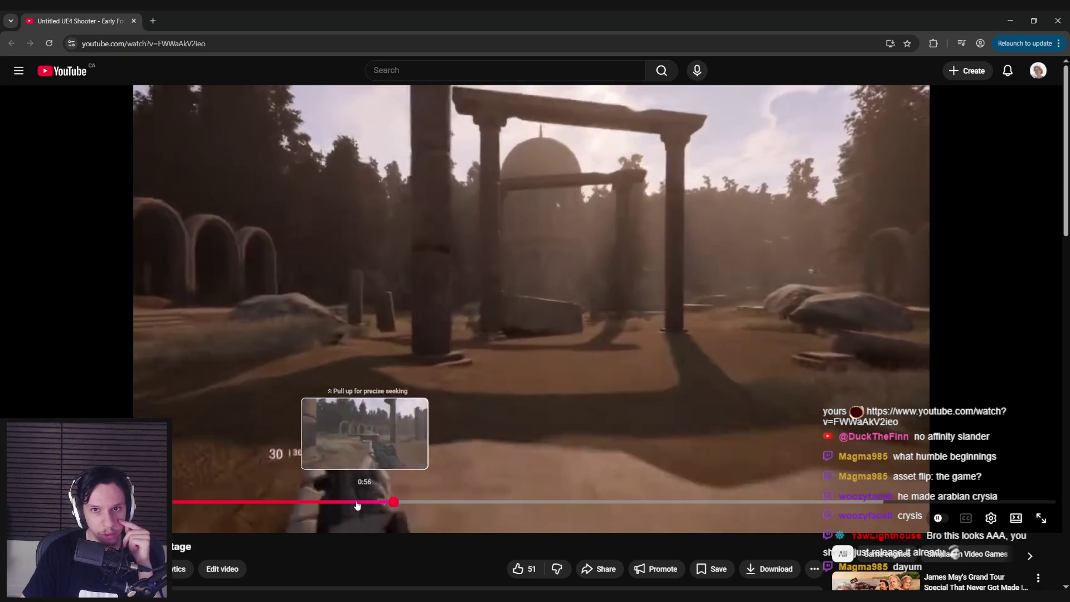
pyautogui.click(352, 503)
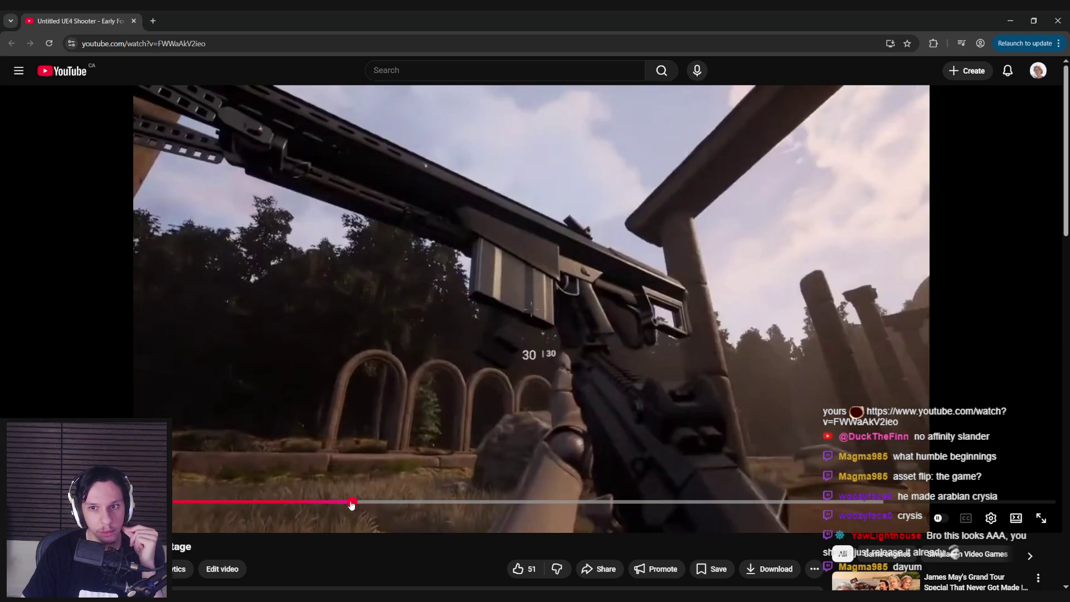
pyautogui.click(329, 502)
pyautogui.click(291, 502)
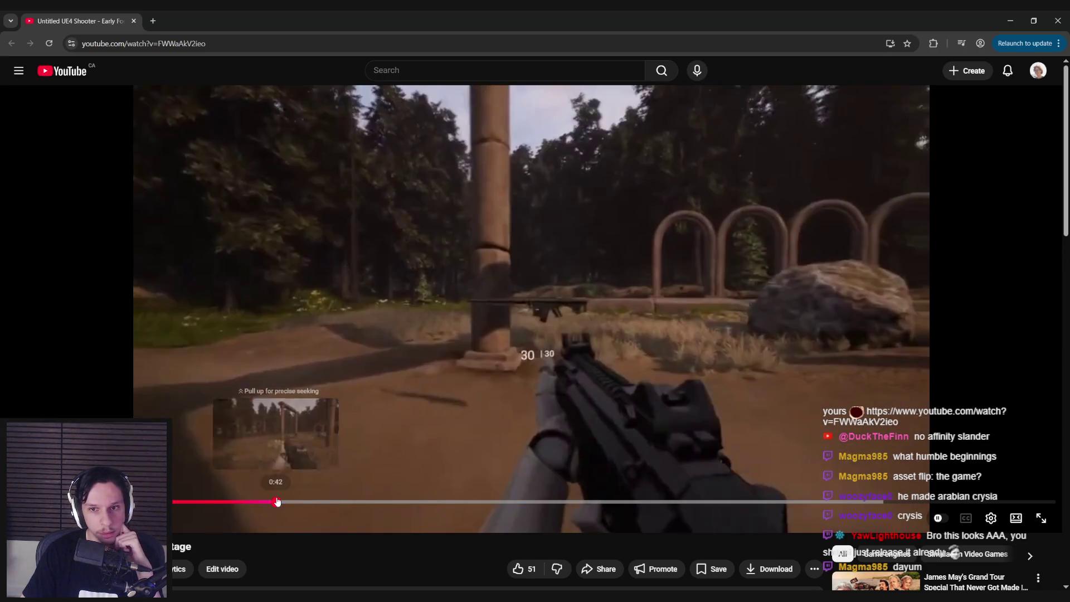
pyautogui.click(277, 502)
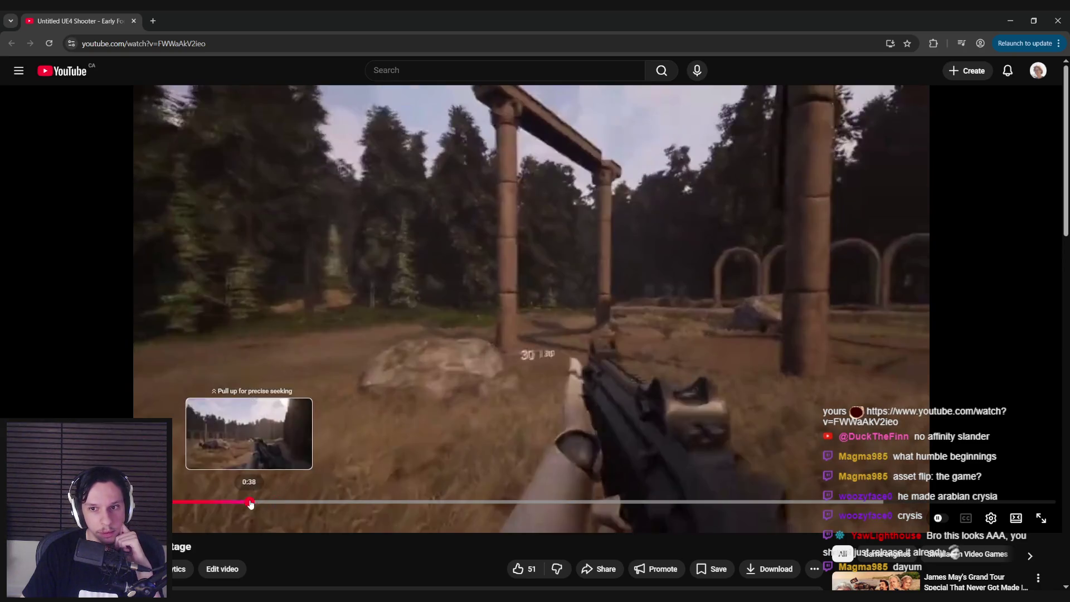
pyautogui.click(201, 502)
pyautogui.scroll(-3, 383, 476)
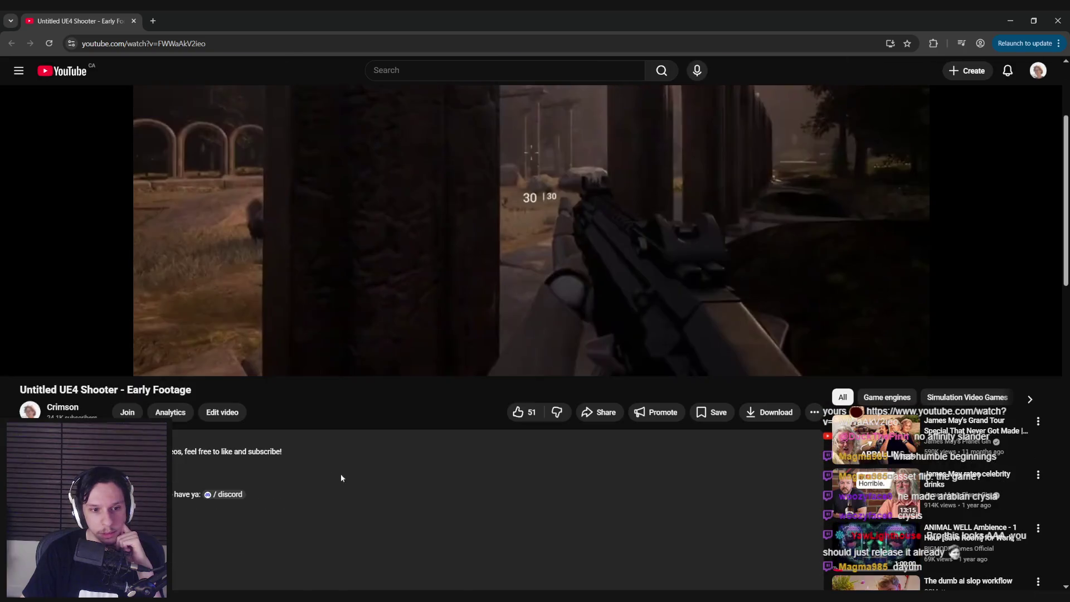
pyautogui.click(66, 413)
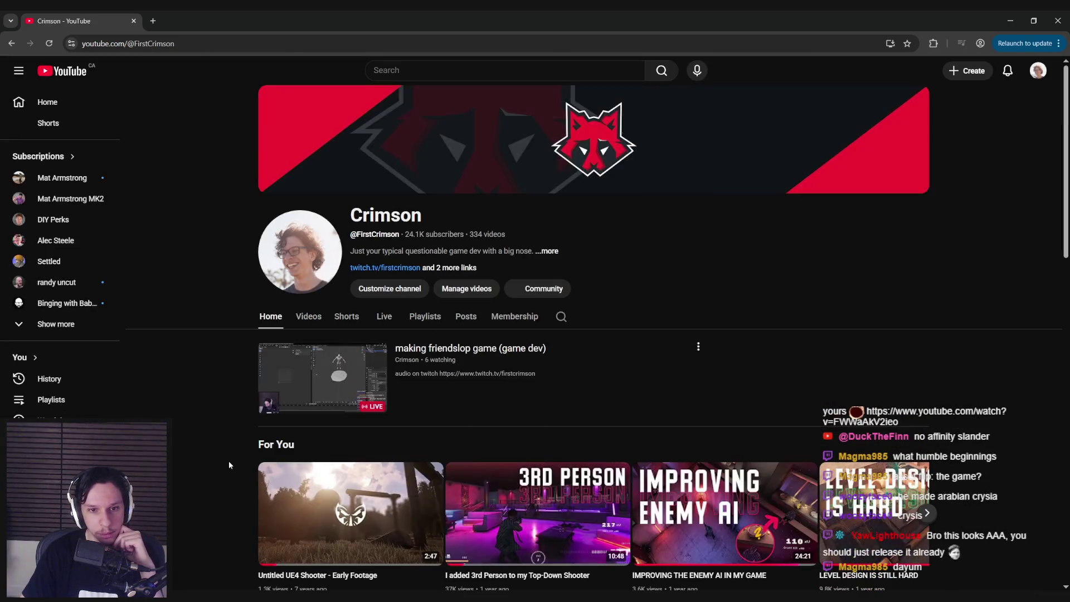
# Scroll the channel's Videos tab to the oldest uploads, open the account menu, and return to Unreal
pyautogui.click(308, 316)
pyautogui.scroll(-12, 178, 438)
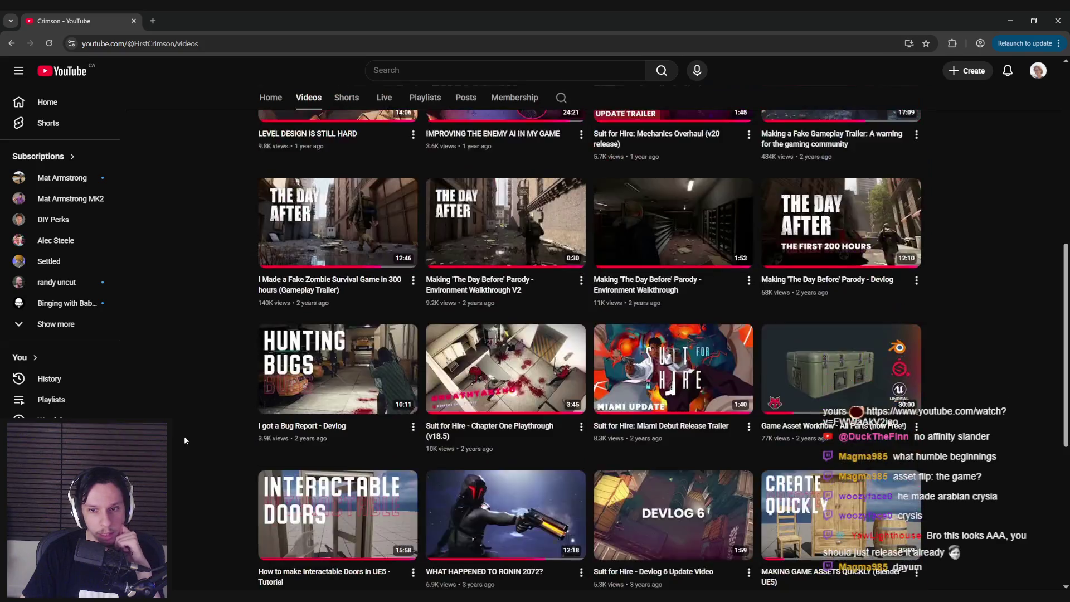
pyautogui.scroll(-15, 184, 436)
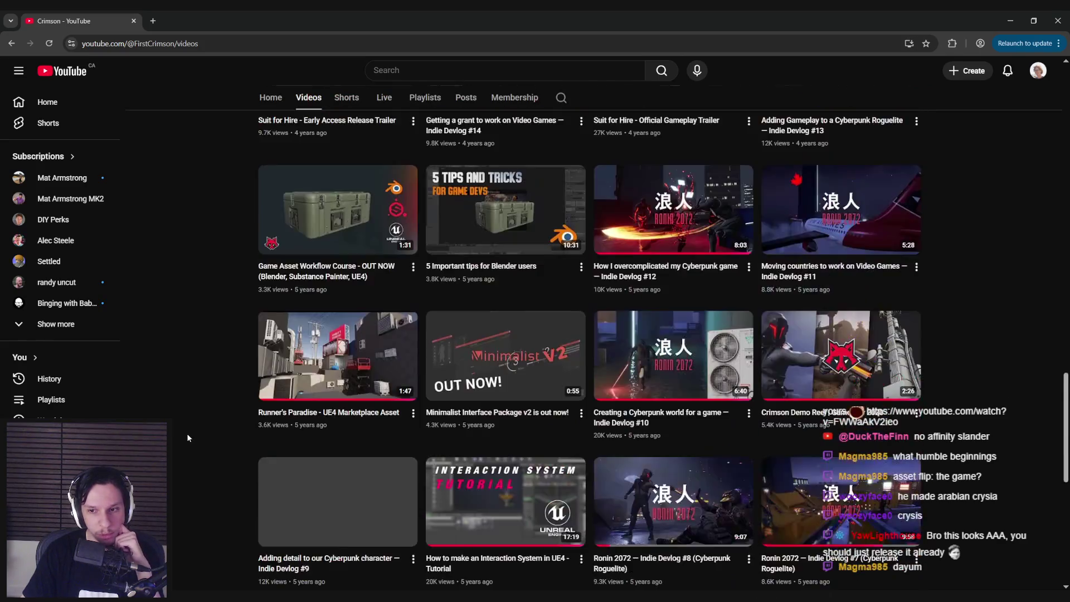
pyautogui.scroll(-10, 190, 434)
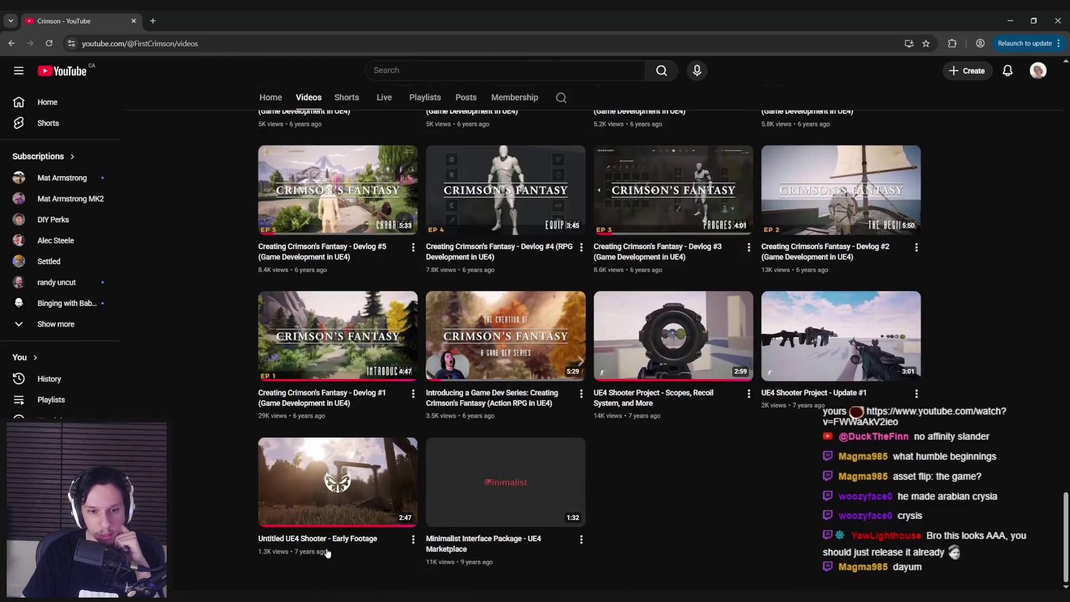
pyautogui.click(1039, 71)
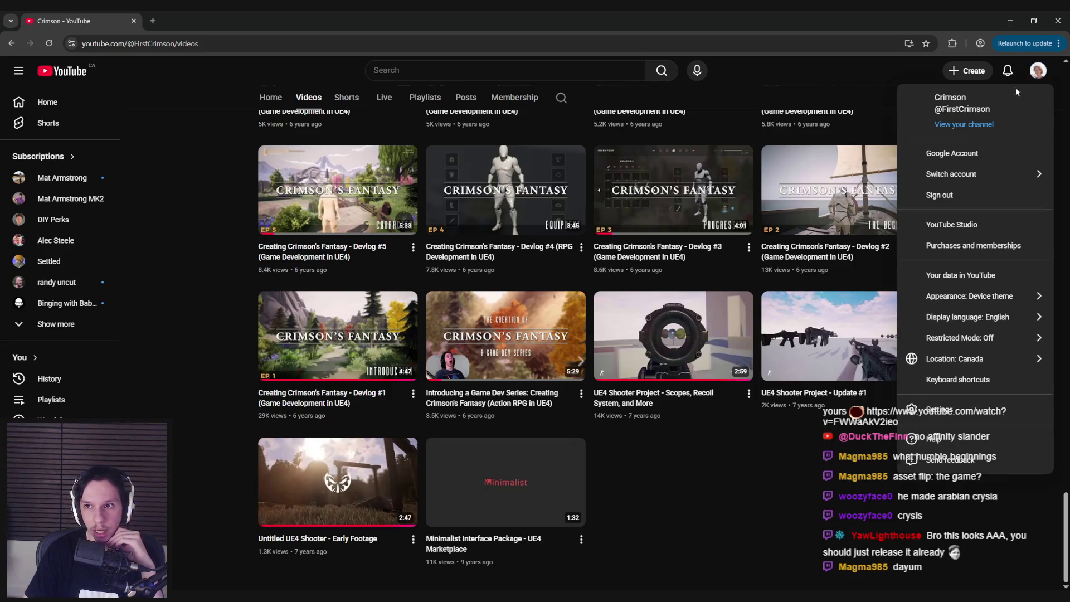
pyautogui.hotkey('alt', 'Tab')
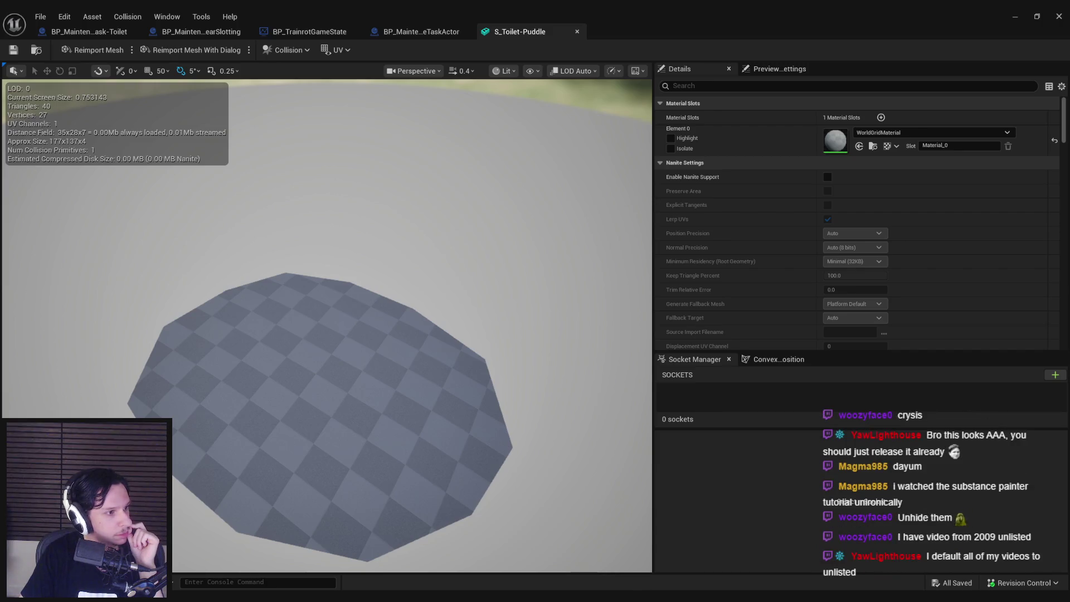
pyautogui.hotkey('alt', 'Tab')
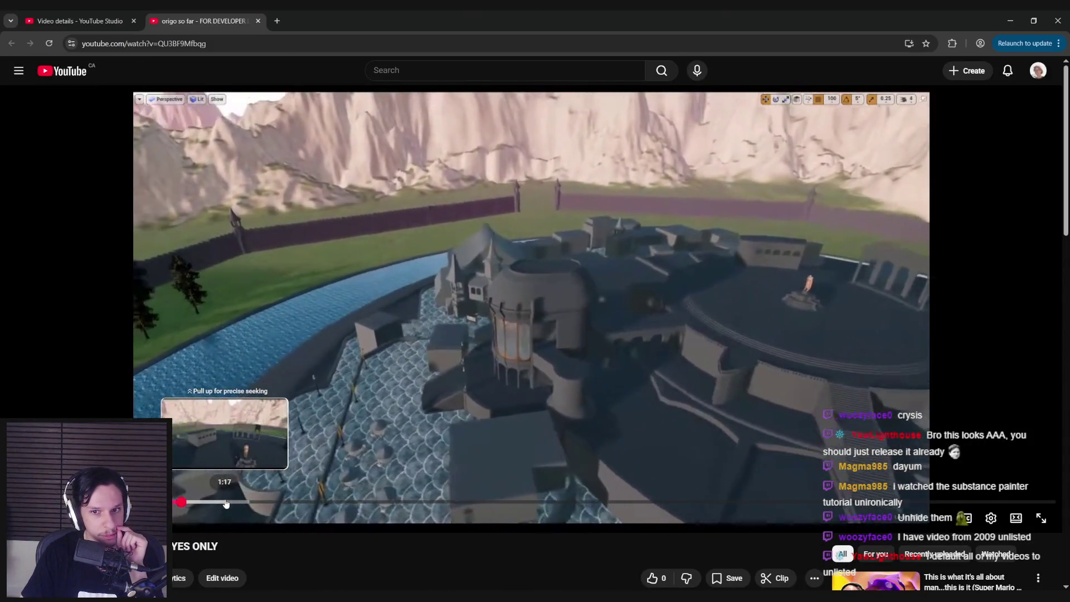
# Jump ahead through the origo video past the dome building to the sword-wielding character scene
pyautogui.click(226, 503)
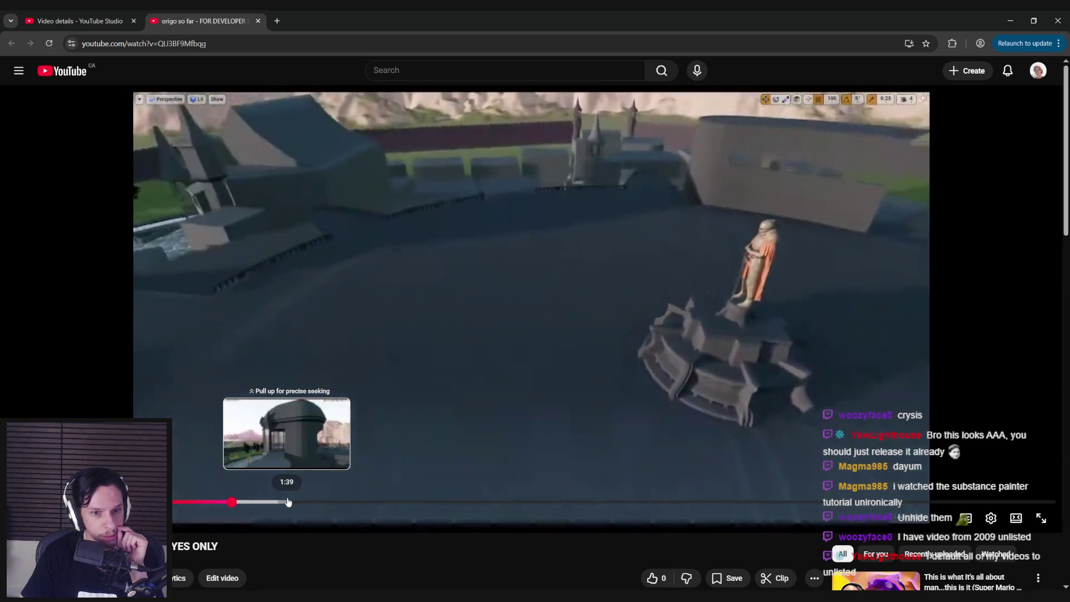
pyautogui.click(288, 502)
pyautogui.click(331, 503)
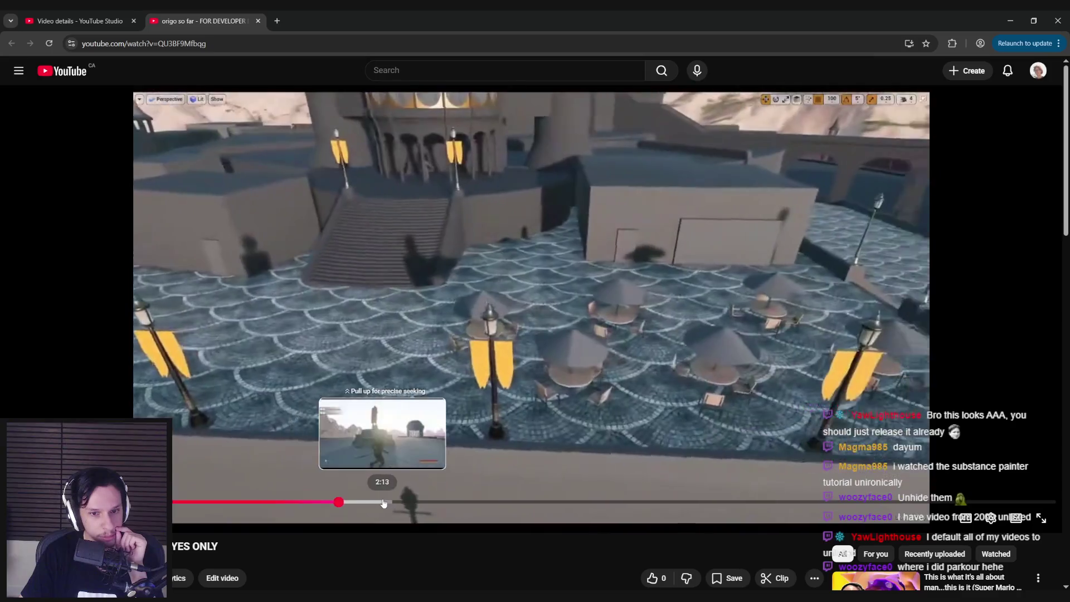
pyautogui.click(383, 502)
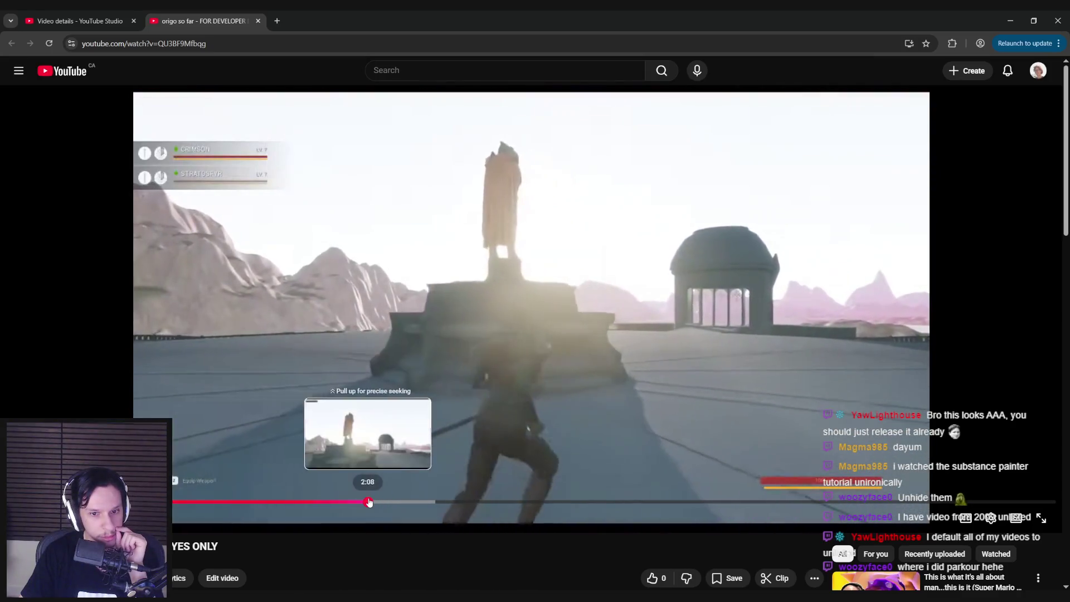
pyautogui.click(368, 503)
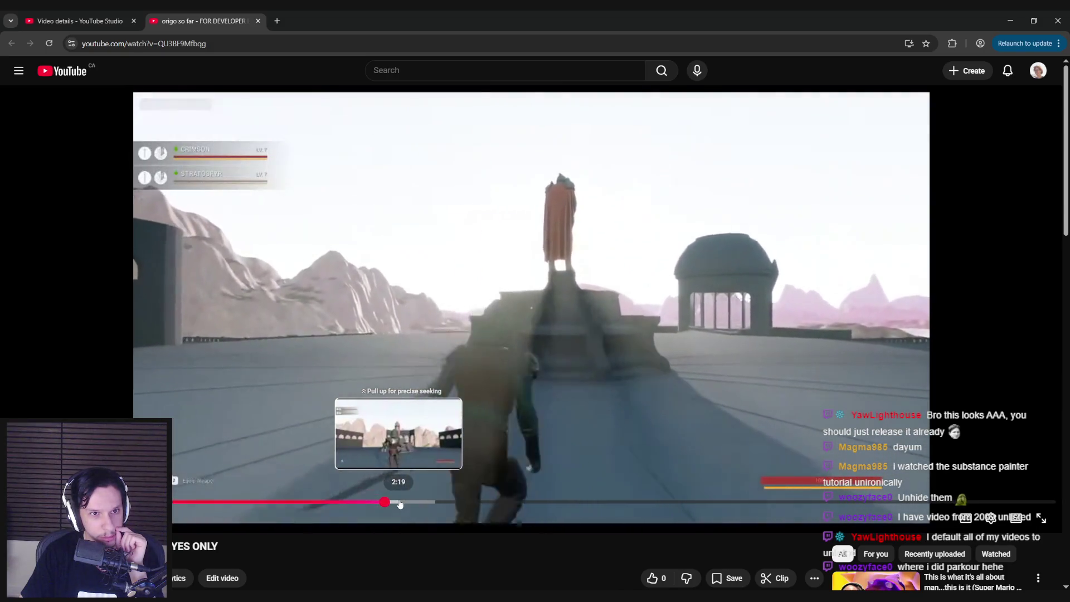
pyautogui.moveTo(401, 503); pyautogui.dragTo(402, 502)
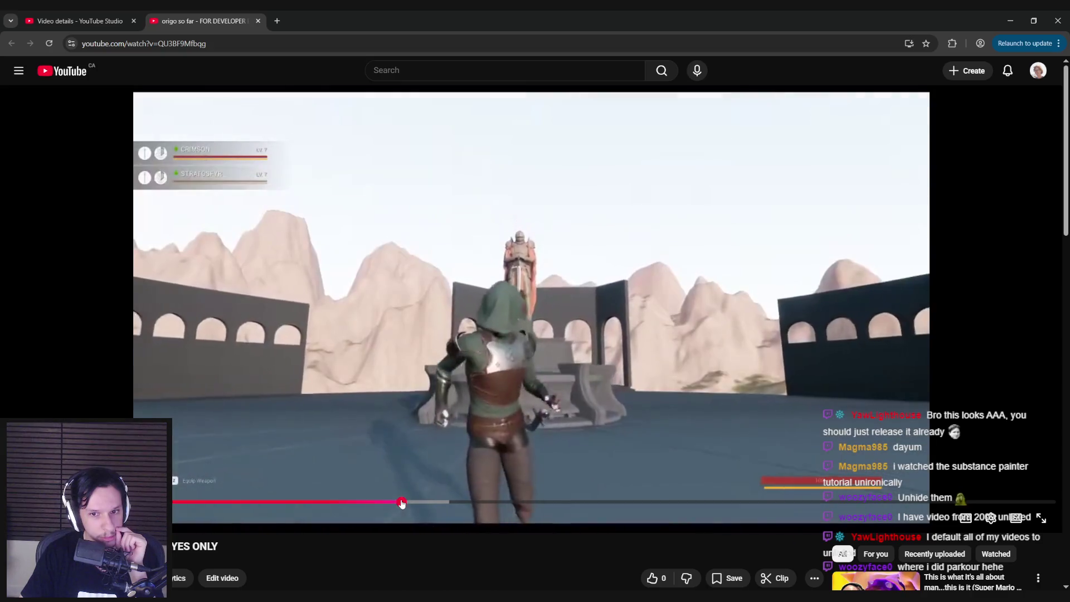
pyautogui.click(421, 502)
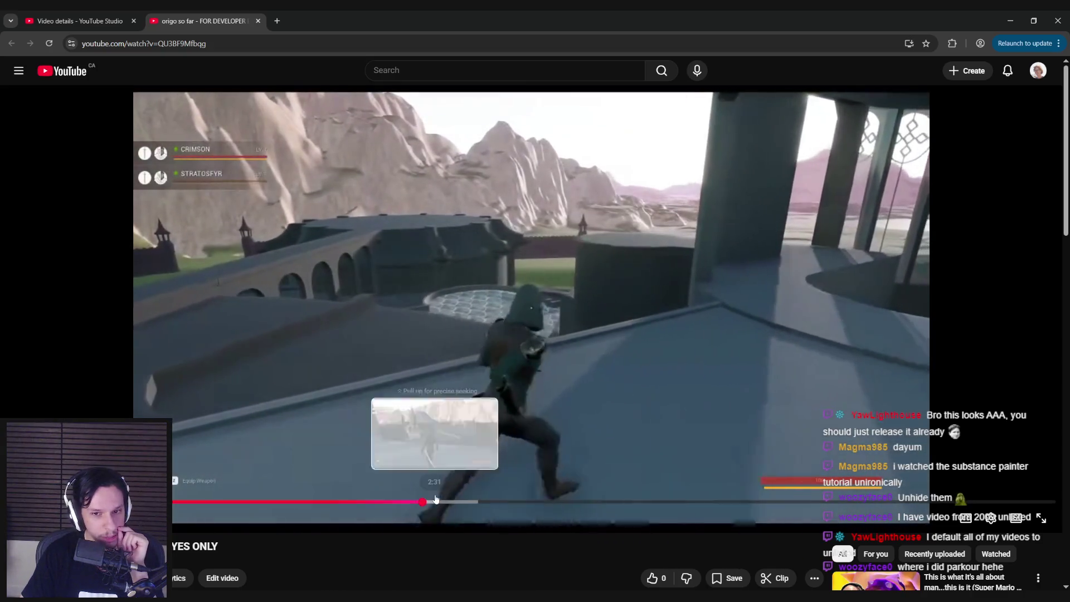
pyautogui.click(435, 503)
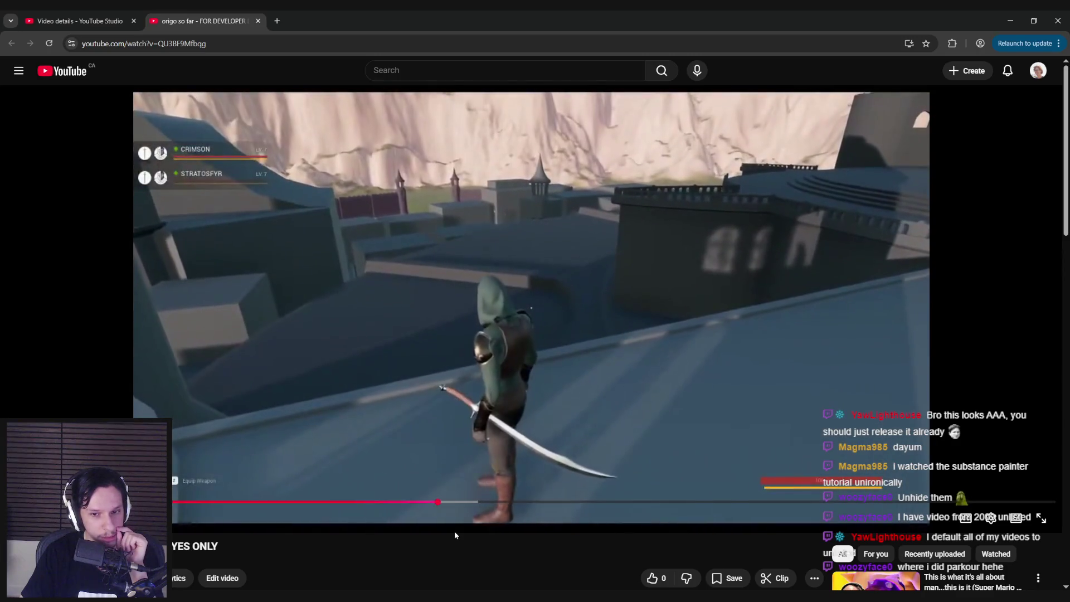
# Scrub forward to the quest log scene, expand the description, and return to Unreal
pyautogui.moveTo(452, 502); pyautogui.dragTo(592, 504)
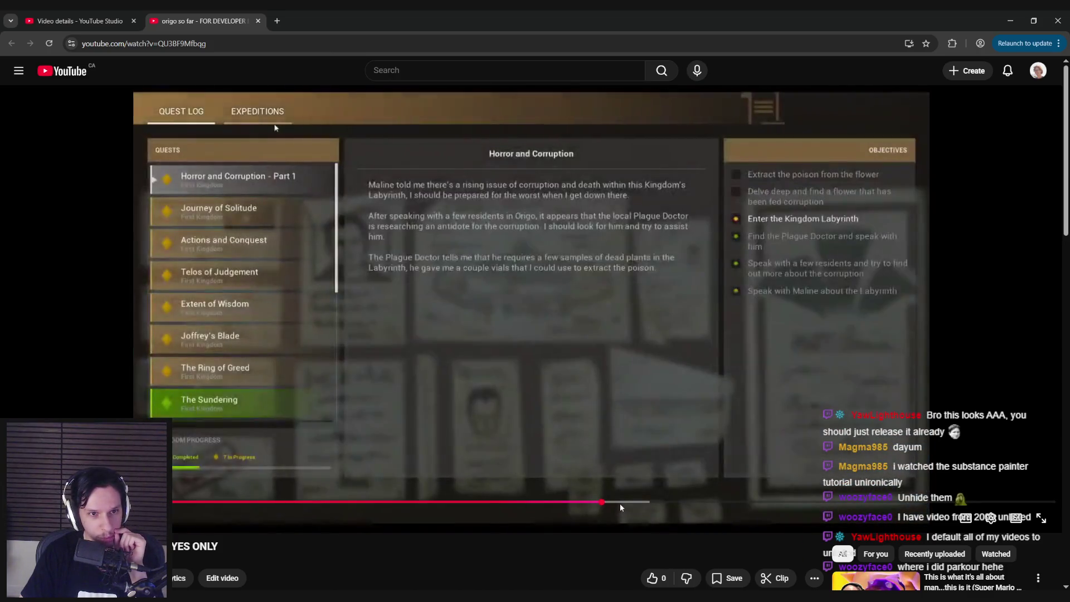
pyautogui.moveTo(620, 505); pyautogui.dragTo(802, 504)
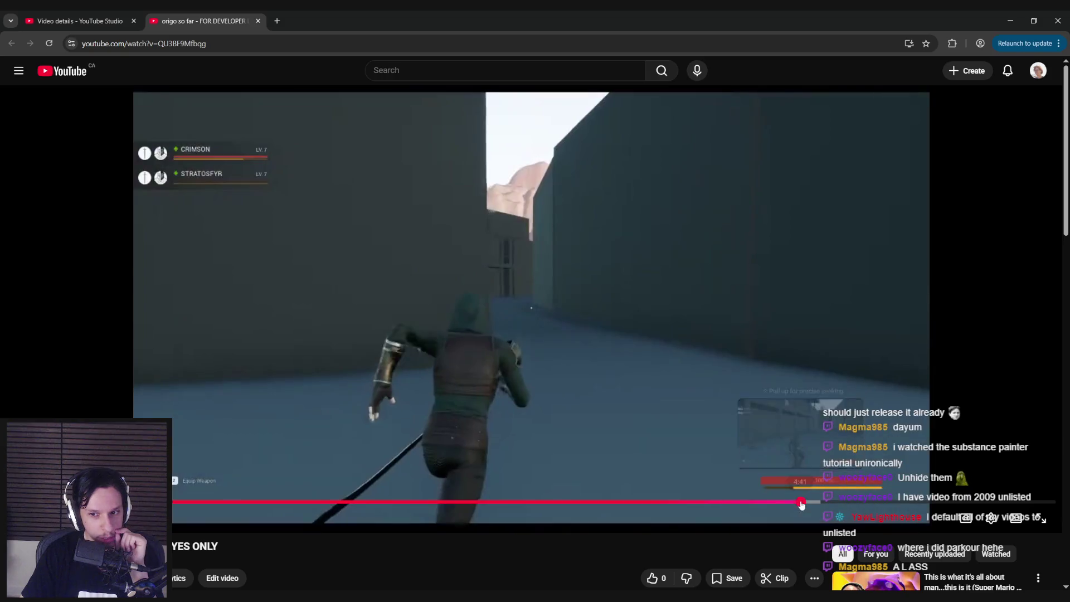
pyautogui.scroll(-3, 472, 452)
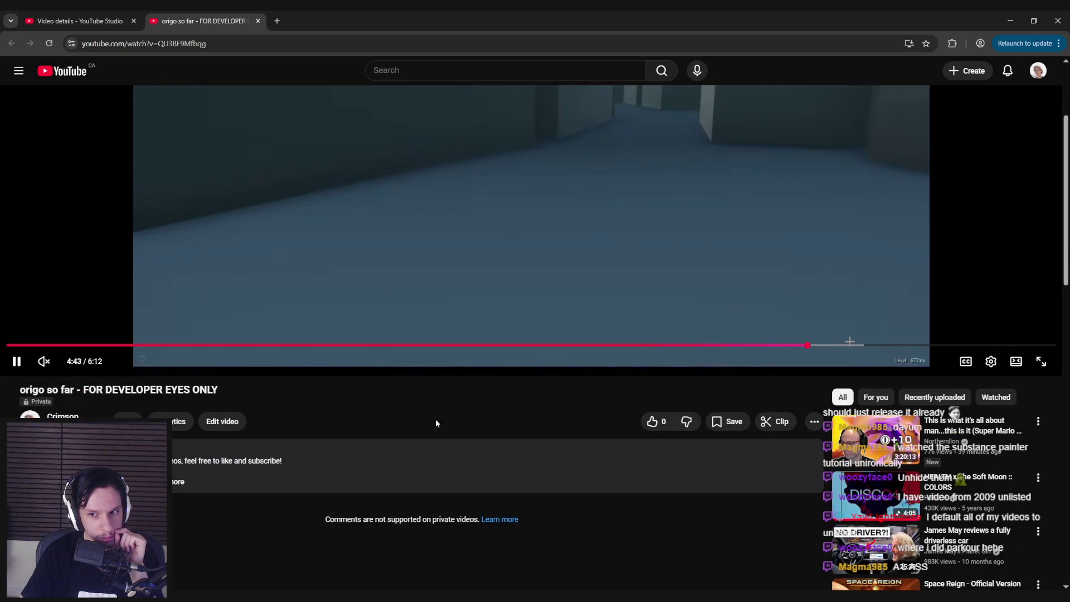
pyautogui.click(234, 470)
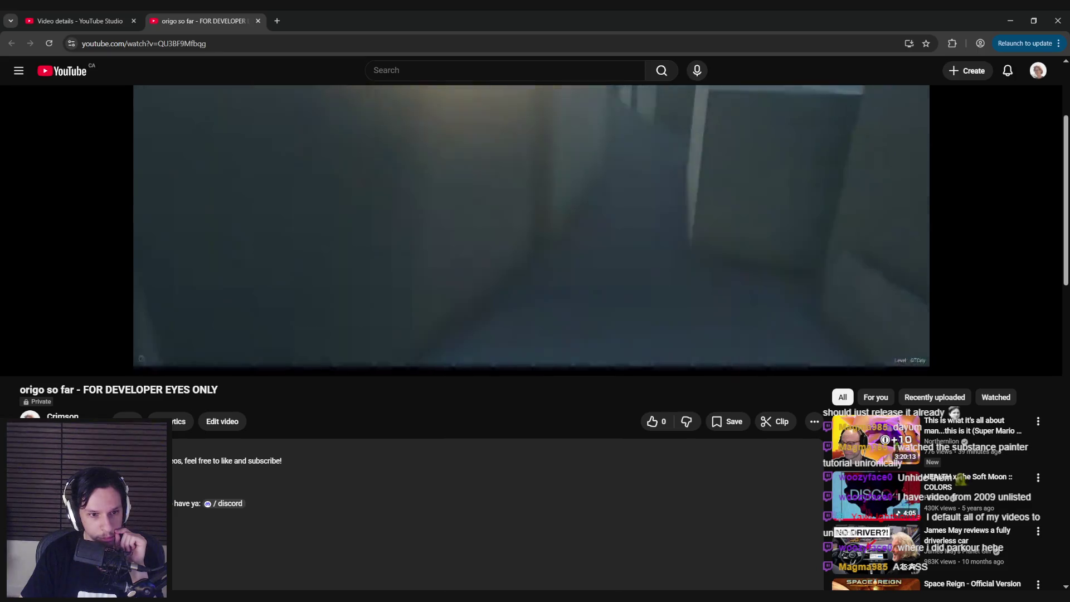
pyautogui.scroll(3, 412, 438)
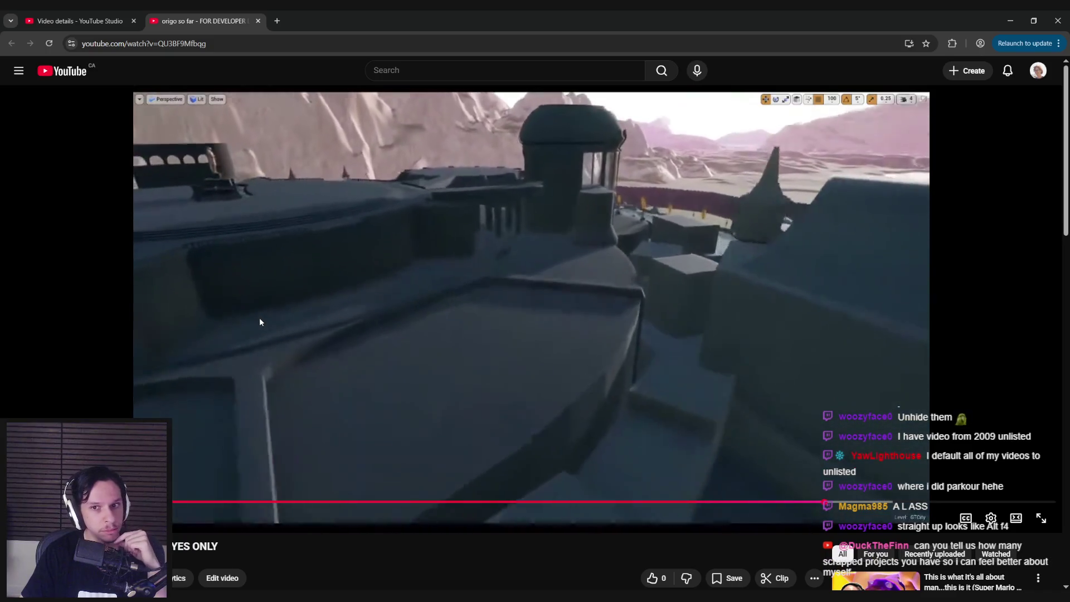
pyautogui.hotkey('alt', 'Tab')
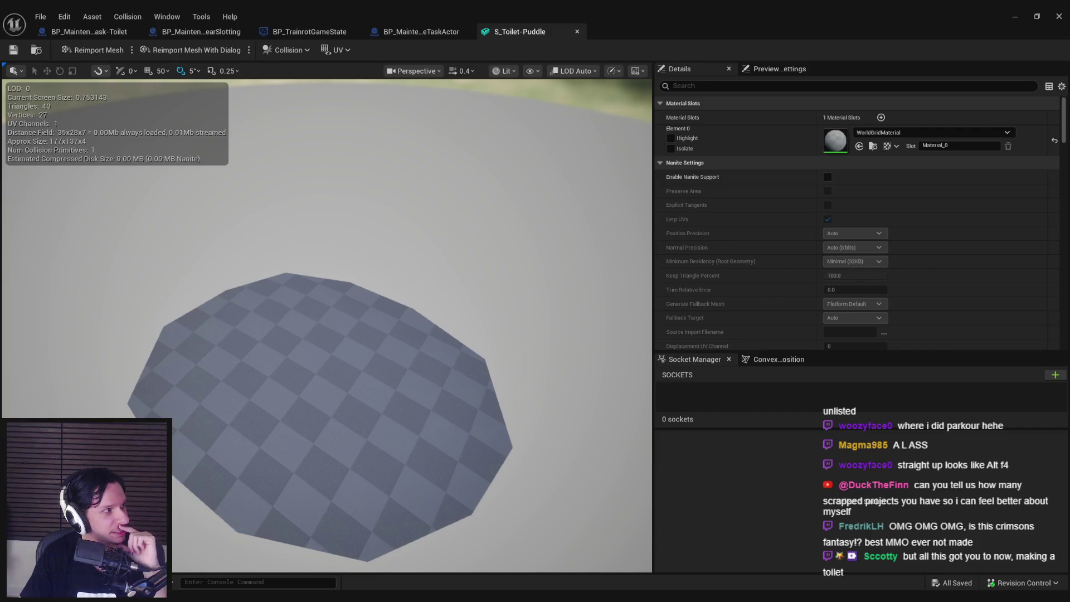
# Switch to the YouTube browser window and maximize it
pyautogui.hotkey('alt', 'Tab')
pyautogui.doubleClick(470, 207)
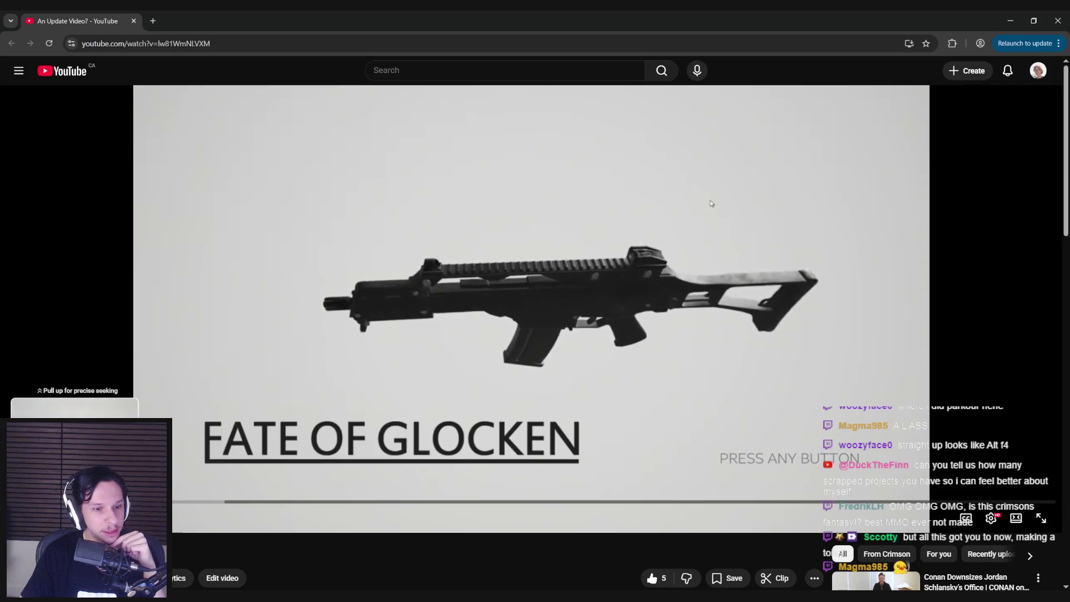
# Scrub the An Update Video? footage from the gun showcase to the inventory scene, then return to Unreal
pyautogui.scroll(-3, 180, 449)
pyautogui.scroll(3, 180, 449)
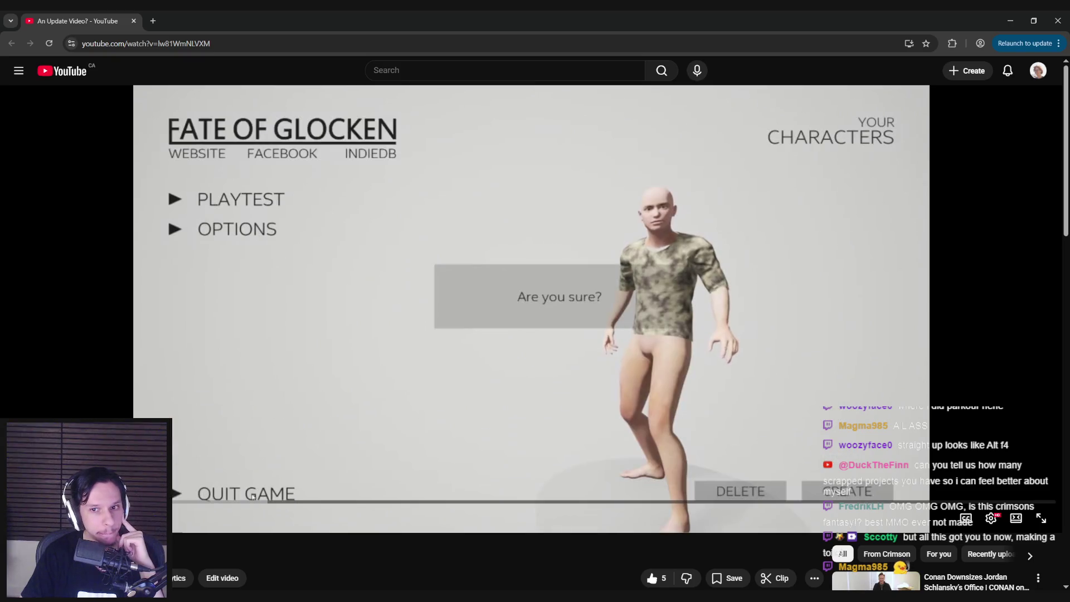
pyautogui.click(203, 502)
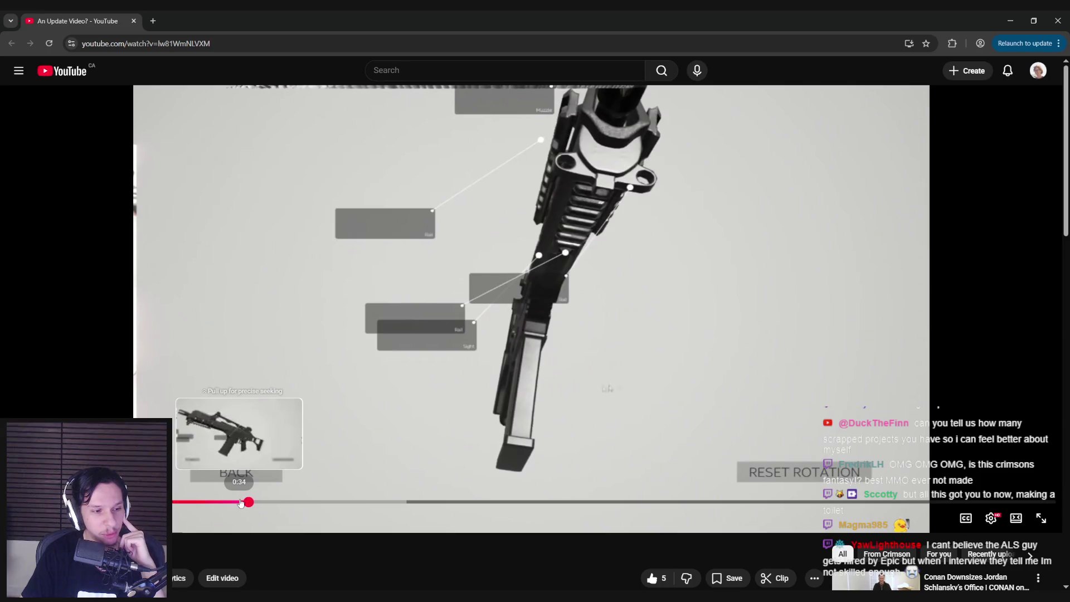
pyautogui.moveTo(258, 504)
pyautogui.mouseDown()
pyautogui.moveTo(454, 503)
pyautogui.moveTo(433, 503)
pyautogui.mouseUp()
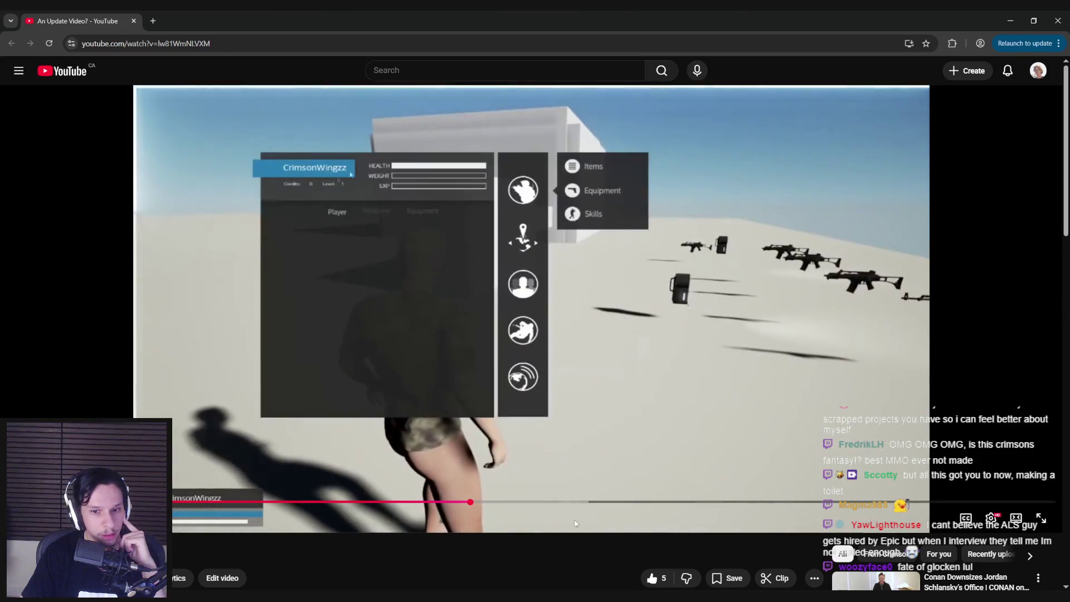
pyautogui.moveTo(549, 504); pyautogui.dragTo(693, 503)
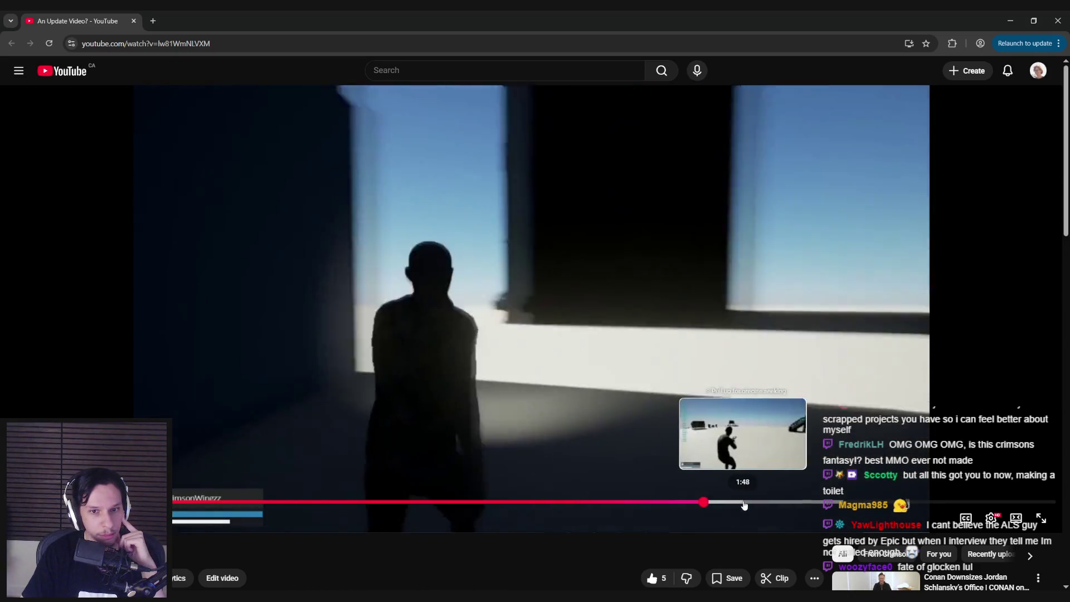
pyautogui.click(743, 503)
pyautogui.click(650, 503)
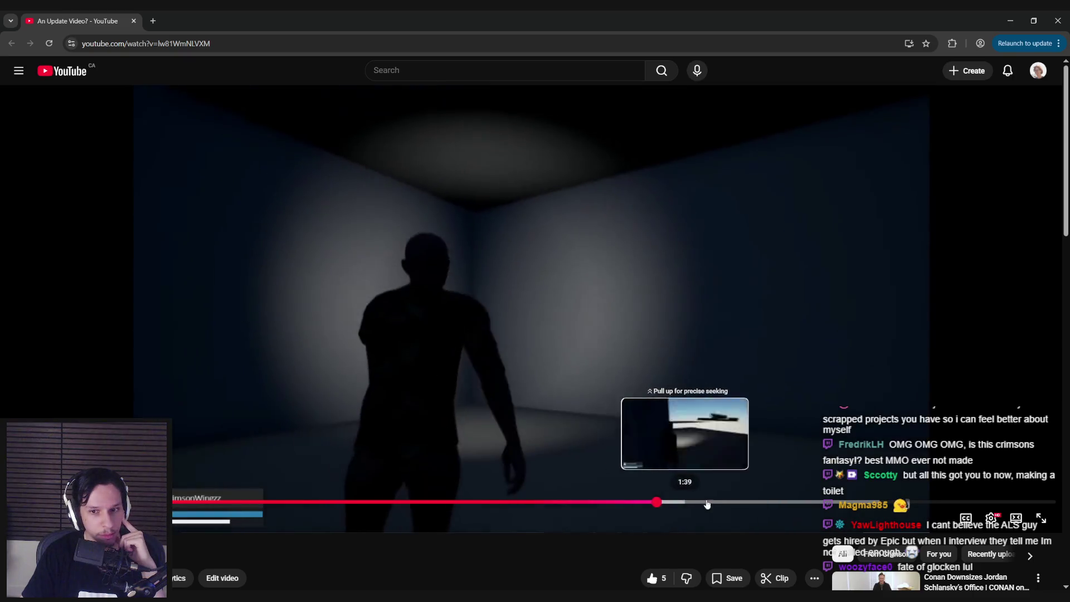
pyautogui.moveTo(706, 504); pyautogui.dragTo(903, 504)
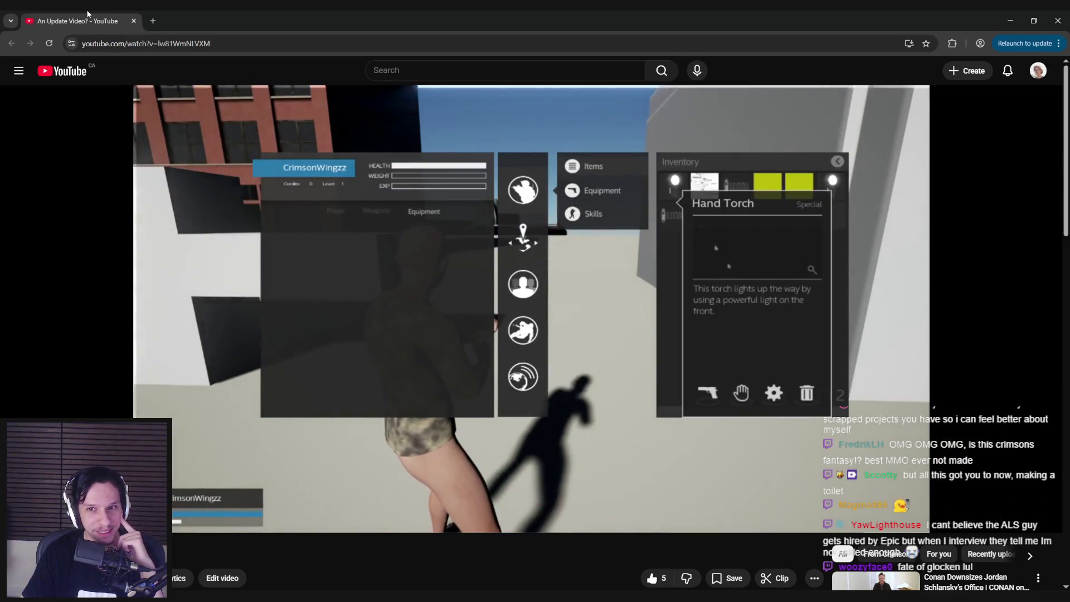
pyautogui.hotkey('alt', 'Tab')
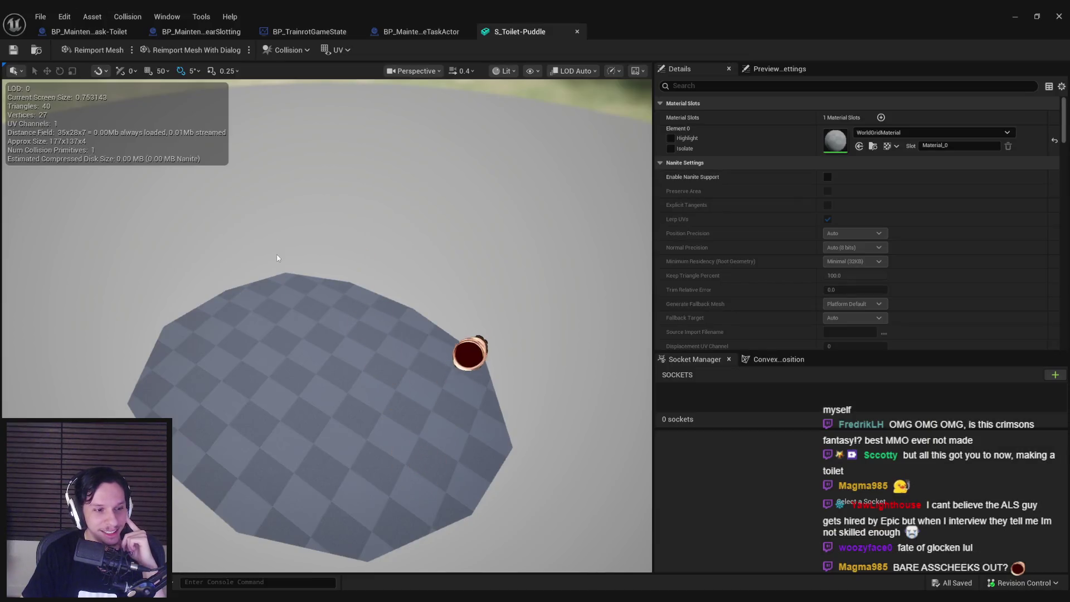
pyautogui.moveTo(337, 440); pyautogui.dragTo(334, 424)
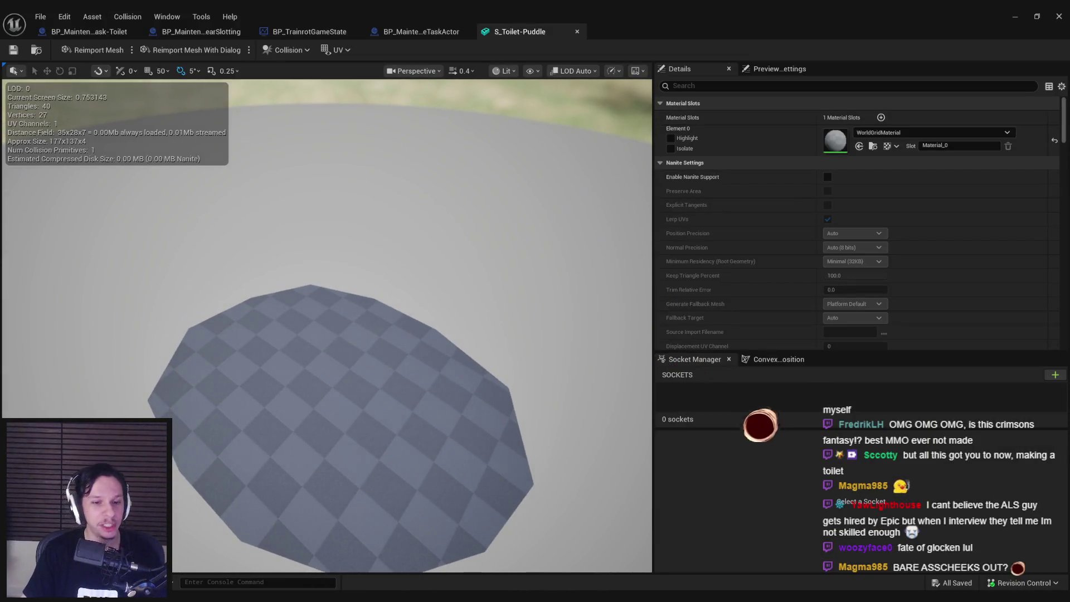
pyautogui.moveTo(449, 385)
pyautogui.mouseDown()
pyautogui.moveTo(463, 372)
pyautogui.moveTo(448, 375)
pyautogui.mouseUp()
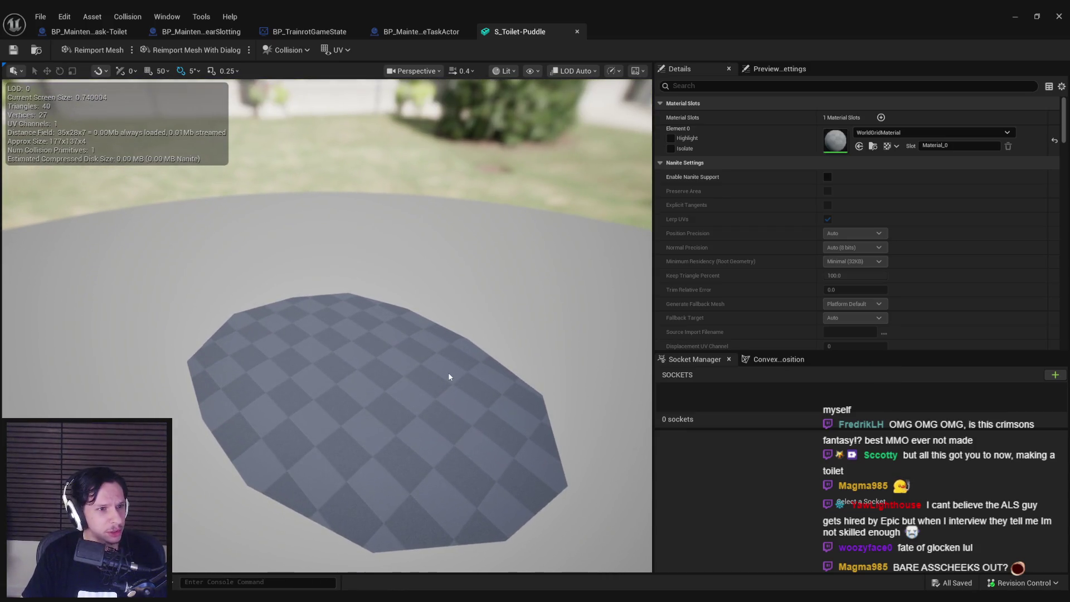
pyautogui.moveTo(444, 372)
pyautogui.mouseDown()
pyautogui.moveTo(445, 359)
pyautogui.moveTo(393, 370)
pyautogui.mouseUp()
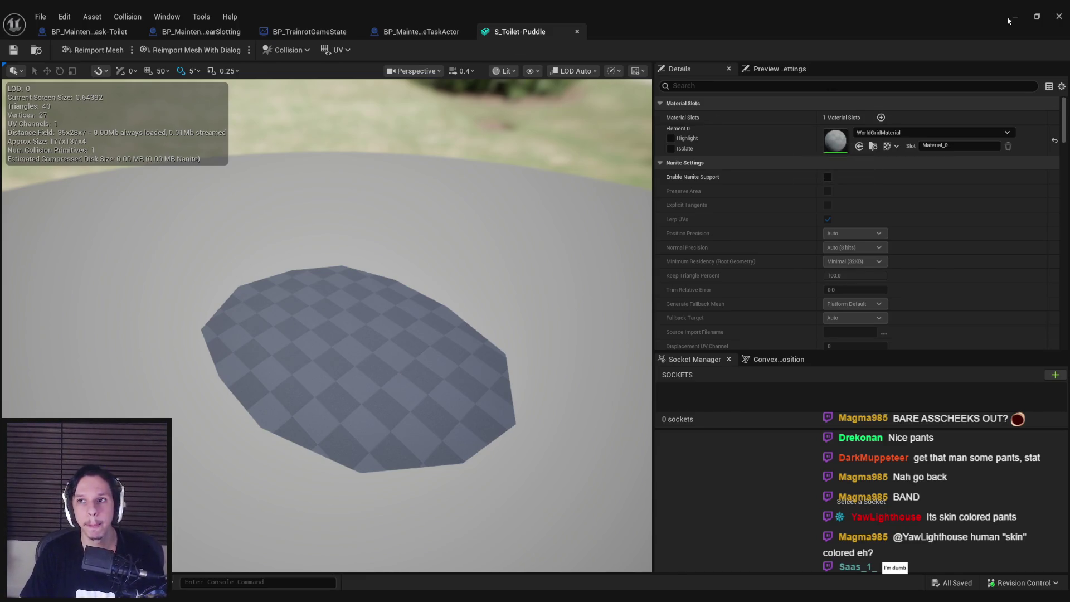
pyautogui.click(395, 35)
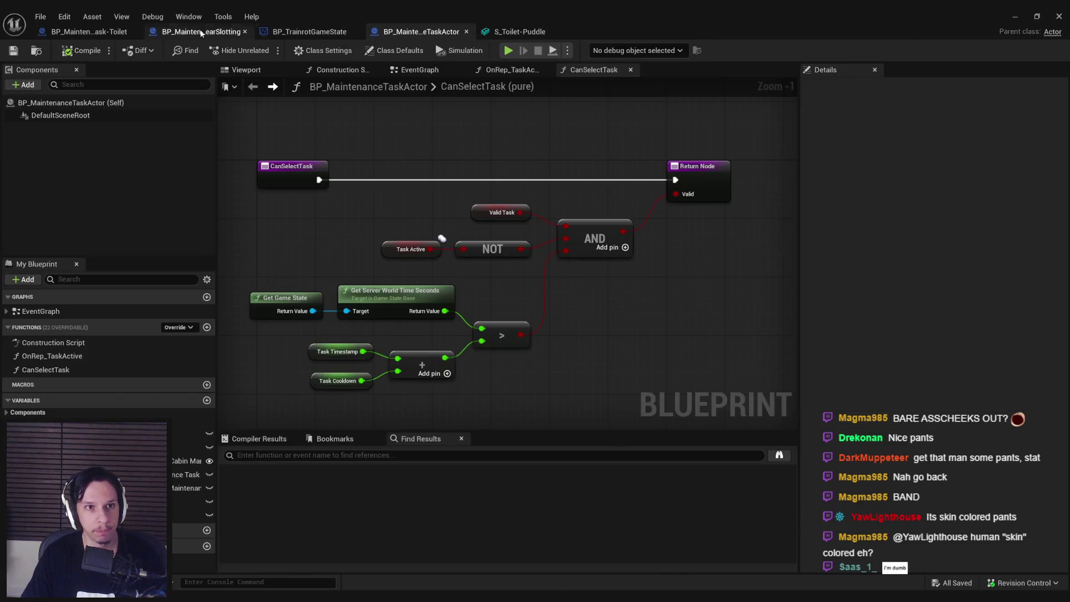
# Glance at the toilet and gear slotting blueprints, then return to and reframe the CanSelectTask graph
pyautogui.click(80, 32)
pyautogui.click(200, 32)
pyautogui.click(421, 31)
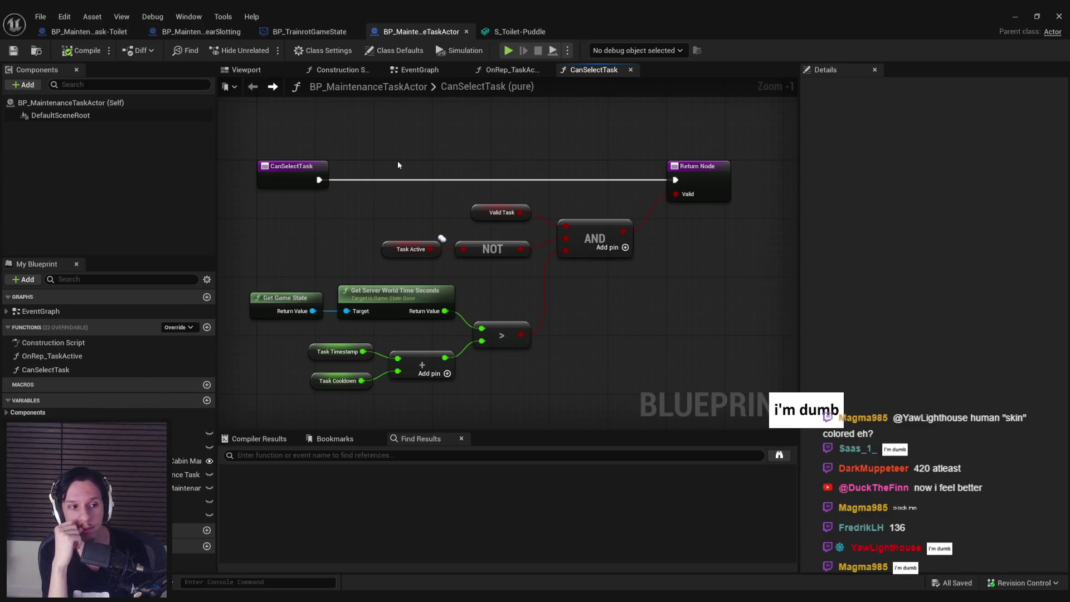
pyautogui.moveTo(277, 246); pyautogui.dragTo(367, 278)
pyautogui.moveTo(202, 547)
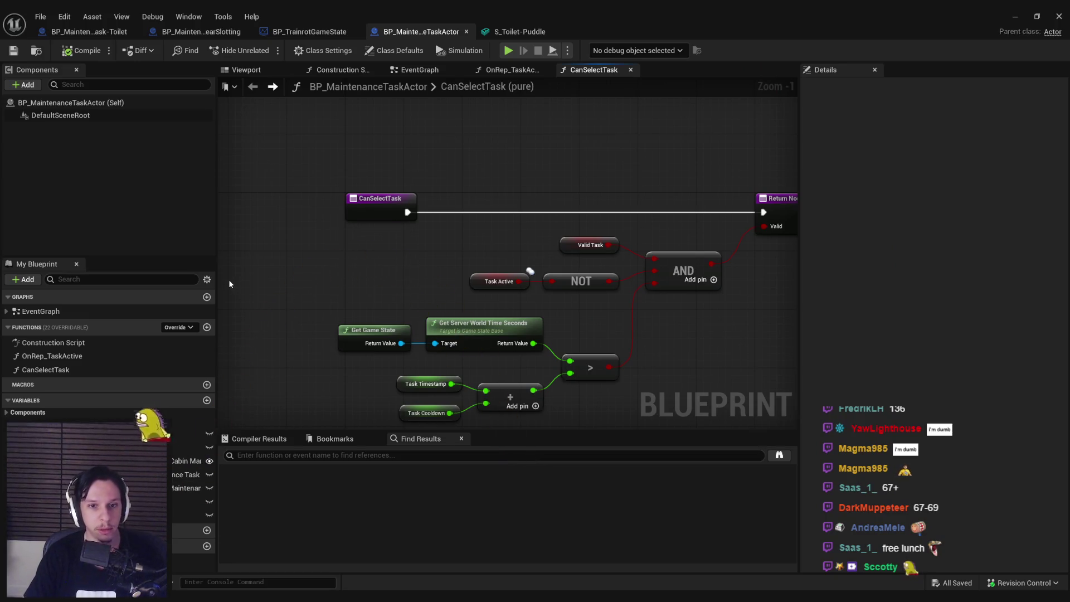
pyautogui.moveTo(362, 281); pyautogui.dragTo(348, 271)
pyautogui.scroll(-2, 349, 267)
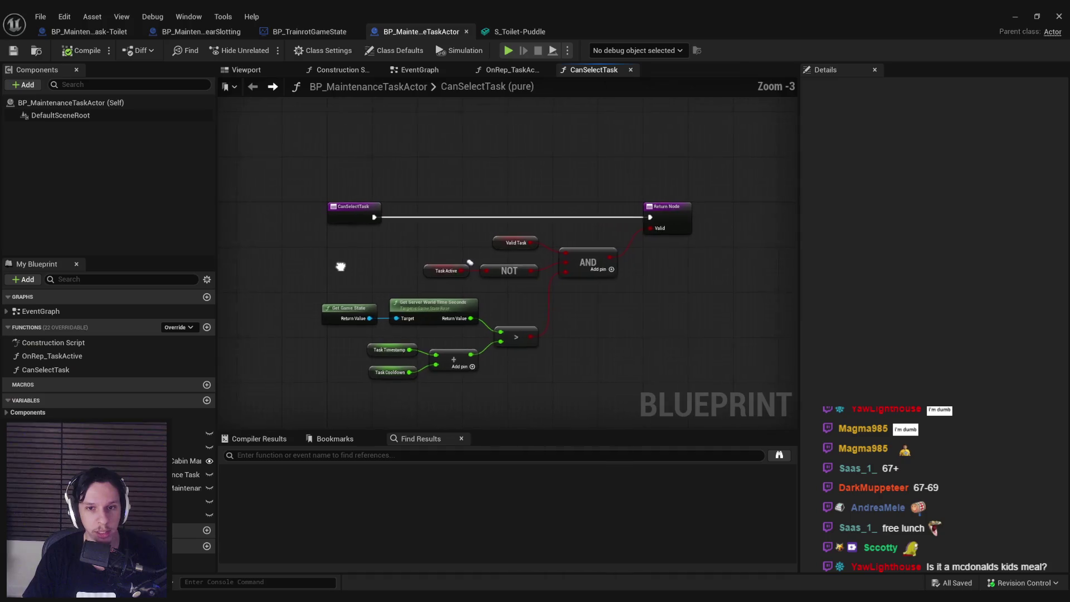
# Shift all CanSelectTask nodes right, realign the Return Node, and save the blueprint
pyautogui.moveTo(326, 221); pyautogui.dragTo(620, 341)
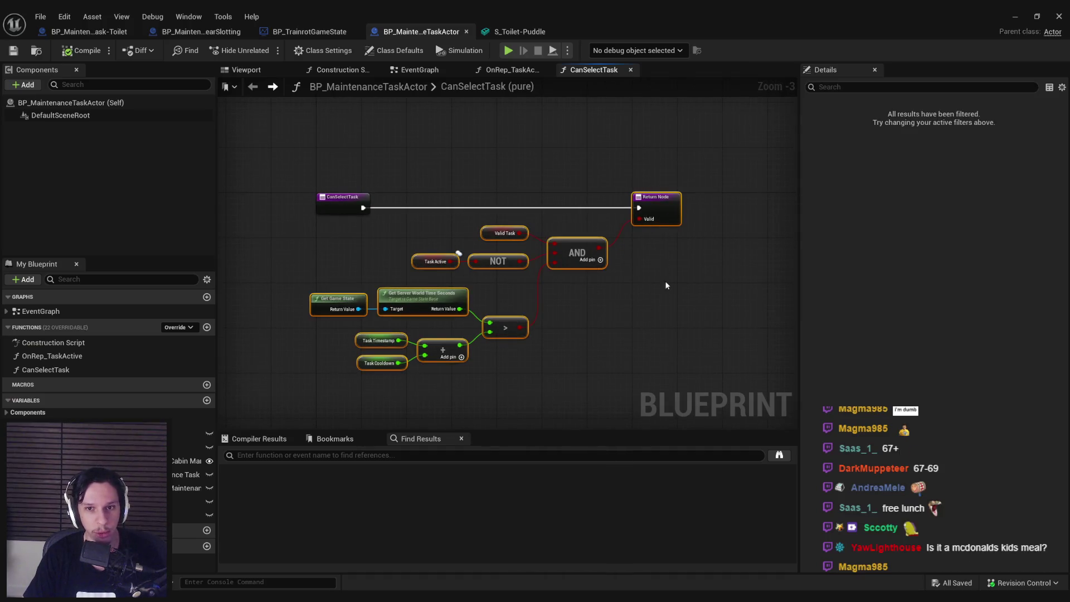
pyautogui.moveTo(655, 200); pyautogui.dragTo(657, 198)
pyautogui.click(636, 177)
pyautogui.click(581, 153)
pyautogui.hotkey('ctrl', 's')
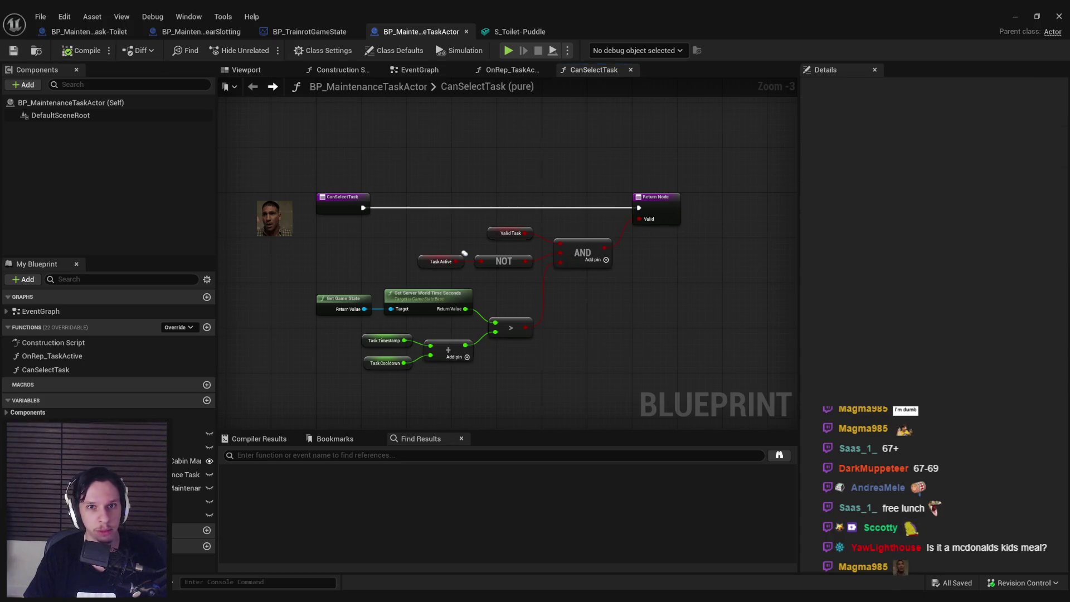
# Check the S_Toilet-Puddle, BP_TrainrotGameState and gear slotting tabs before returning to CanSelectTask
pyautogui.click(518, 31)
pyautogui.click(417, 32)
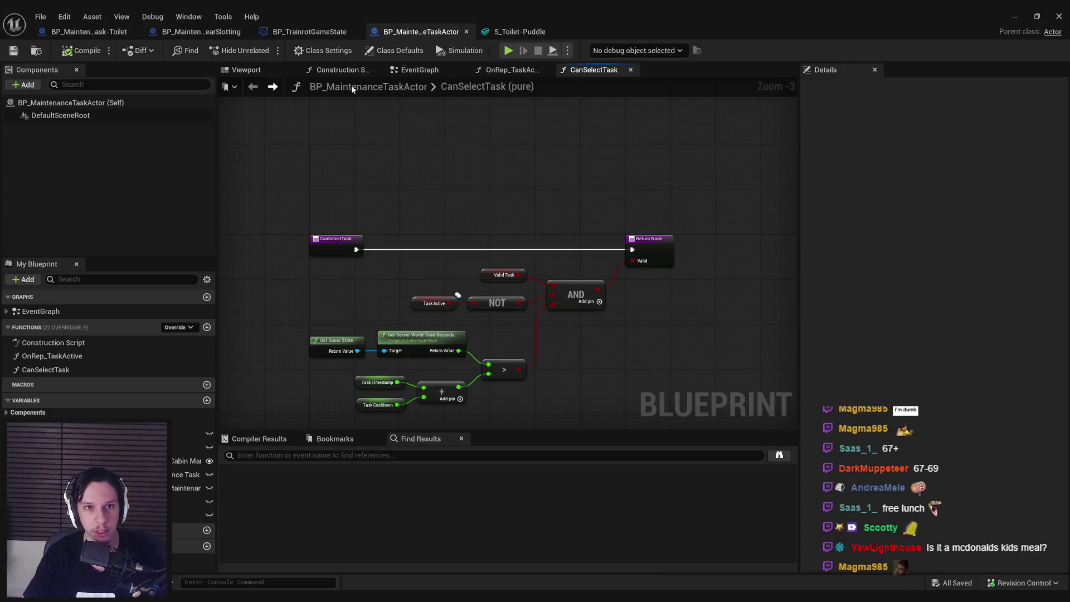
pyautogui.click(310, 32)
pyautogui.click(200, 32)
pyautogui.click(61, 32)
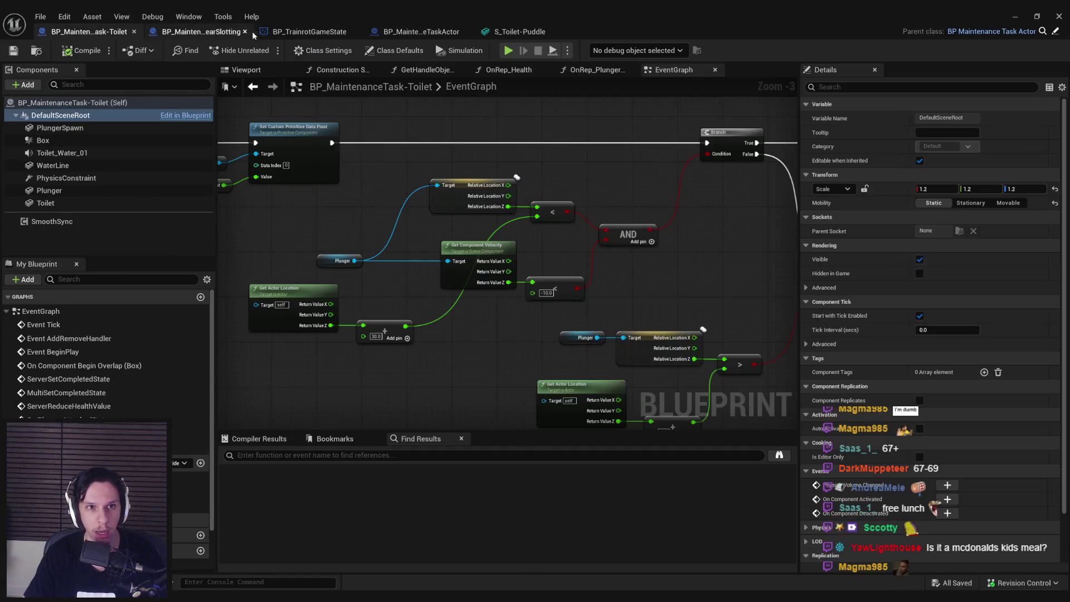
pyautogui.click(310, 32)
pyautogui.click(418, 32)
# Reposition the server time comparison nodes in the CanSelectTask graph
pyautogui.scroll(3, 397, 279)
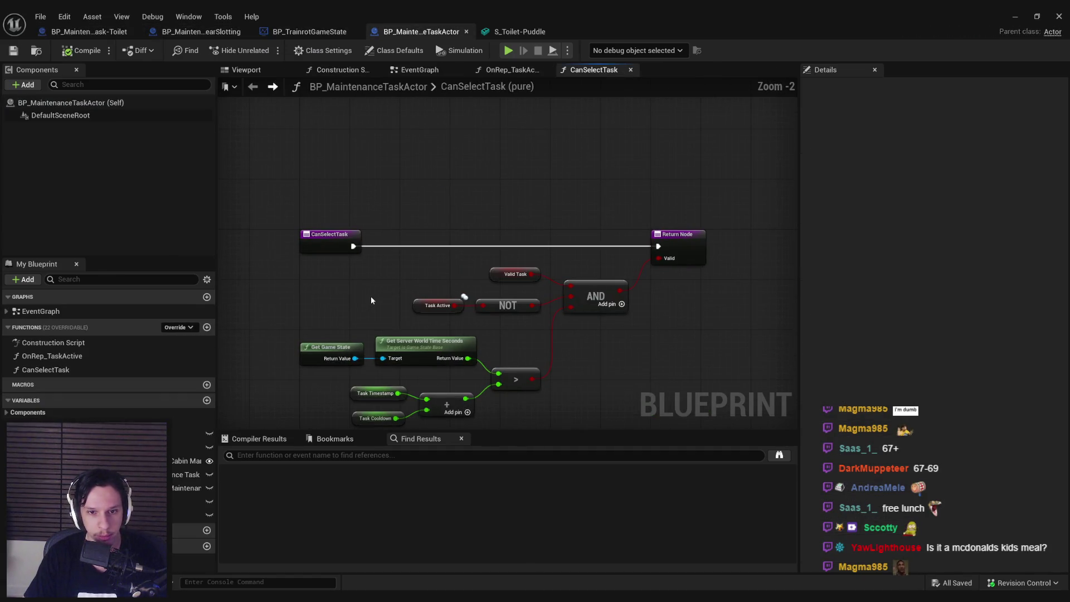
pyautogui.moveTo(585, 281); pyautogui.dragTo(423, 404)
pyautogui.click(555, 293)
pyautogui.scroll(-2, 555, 293)
pyautogui.scroll(2, 550, 265)
pyautogui.scroll(-1, 551, 253)
pyautogui.moveTo(550, 253); pyautogui.dragTo(514, 285)
# Move the Valid Task, NOT and > nodes, then save BP_MaintenanceTaskActor
pyautogui.scroll(1, 514, 286)
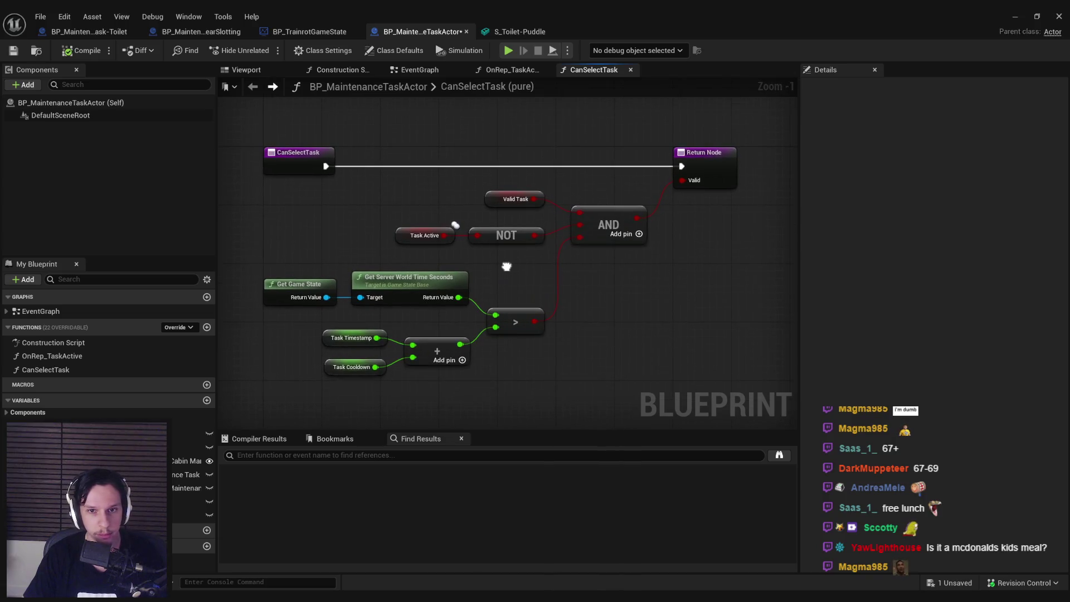
pyautogui.moveTo(532, 404); pyautogui.dragTo(508, 186)
pyautogui.click(499, 306)
pyautogui.click(13, 50)
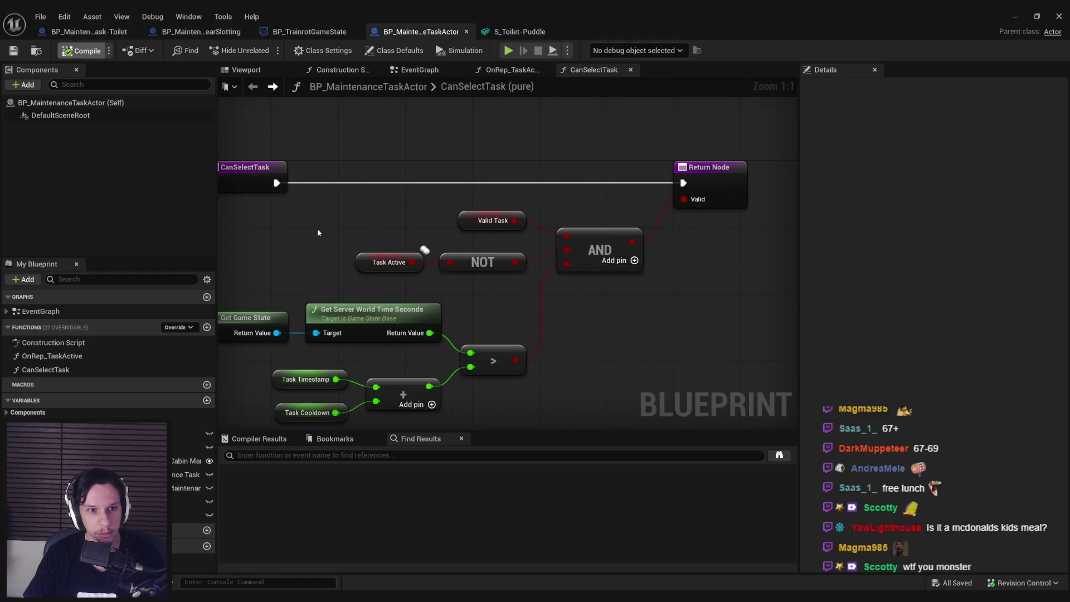
# Recentre the function, glance at the game state and S_Toilet-Puddle tabs, then return to CanSelectTask
pyautogui.scroll(-2, 397, 253)
pyautogui.scroll(1, 392, 260)
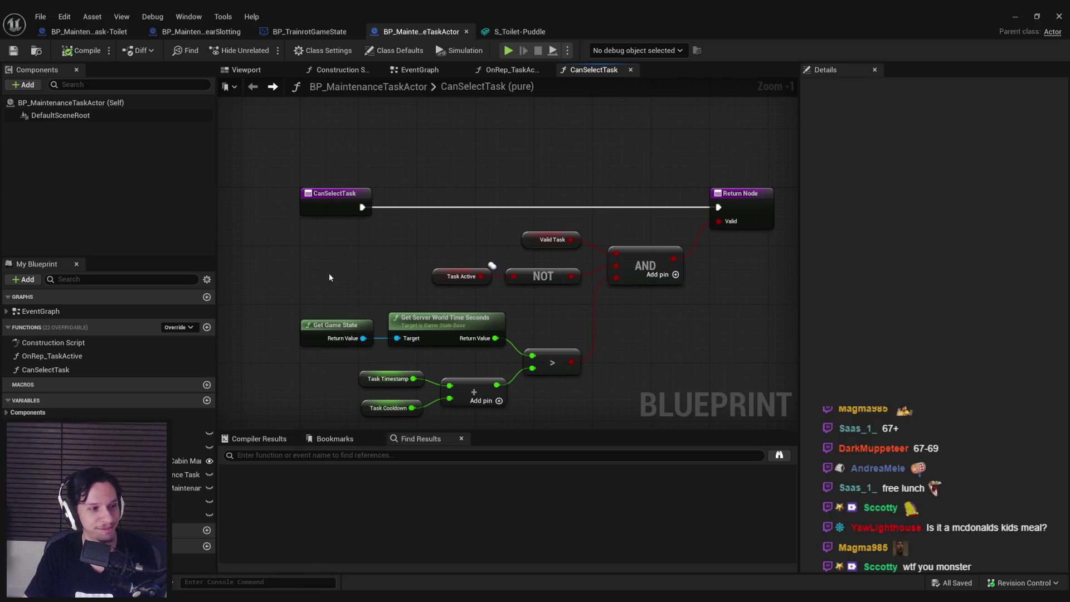
pyautogui.moveTo(345, 288); pyautogui.dragTo(353, 257)
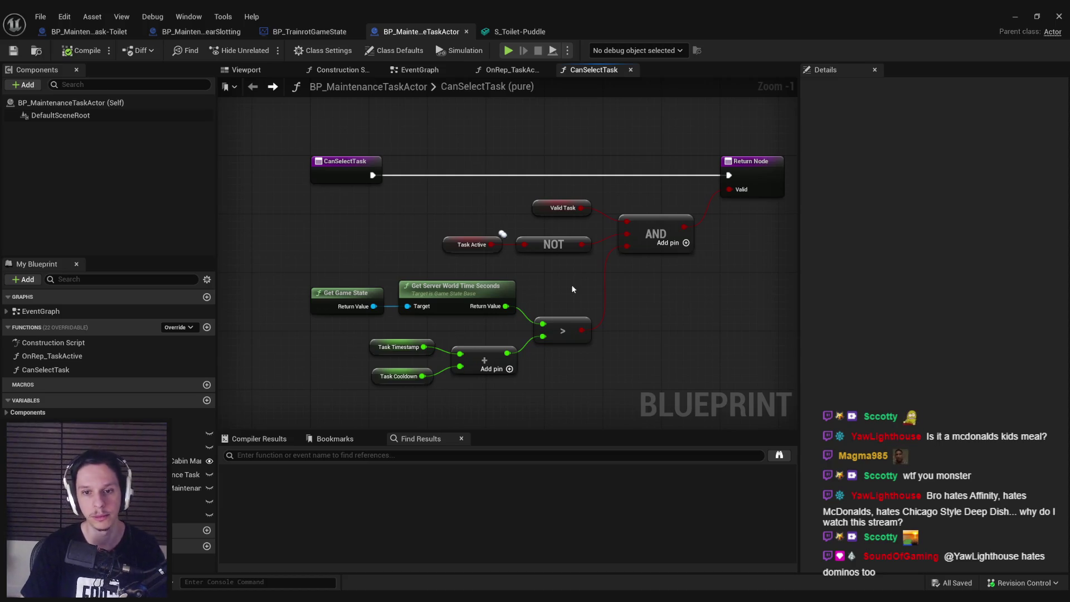
pyautogui.click(309, 31)
pyautogui.click(407, 31)
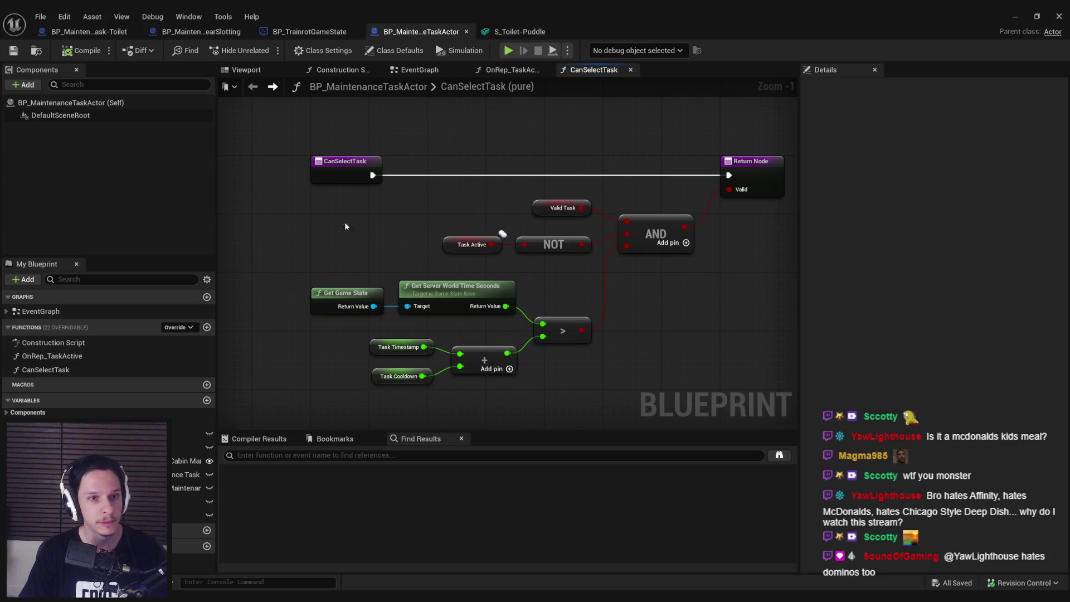
pyautogui.click(519, 31)
pyautogui.click(422, 32)
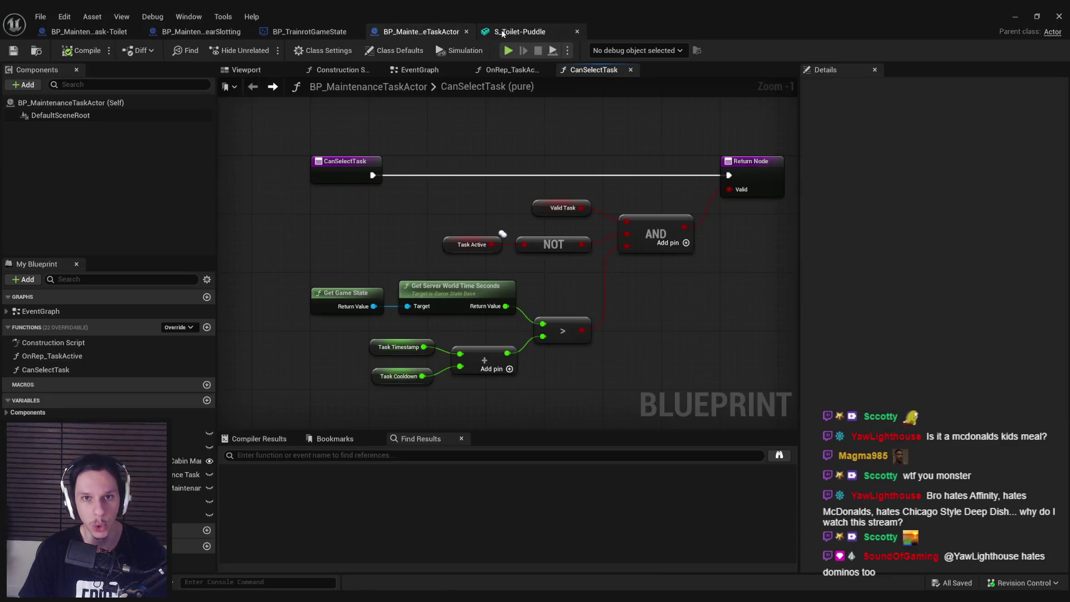
# Check the S_Toilet-Puddle mesh, Toilet blueprint and SelectRandomMaintenanceTask graph, returning to the task actor each time
pyautogui.click(501, 33)
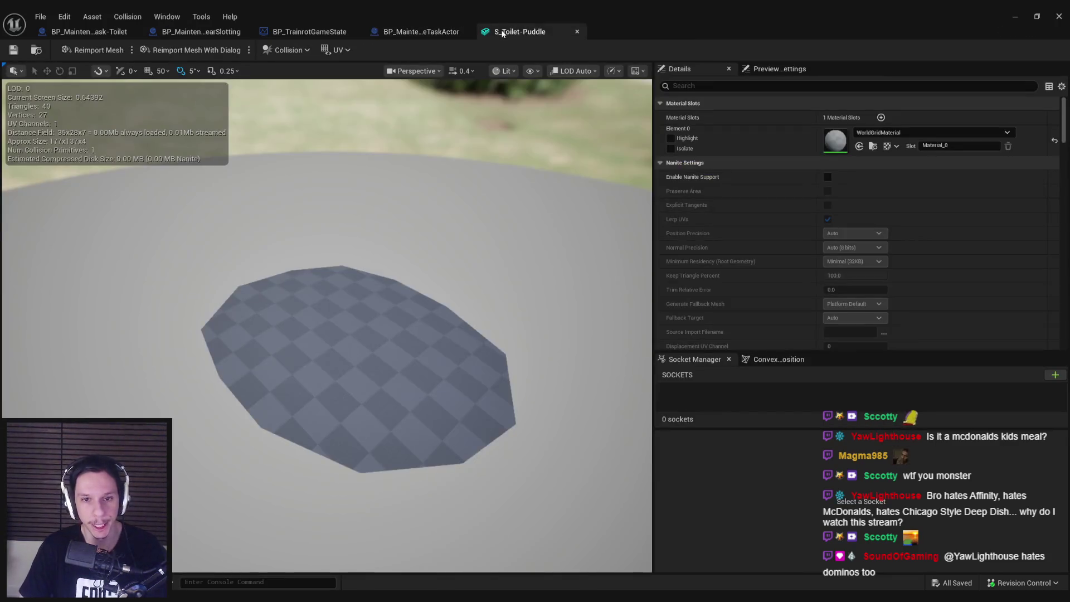
pyautogui.click(427, 33)
pyautogui.click(94, 32)
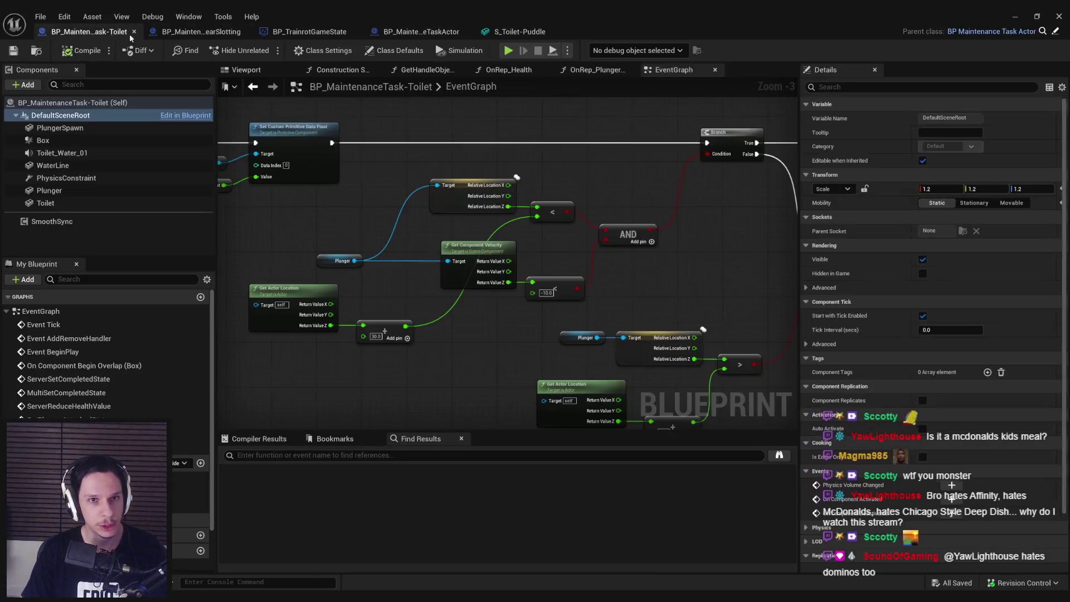
pyautogui.click(440, 33)
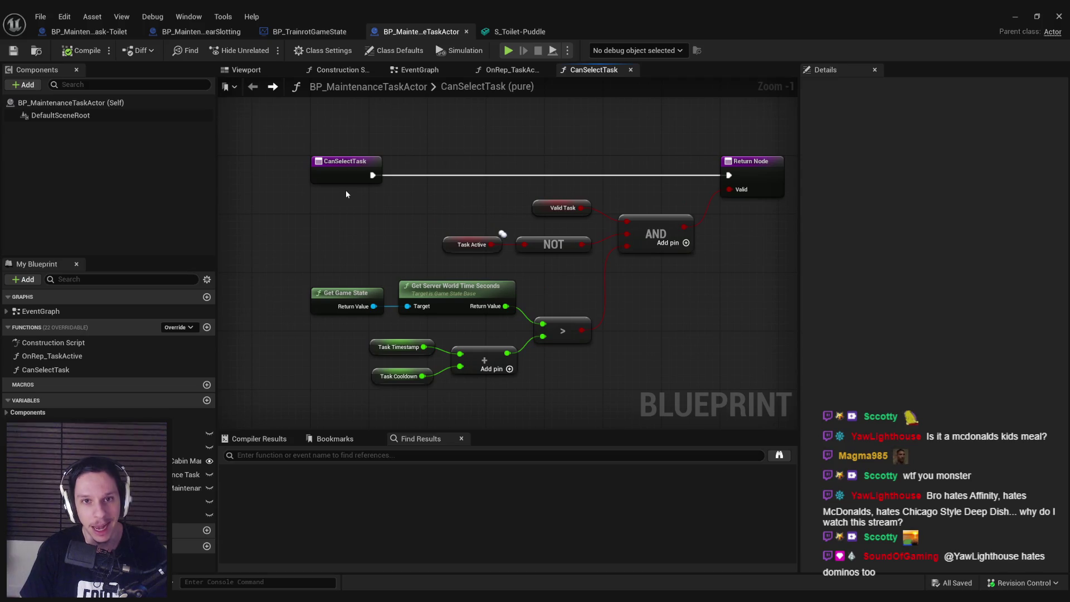
pyautogui.click(303, 32)
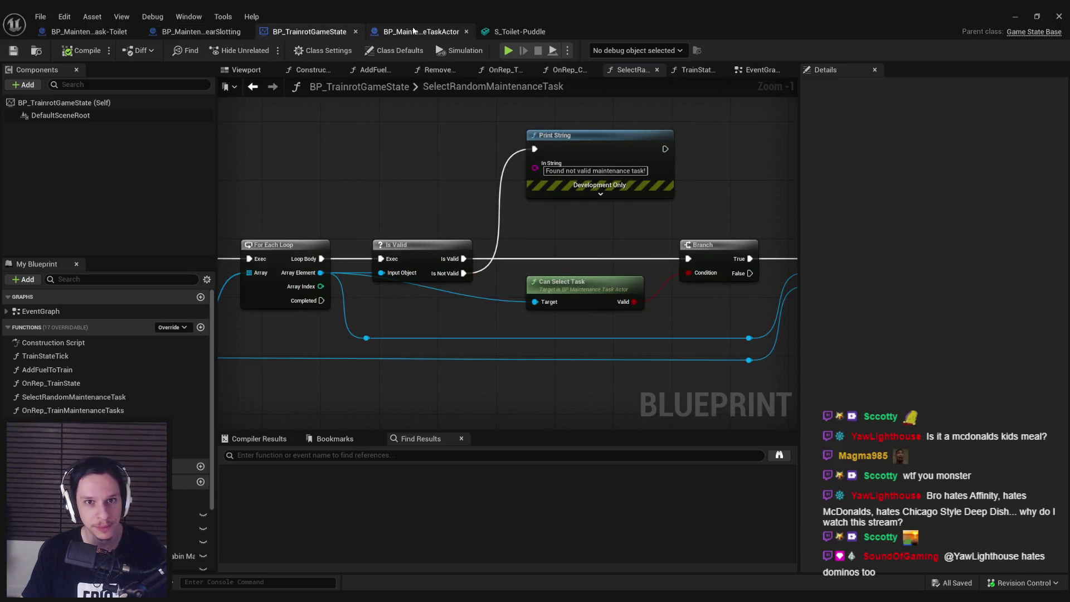
pyautogui.click(413, 31)
# Dismiss the asset options and bring up BP_MaintenanceTask-Toilet's EventGraph
pyautogui.click(202, 33)
pyautogui.click(91, 18)
pyautogui.click(92, 17)
pyautogui.click(91, 16)
pyautogui.click(64, 31)
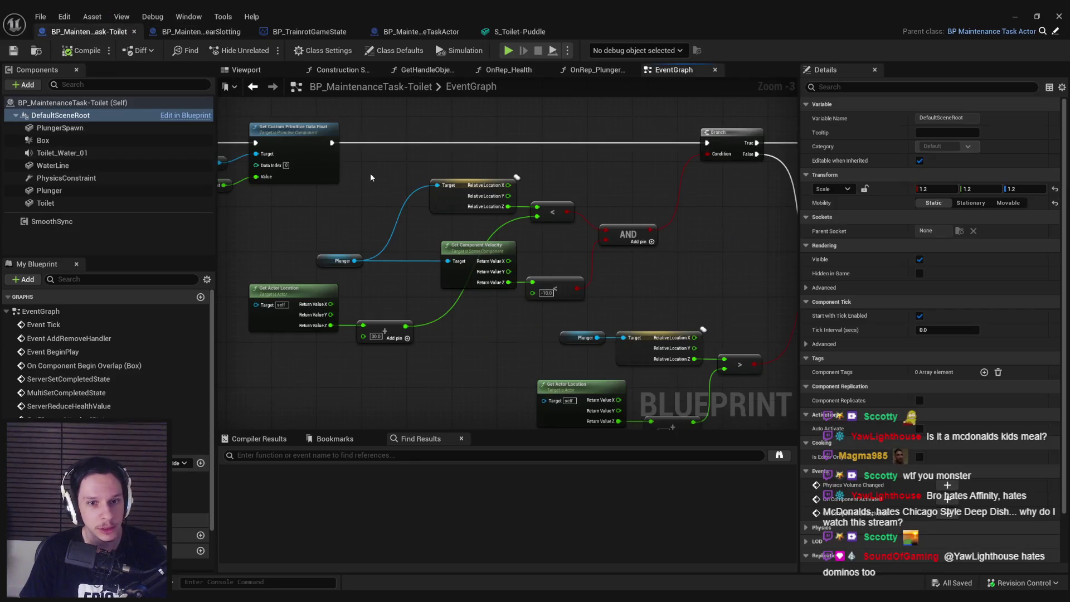
# Zoom and pan around the Toilet EventGraph to inspect the plunger location and velocity comparison logic
pyautogui.scroll(-2, 370, 173)
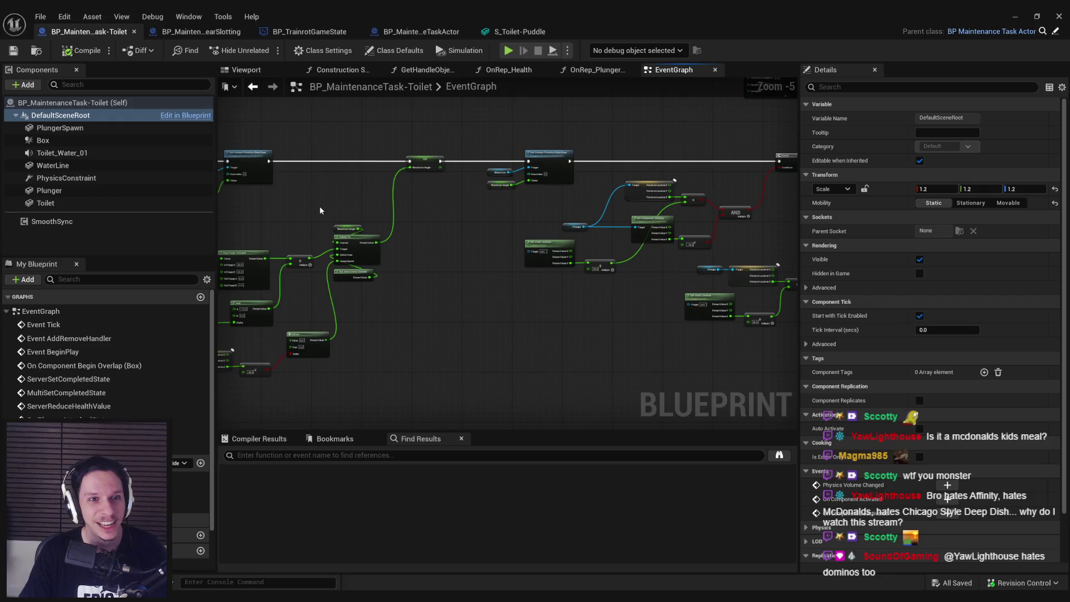
pyautogui.scroll(-2, 530, 209)
pyautogui.scroll(4, 510, 213)
pyautogui.scroll(-4, 510, 213)
pyautogui.scroll(3, 393, 227)
pyautogui.scroll(-3, 495, 210)
pyautogui.scroll(2, 494, 229)
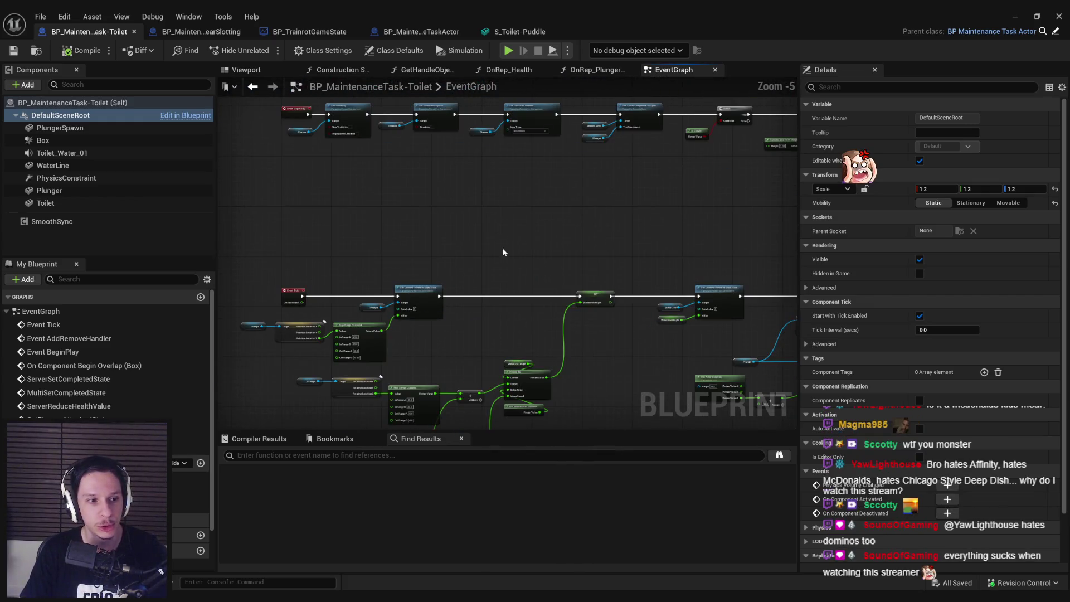
pyautogui.scroll(-5, 499, 238)
pyautogui.scroll(4, 574, 317)
pyautogui.scroll(-2, 516, 223)
pyautogui.scroll(2, 517, 228)
pyautogui.scroll(2, 490, 267)
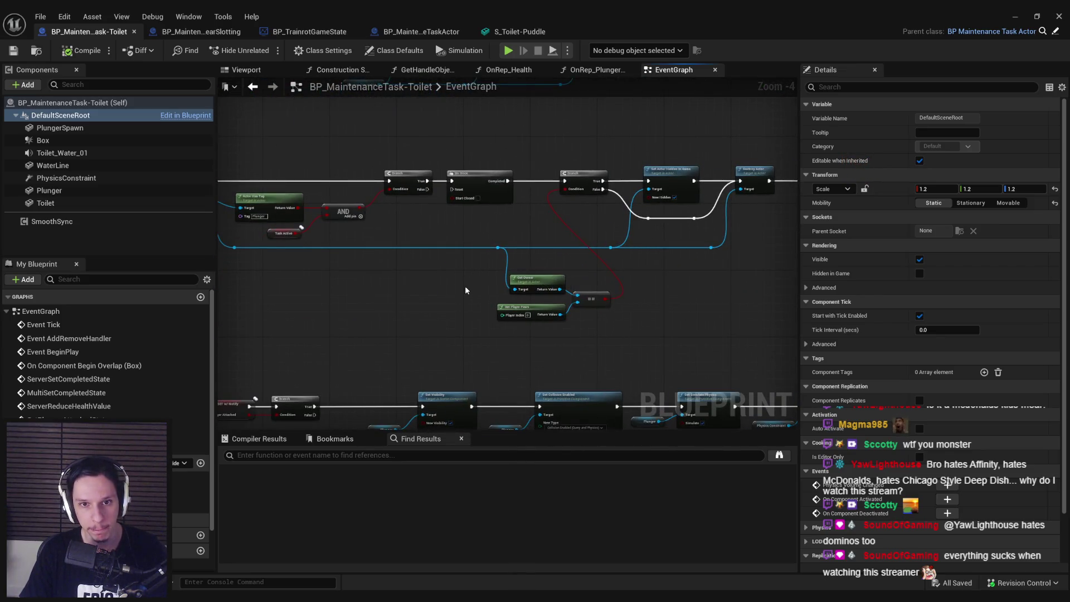
pyautogui.moveTo(466, 290); pyautogui.dragTo(463, 162)
# Frame the activation chain, then switch to the Viewport previewing the toilet and plunger
pyautogui.scroll(-2, 454, 156)
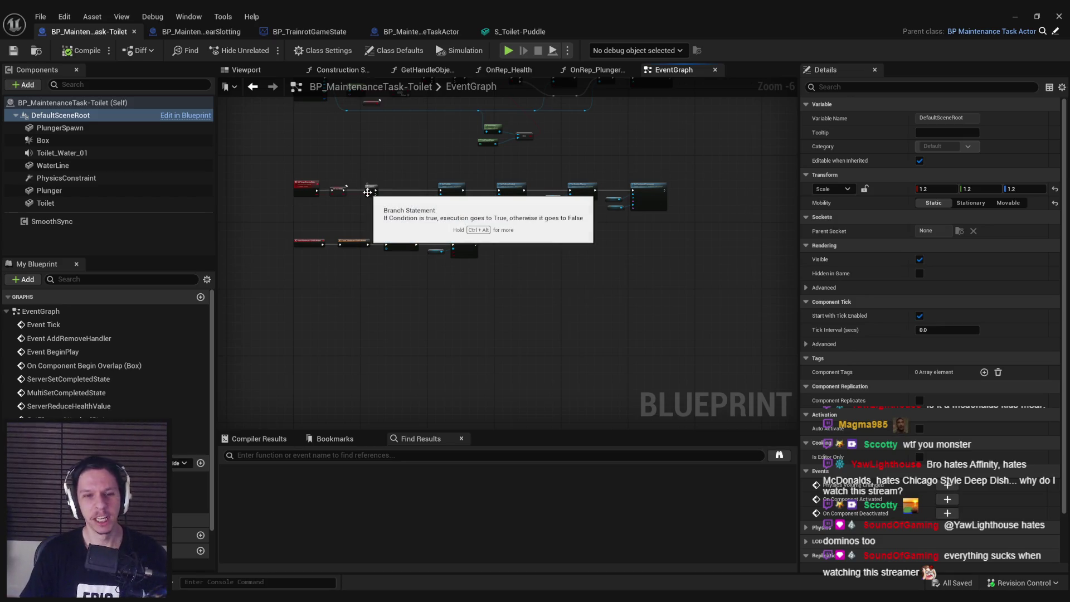
pyautogui.scroll(5, 368, 191)
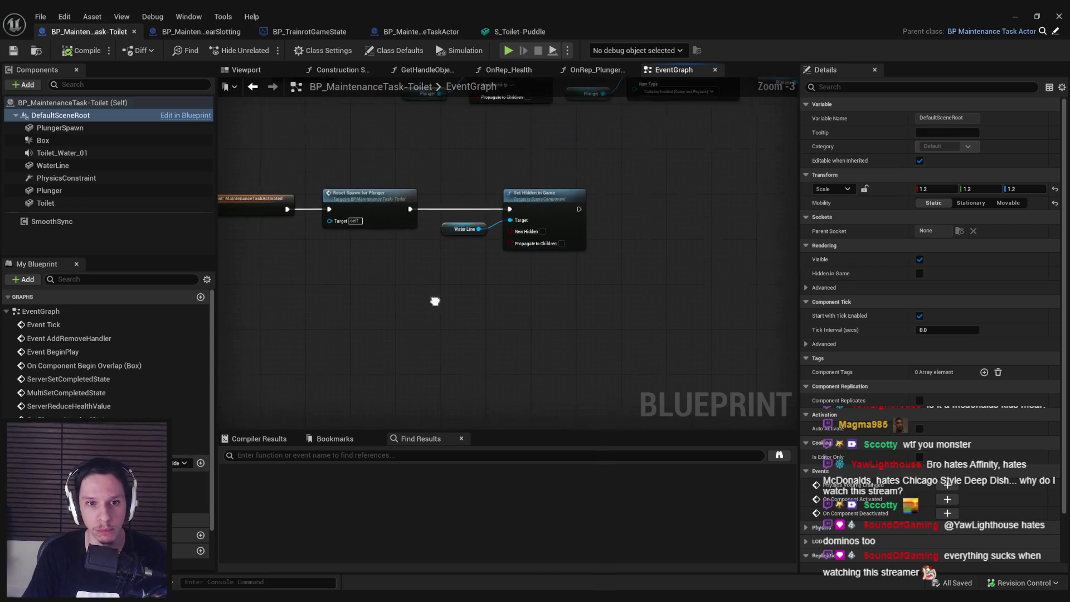
pyautogui.scroll(-2, 456, 187)
pyautogui.scroll(2, 518, 284)
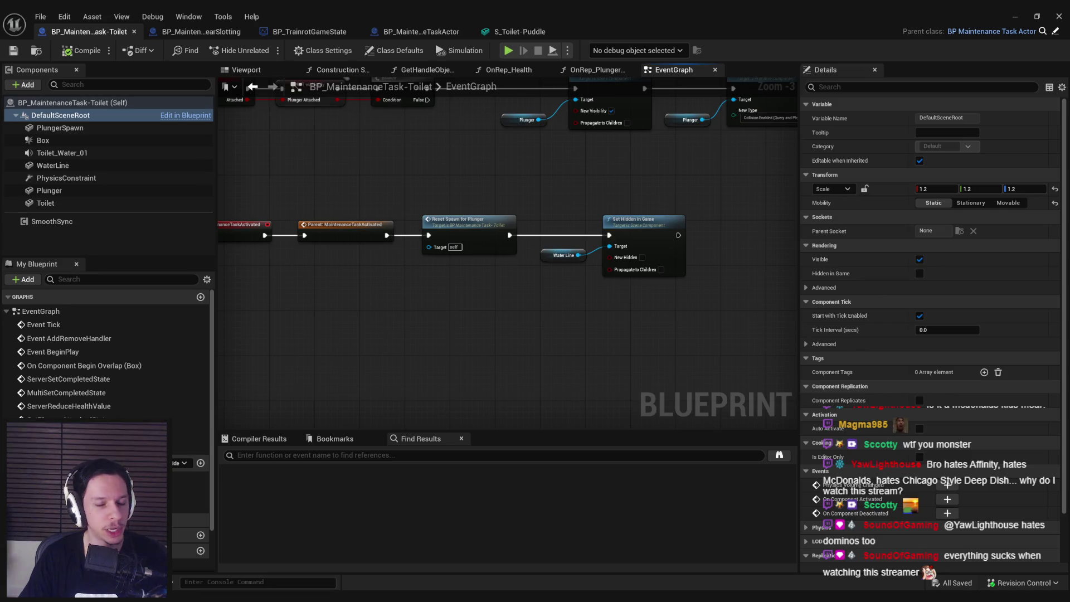
pyautogui.scroll(-1, 479, 281)
pyautogui.scroll(2, 479, 279)
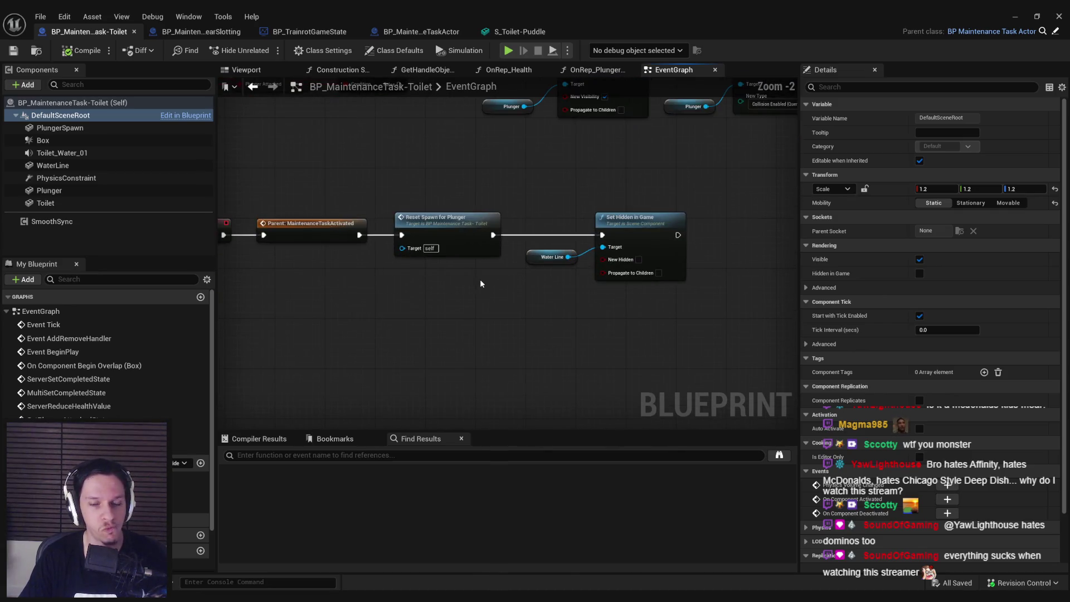
pyautogui.scroll(-1, 480, 278)
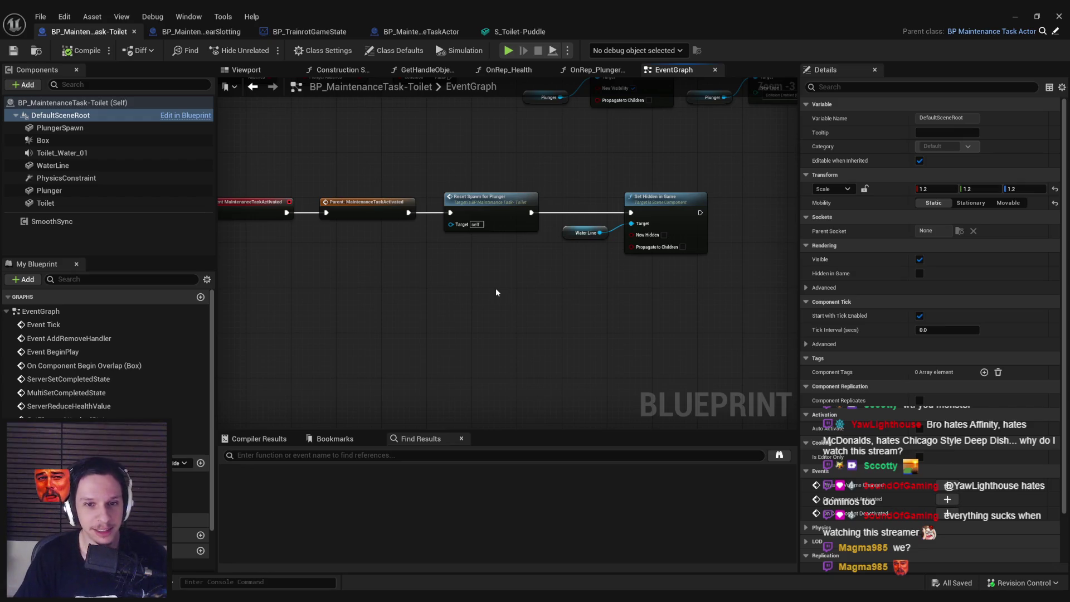
pyautogui.scroll(1, 553, 265)
pyautogui.moveTo(543, 259)
pyautogui.mouseDown()
pyautogui.moveTo(529, 264)
pyautogui.moveTo(500, 245)
pyautogui.mouseUp()
pyautogui.scroll(-1, 425, 282)
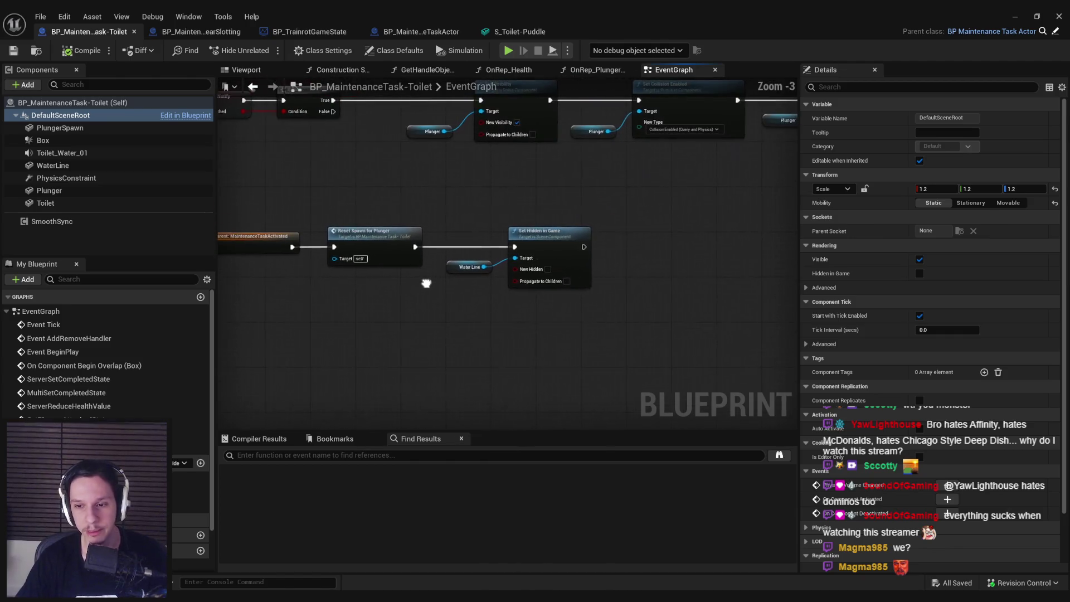
pyautogui.moveTo(420, 284); pyautogui.dragTo(396, 266)
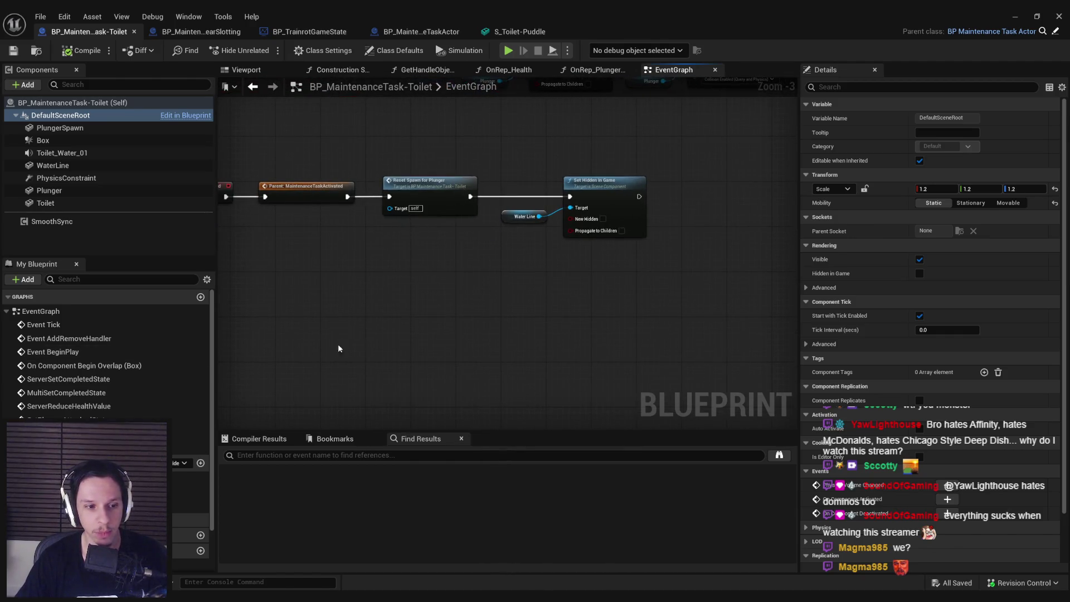
pyautogui.click(237, 72)
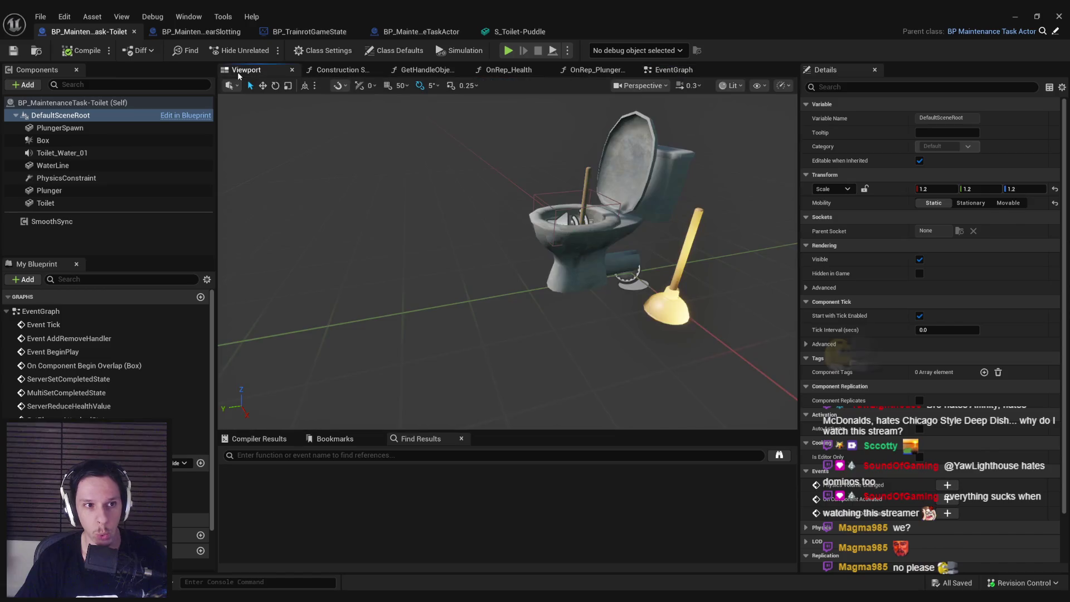
# Add an Instanced Static Mesh component named PuddlesISM, then compile and save the Toilet blueprint
pyautogui.click(36, 90)
pyautogui.write('instance')
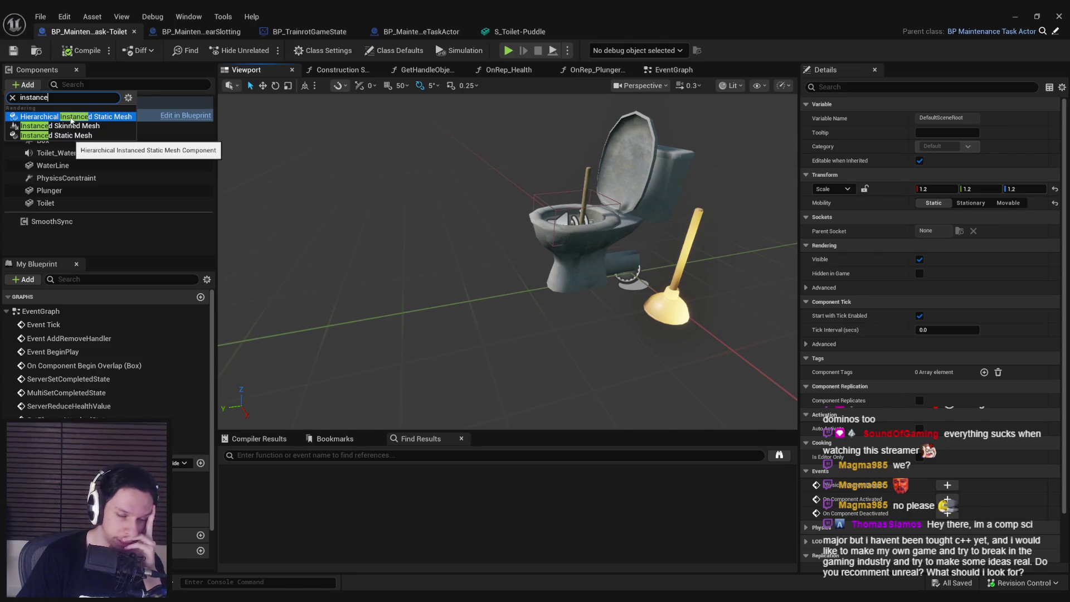
pyautogui.click(73, 135)
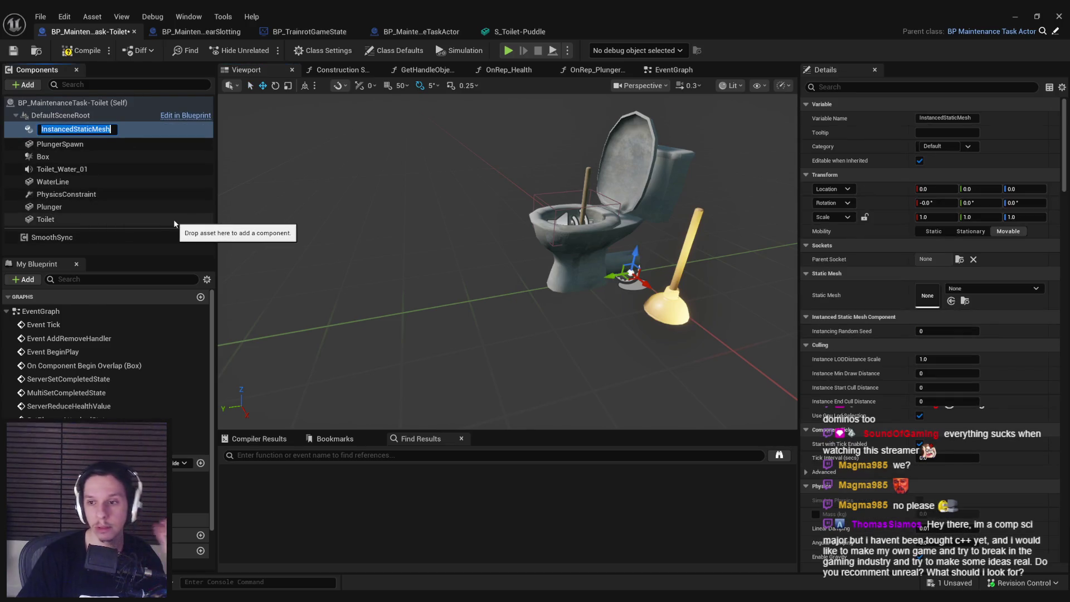
pyautogui.write('PuddlesISM')
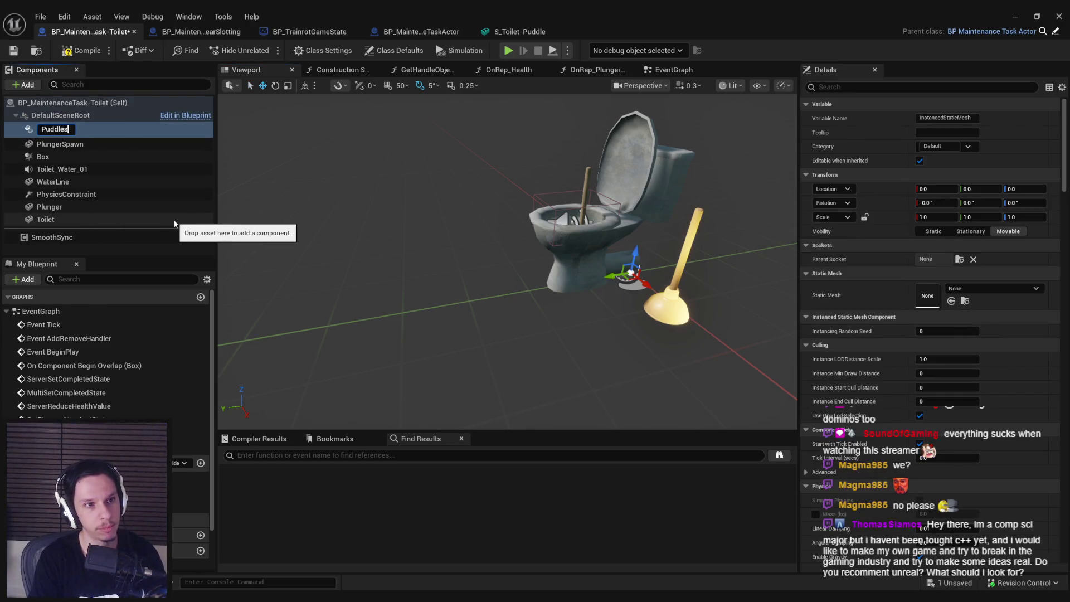
pyautogui.press('Return')
pyautogui.click(81, 50)
pyautogui.click(13, 50)
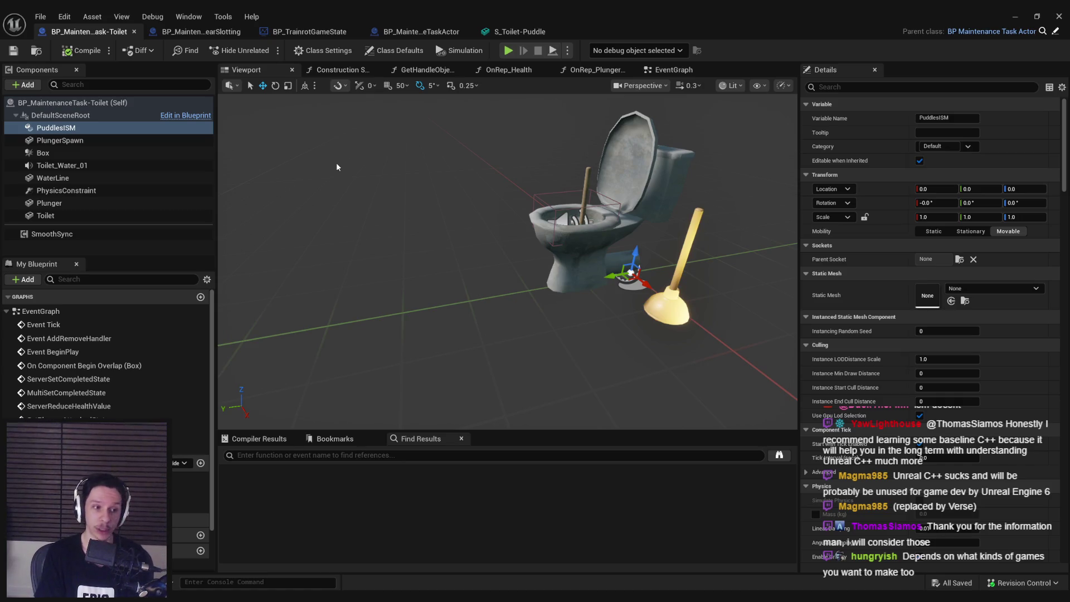
# Orbit the Toilet blueprint's viewport around the toilet once the save shows All Saved
pyautogui.moveTo(437, 239); pyautogui.dragTo(552, 245)
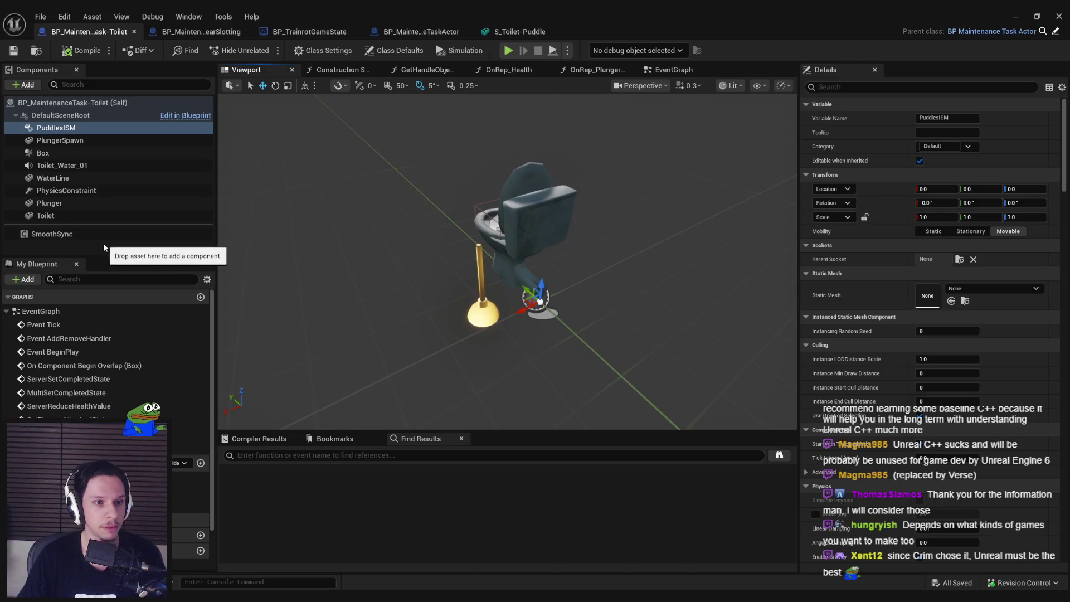
# Select and frame the toilet mesh, then select the DefaultSceneRoot and Toilet components
pyautogui.click(103, 242)
pyautogui.scroll(3, 449, 221)
pyautogui.moveTo(449, 222); pyautogui.dragTo(484, 220)
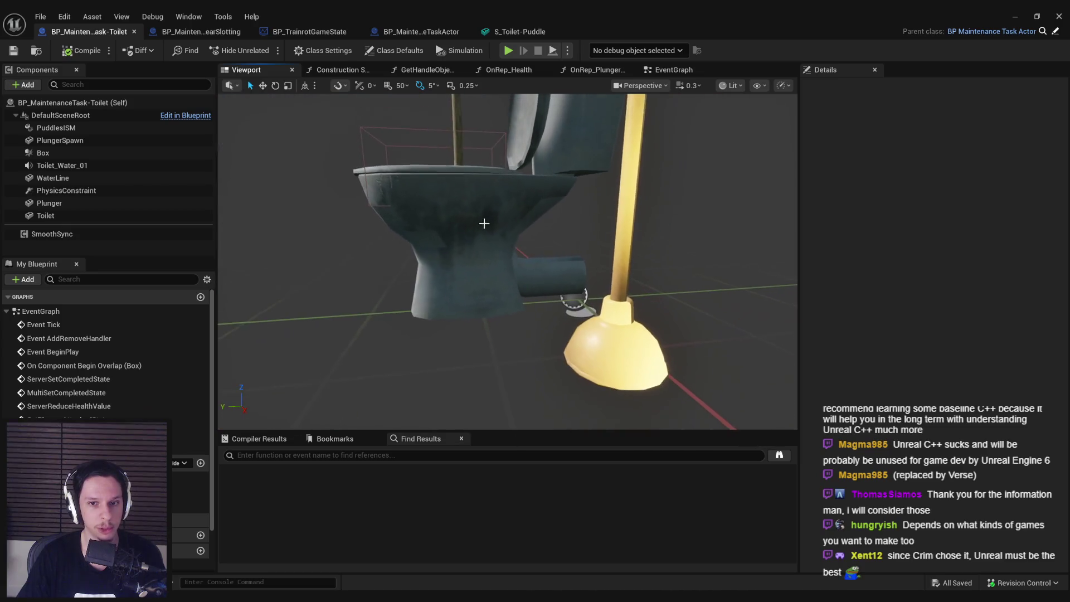
pyautogui.click(484, 220)
pyautogui.press('f')
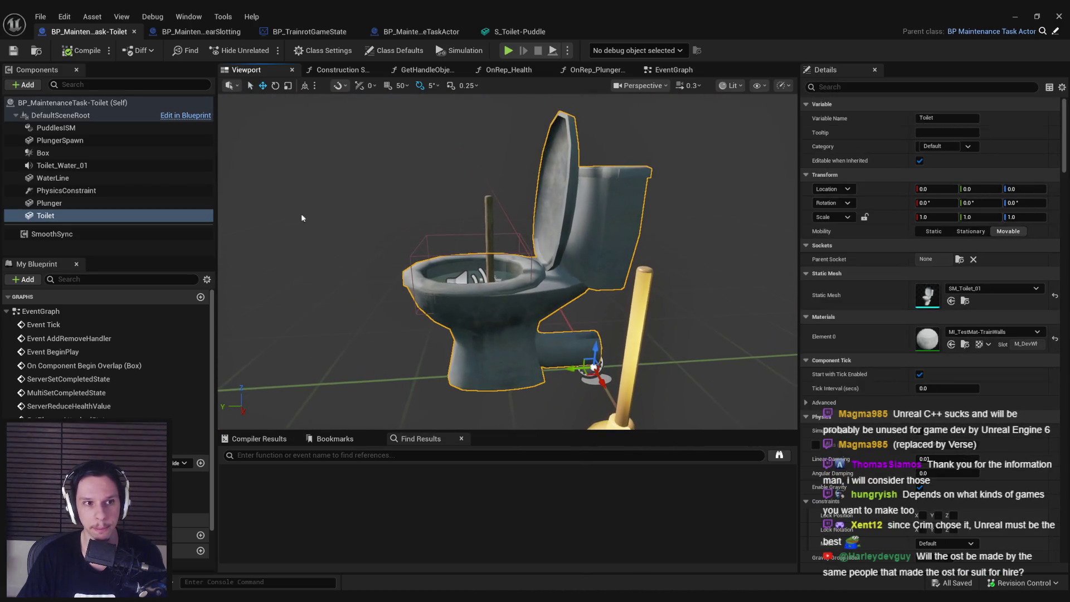
pyautogui.click(91, 117)
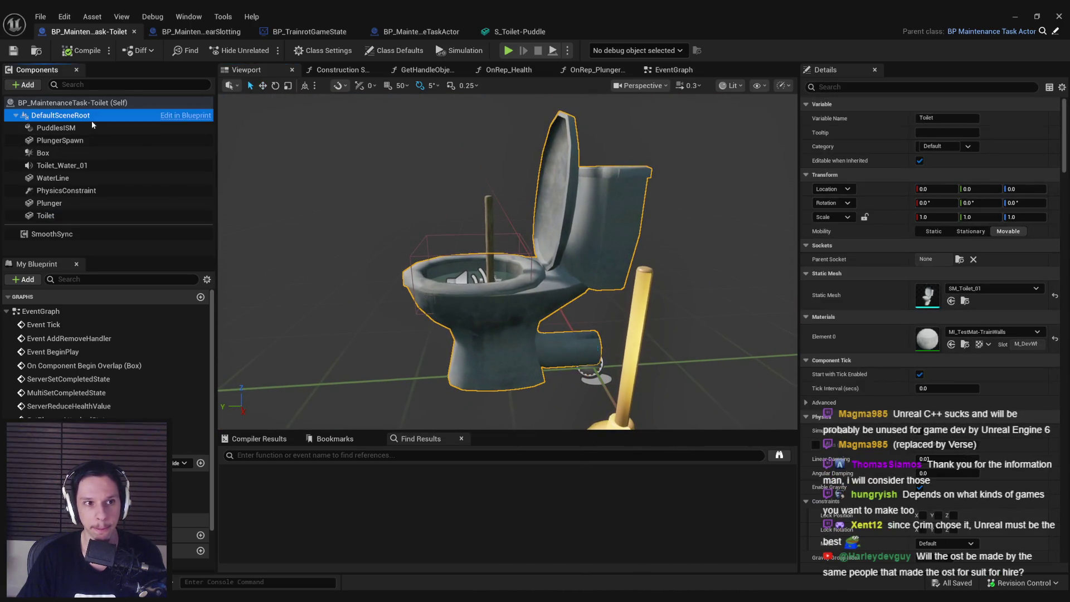
pyautogui.click(92, 216)
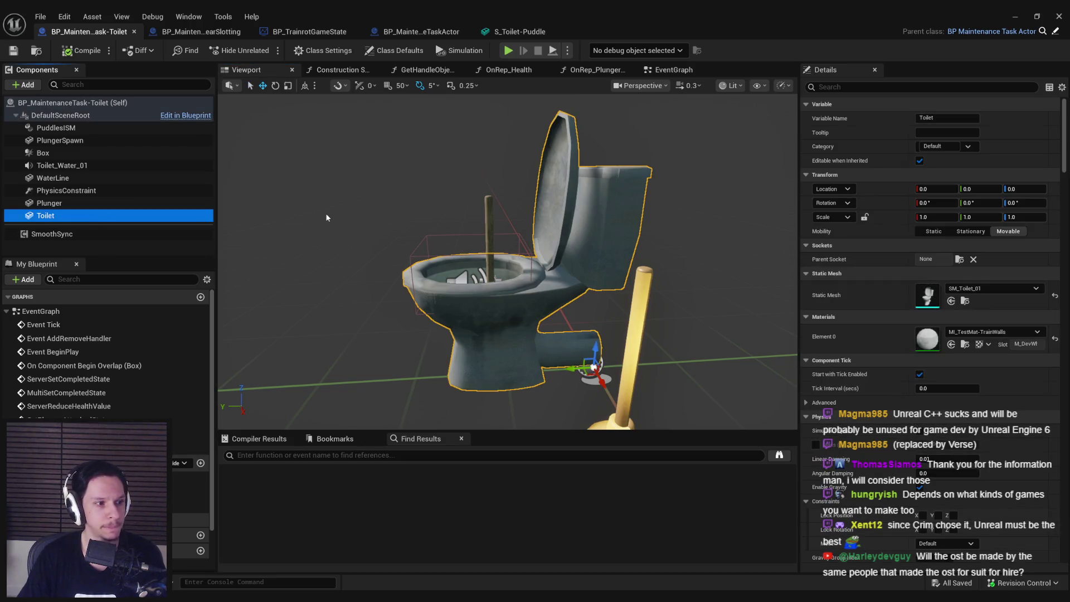
# Orbit the viewport camera around the toilet and plunger from several angles
pyautogui.moveTo(325, 213)
pyautogui.mouseDown()
pyautogui.moveTo(307, 216)
pyautogui.moveTo(327, 213)
pyautogui.mouseUp()
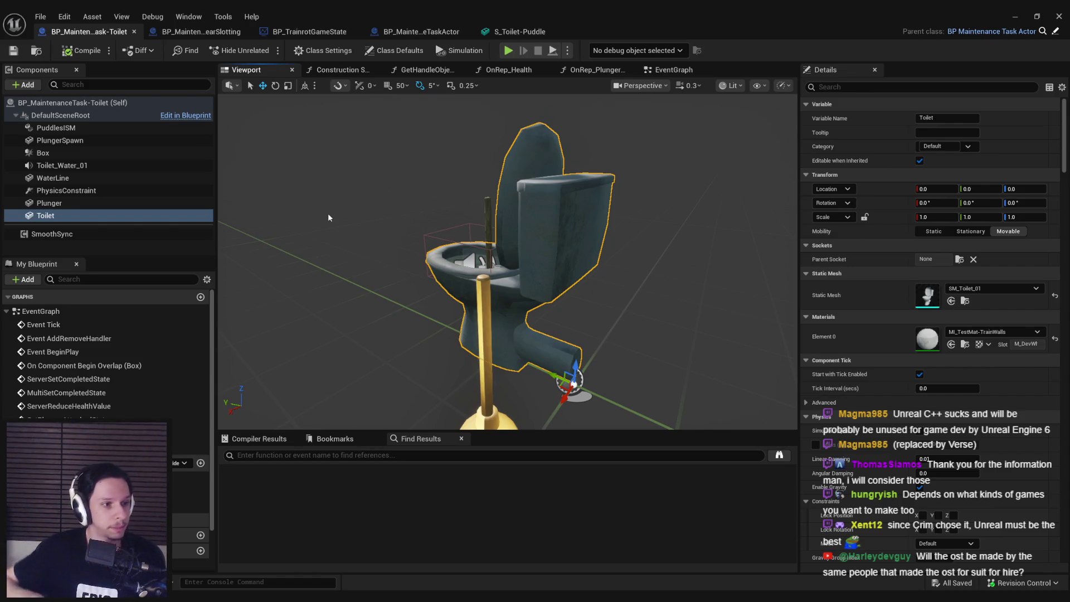
pyautogui.moveTo(328, 213)
pyautogui.mouseDown()
pyautogui.moveTo(341, 209)
pyautogui.moveTo(347, 172)
pyautogui.moveTo(370, 207)
pyautogui.moveTo(423, 201)
pyautogui.moveTo(375, 206)
pyautogui.moveTo(369, 224)
pyautogui.mouseUp()
pyautogui.click(551, 234)
pyautogui.click(89, 234)
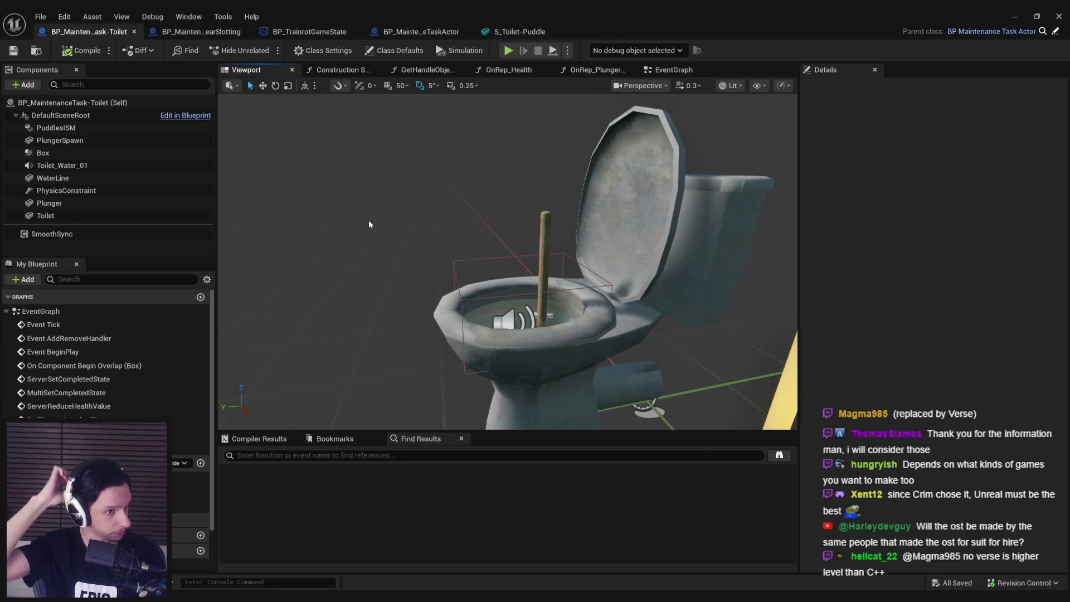
pyautogui.moveTo(369, 224); pyautogui.dragTo(368, 224)
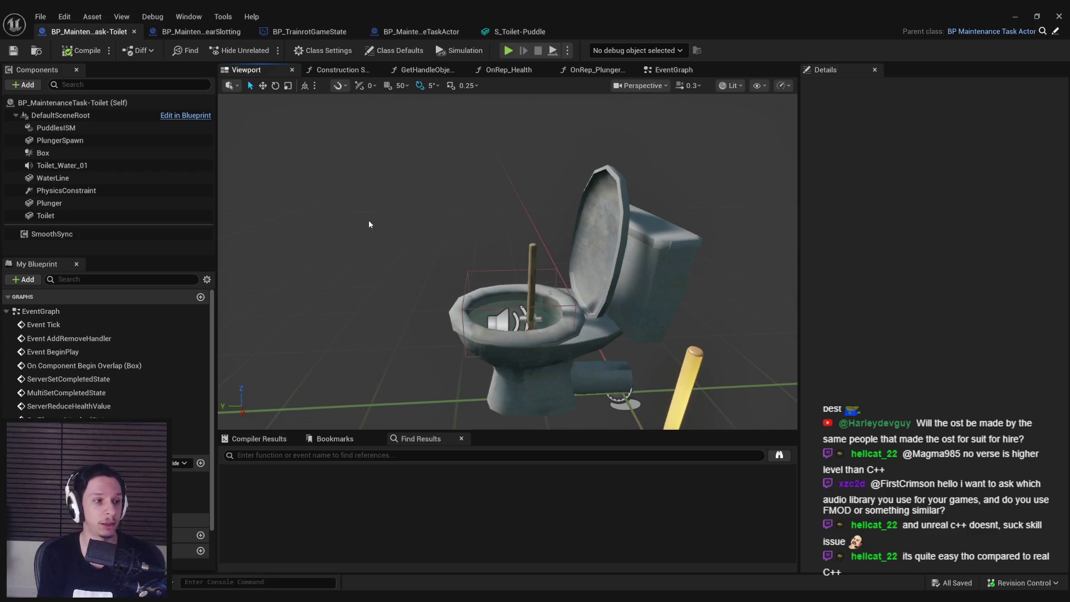
pyautogui.moveTo(369, 224); pyautogui.dragTo(369, 224)
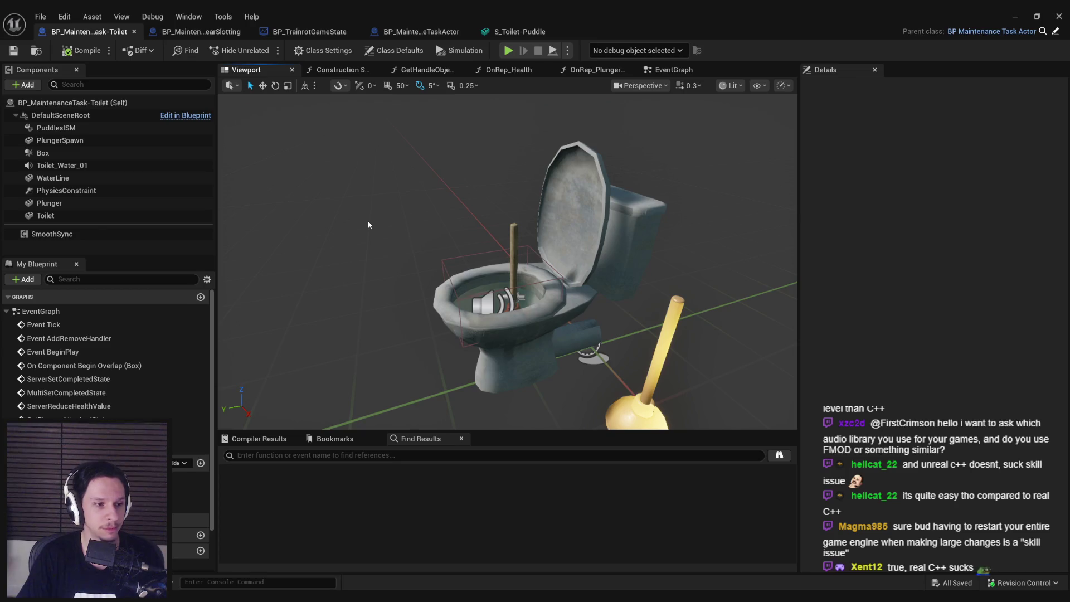
pyautogui.moveTo(367, 224)
pyautogui.mouseDown()
pyautogui.moveTo(357, 226)
pyautogui.moveTo(367, 225)
pyautogui.mouseUp()
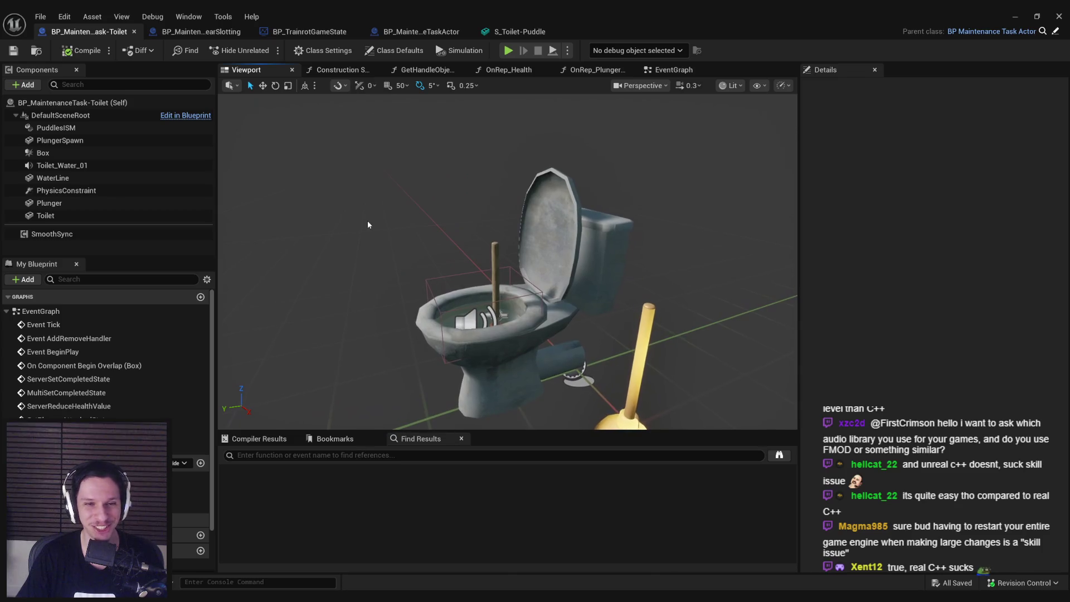
pyautogui.moveTo(223, 237)
pyautogui.mouseDown()
pyautogui.moveTo(196, 237)
pyautogui.moveTo(209, 238)
pyautogui.mouseUp()
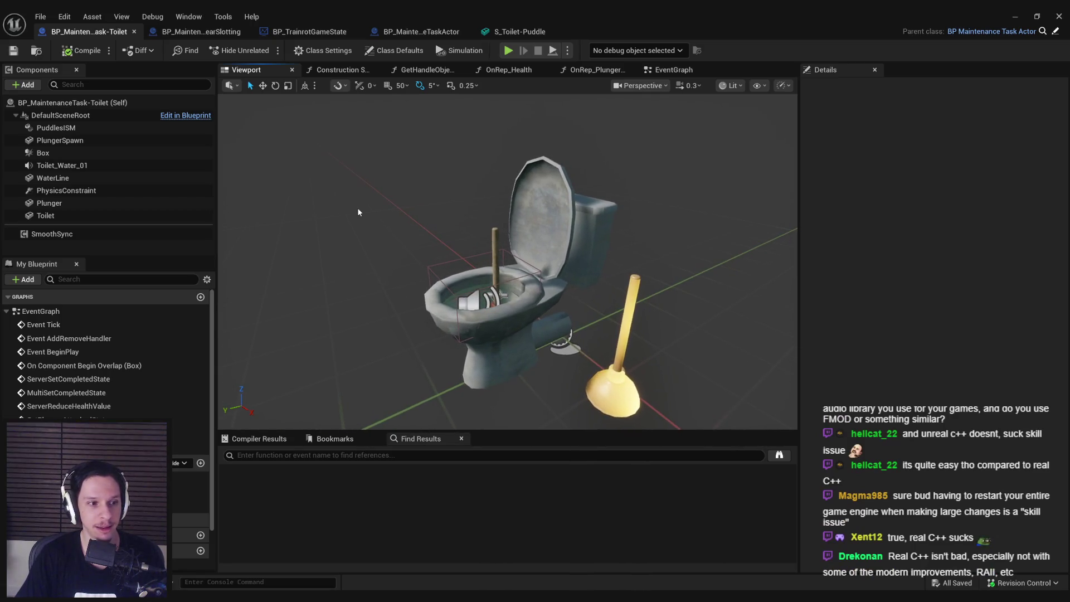
# Cycle through the blueprint tabs, ending on BP_TrainrotGameState's SelectRandomMaintenanceTask graph
pyautogui.click(222, 31)
pyautogui.click(89, 31)
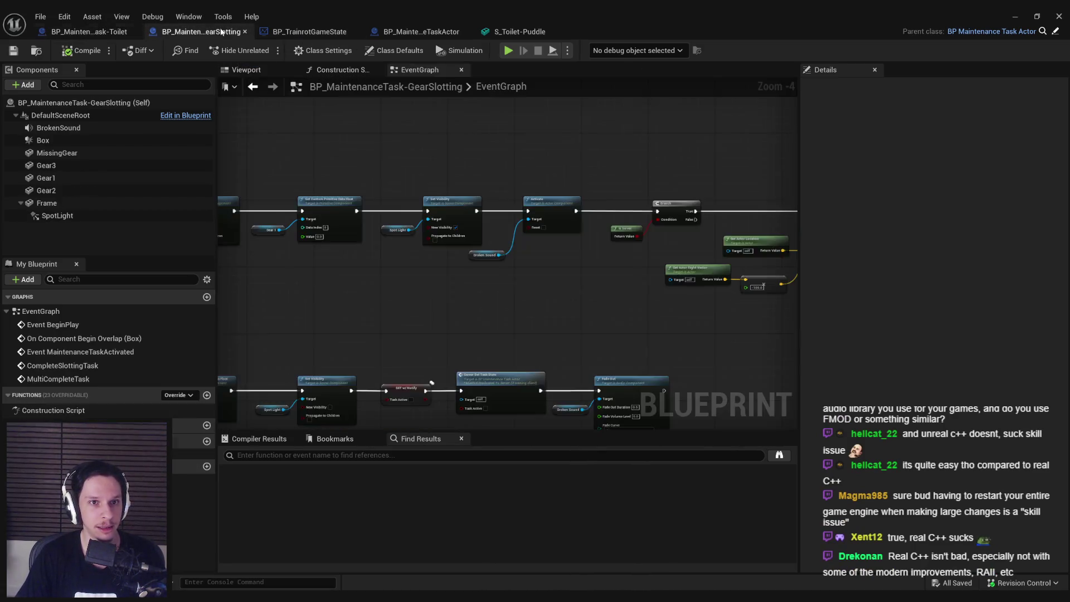
pyautogui.click(309, 31)
pyautogui.click(421, 31)
pyautogui.click(310, 32)
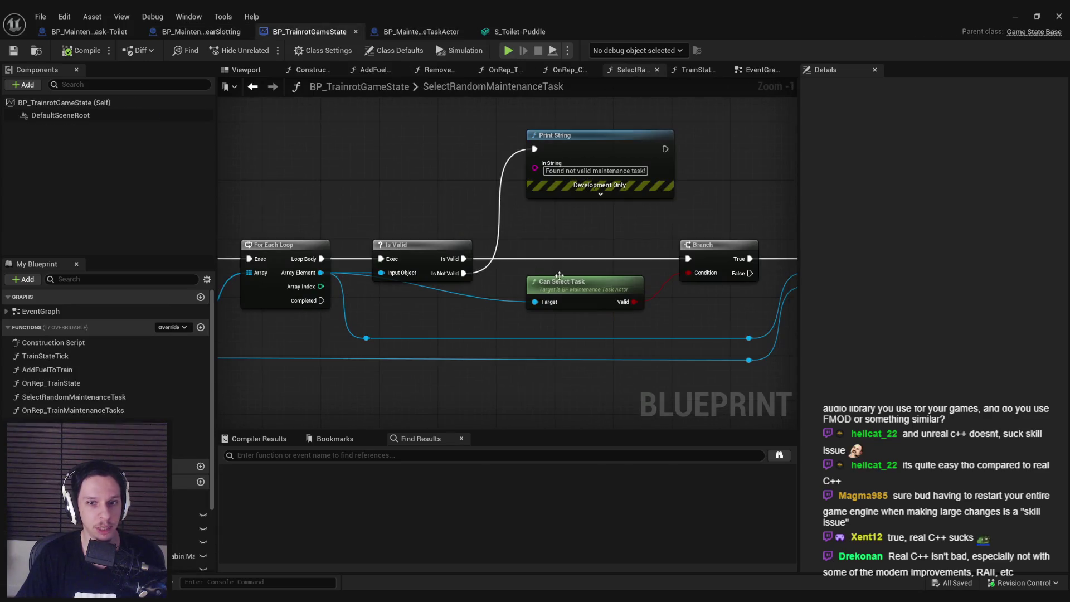
# Lower Can Select Task, route the Array Element wire through a reroute point, then compile and save
pyautogui.moveTo(559, 276); pyautogui.dragTo(559, 283)
pyautogui.doubleClick(509, 310)
pyautogui.moveTo(509, 310)
pyautogui.mouseDown()
pyautogui.moveTo(387, 315)
pyautogui.moveTo(381, 338)
pyautogui.moveTo(446, 279)
pyautogui.mouseUp()
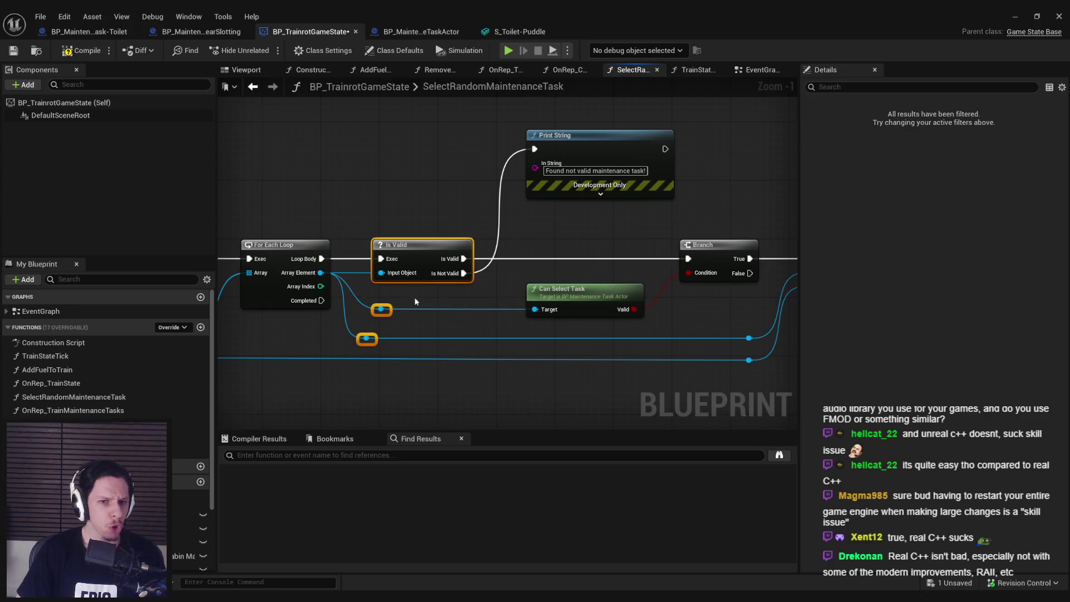
pyautogui.click(454, 330)
pyautogui.press('F7')
pyautogui.hotkey('ctrl', 's')
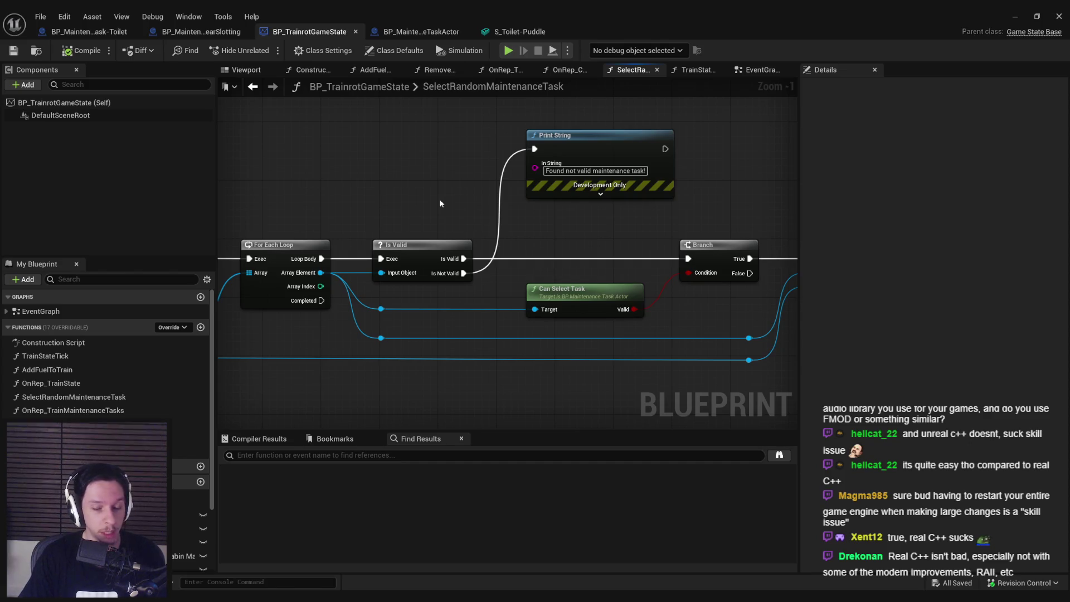
# Flip through the Toilet, GearSlotting and game state tabs, ending on BP_MaintenanceTaskActor's CanSelectTask graph
pyautogui.click(111, 31)
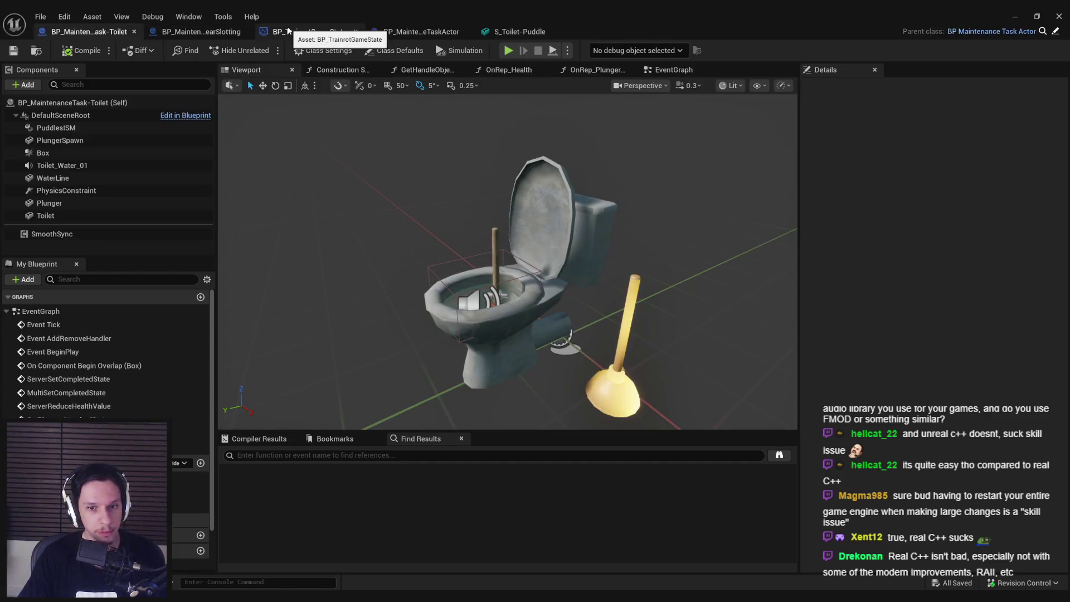
pyautogui.click(288, 31)
pyautogui.click(167, 33)
pyautogui.click(306, 31)
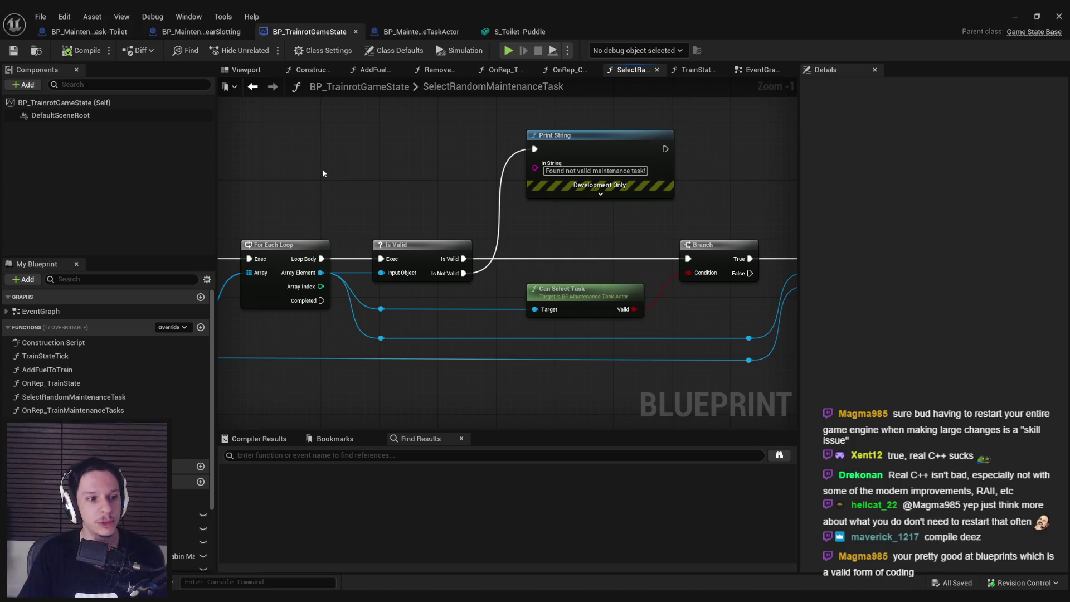
pyautogui.click(399, 33)
pyautogui.click(309, 31)
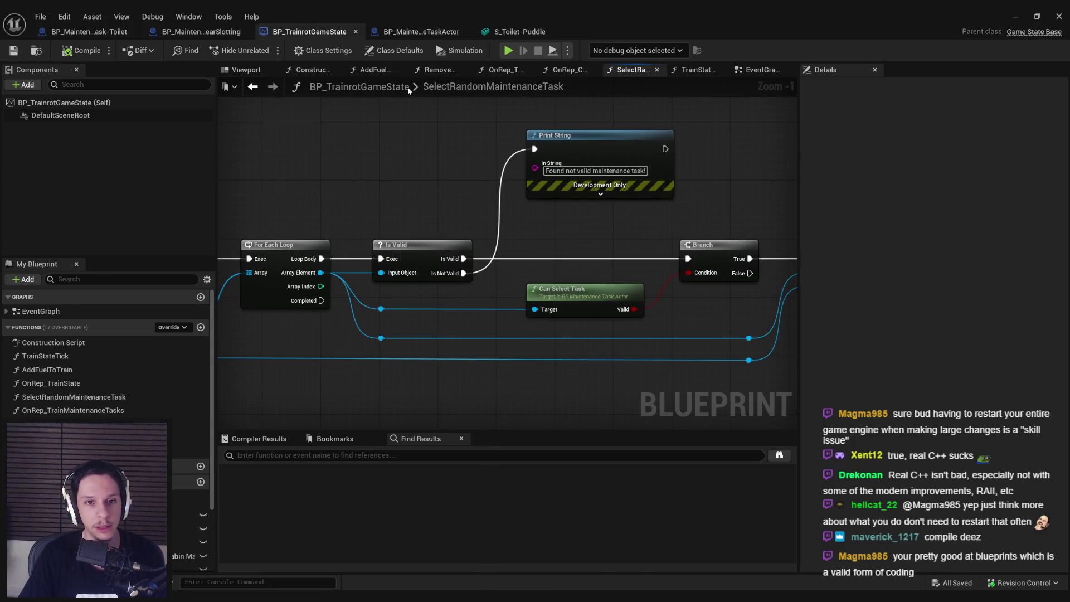
pyautogui.click(418, 32)
pyautogui.scroll(1, 545, 216)
pyautogui.scroll(-2, 545, 216)
# Move the Get Game State and timestamp comparison nodes up slightly and save BP_MaintenanceTaskActor
pyautogui.moveTo(582, 303); pyautogui.dragTo(502, 250)
pyautogui.click(579, 306)
pyautogui.moveTo(303, 234); pyautogui.dragTo(569, 329)
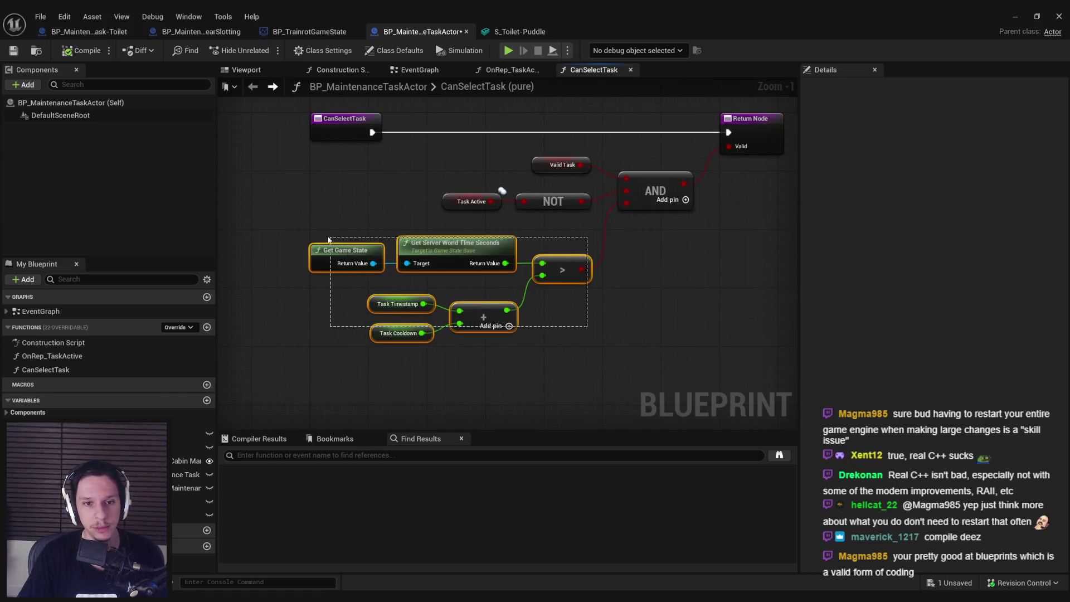
pyautogui.moveTo(409, 320); pyautogui.dragTo(409, 306)
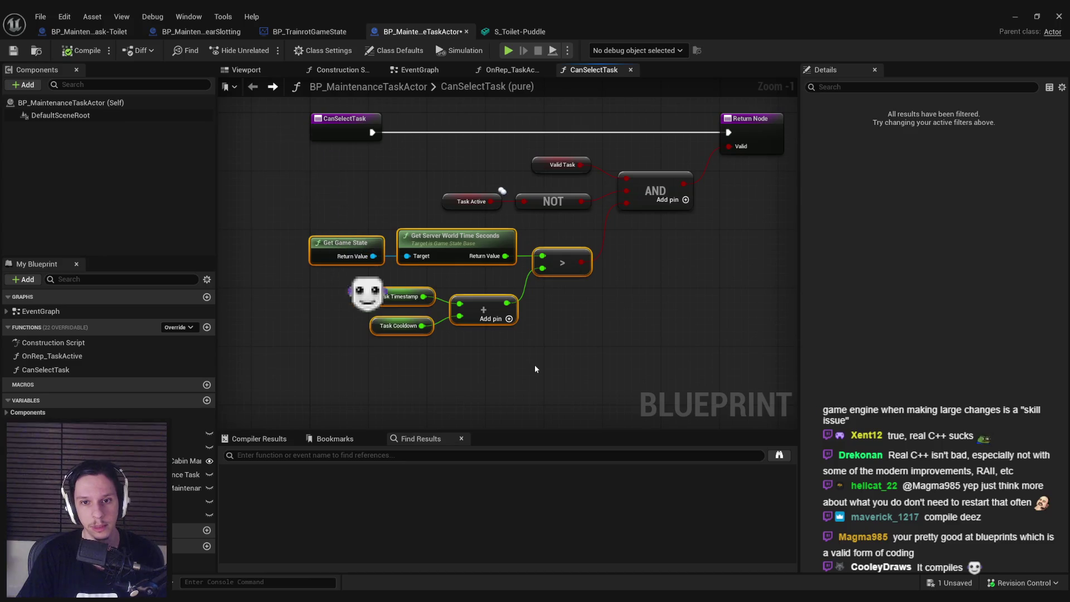
pyautogui.click(534, 364)
pyautogui.scroll(2, 557, 335)
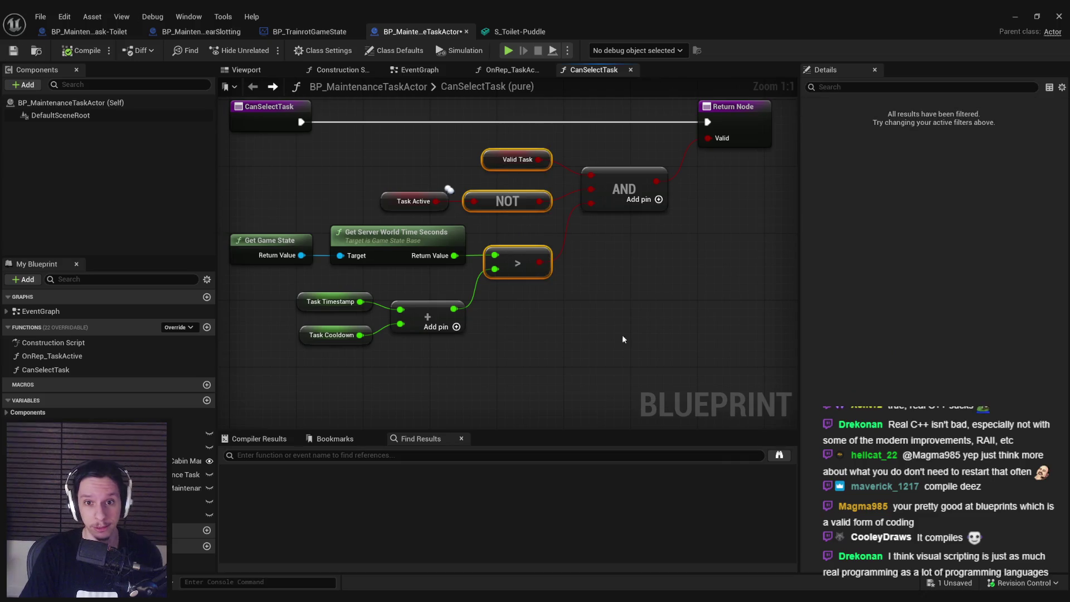
pyautogui.click(13, 50)
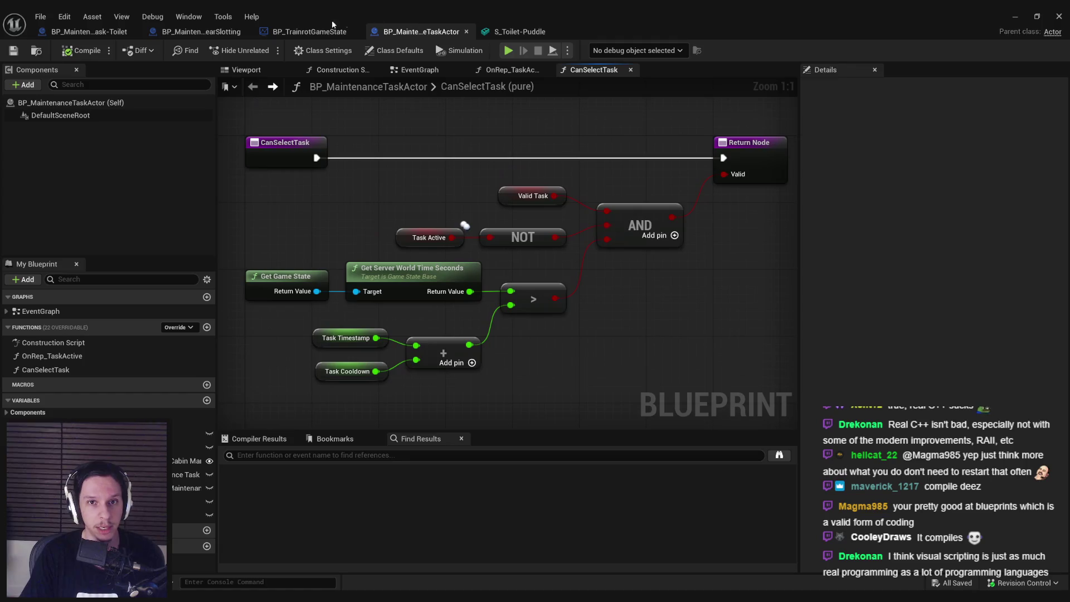
# Pass through the game state and GearSlotting tabs to reach the Toilet blueprint's viewport
pyautogui.click(308, 32)
pyautogui.click(203, 32)
pyautogui.click(92, 32)
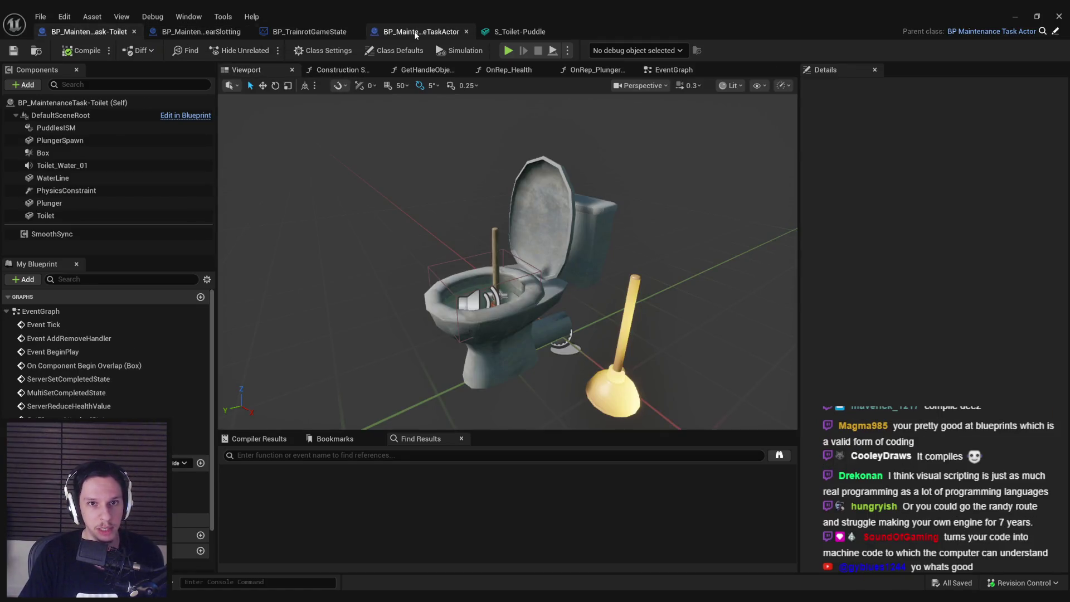
# Glance at the TrainrotGameState and GearSlotting graphs, then return to the Toilet blueprint viewport
pyautogui.click(309, 32)
pyautogui.click(232, 33)
pyautogui.click(89, 31)
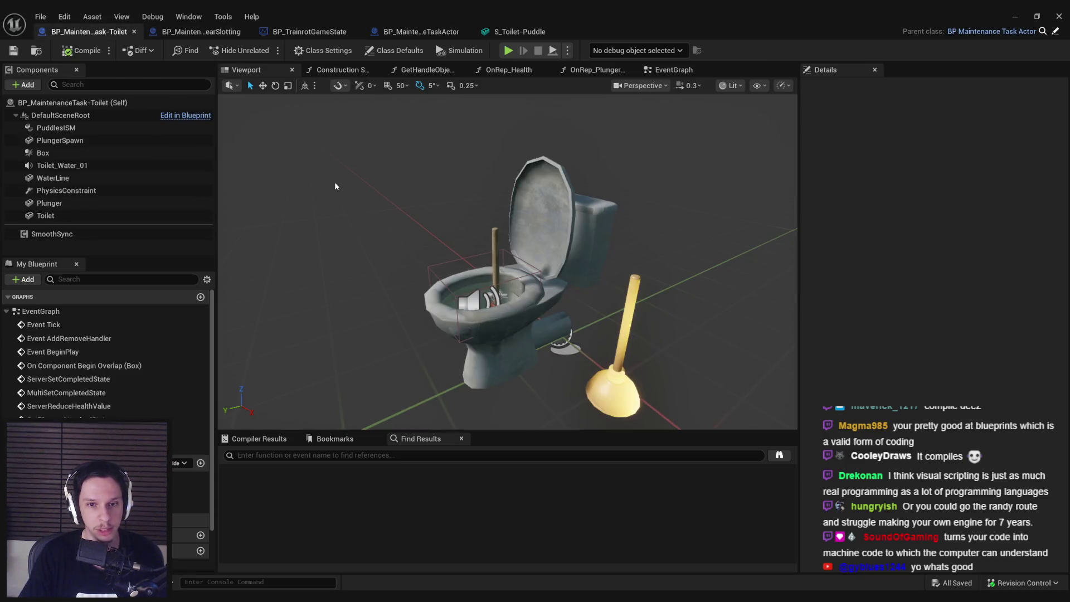
# Orbit and zoom the 3D preview around the toilet and plunger, raising the toilet in view
pyautogui.moveTo(282, 233)
pyautogui.mouseDown()
pyautogui.moveTo(262, 234)
pyautogui.moveTo(372, 229)
pyautogui.mouseUp()
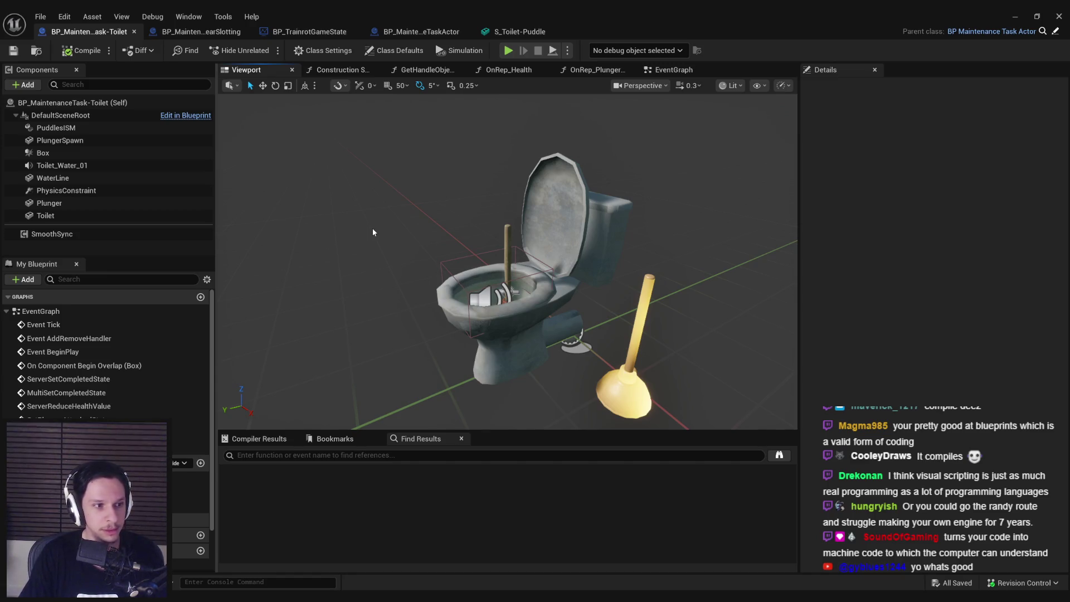
pyautogui.moveTo(374, 231)
pyautogui.mouseDown()
pyautogui.moveTo(407, 232)
pyautogui.moveTo(374, 232)
pyautogui.mouseUp()
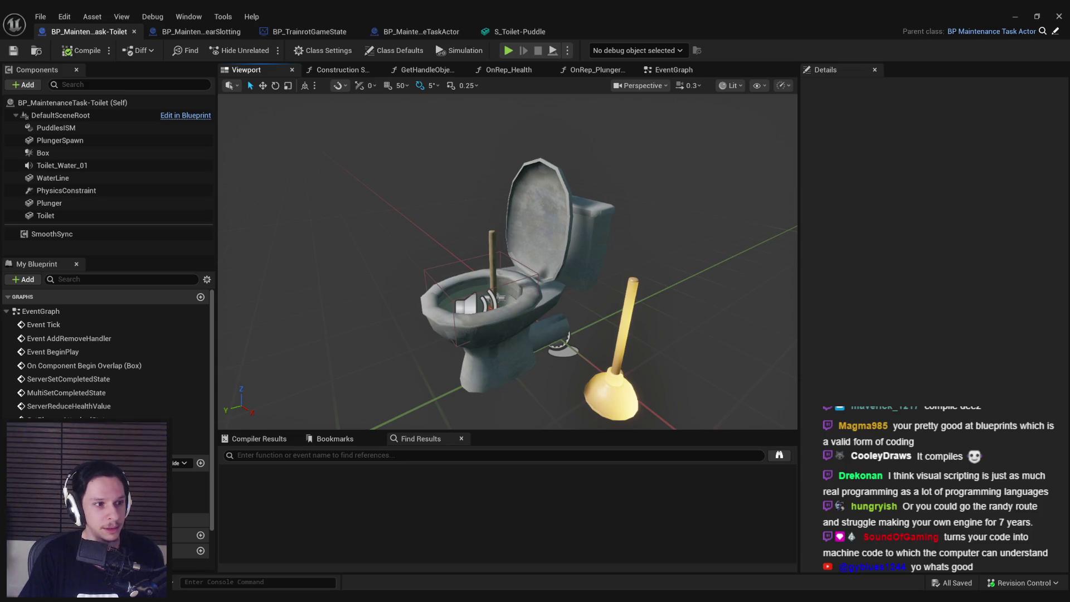
pyautogui.moveTo(333, 211); pyautogui.dragTo(299, 203)
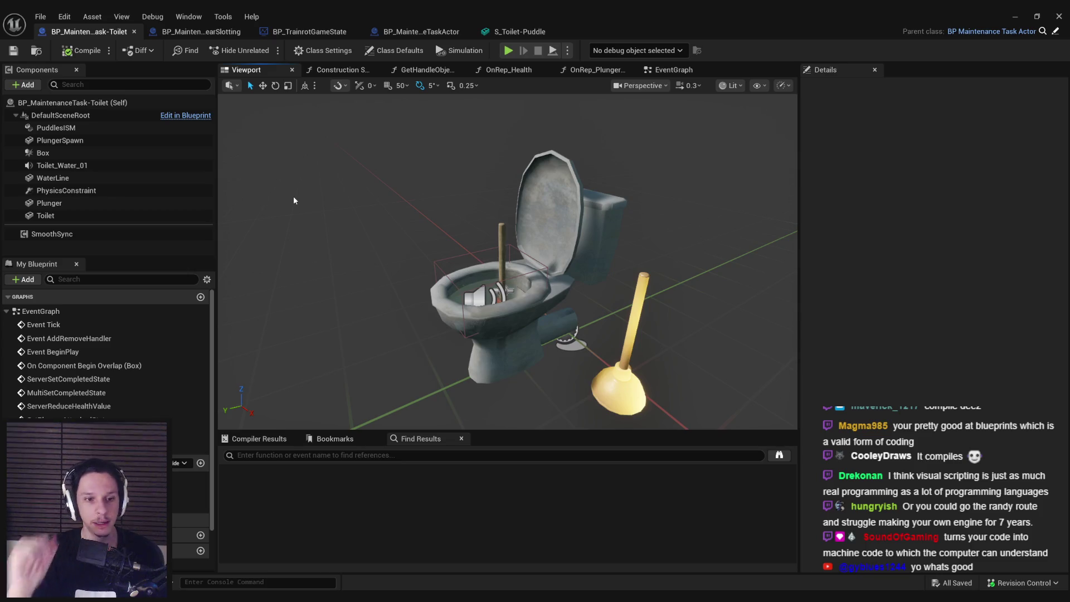
pyautogui.scroll(-3, 213, 401)
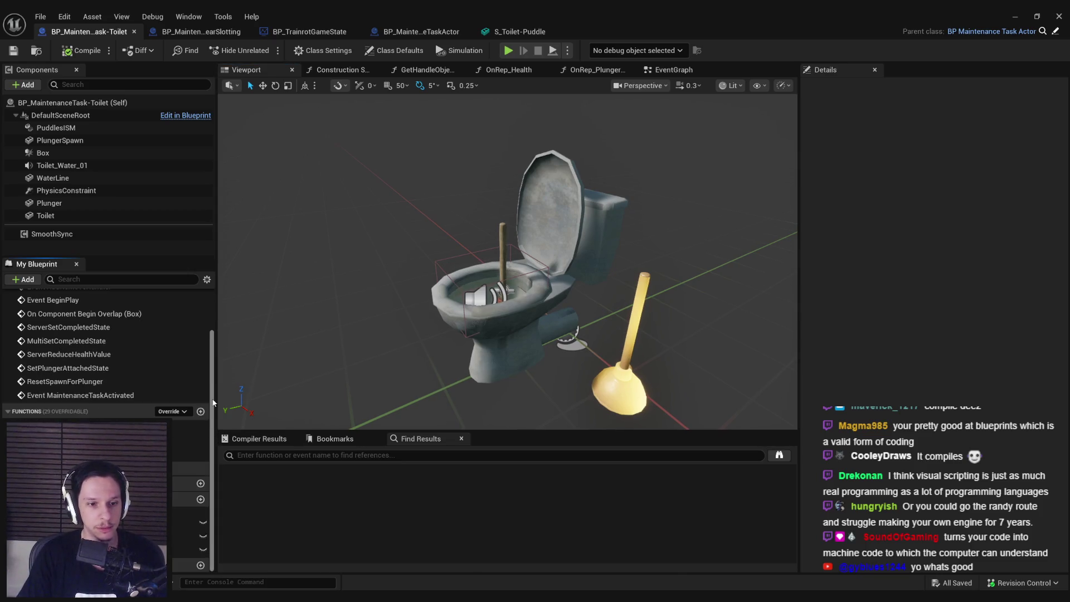
pyautogui.scroll(3, 207, 368)
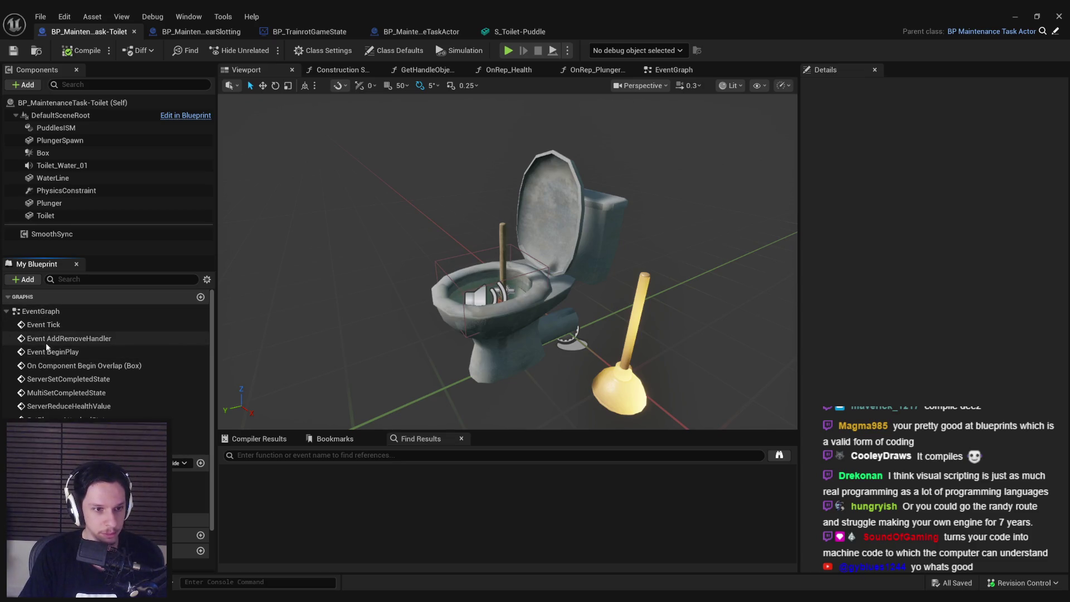
pyautogui.scroll(-3, 49, 338)
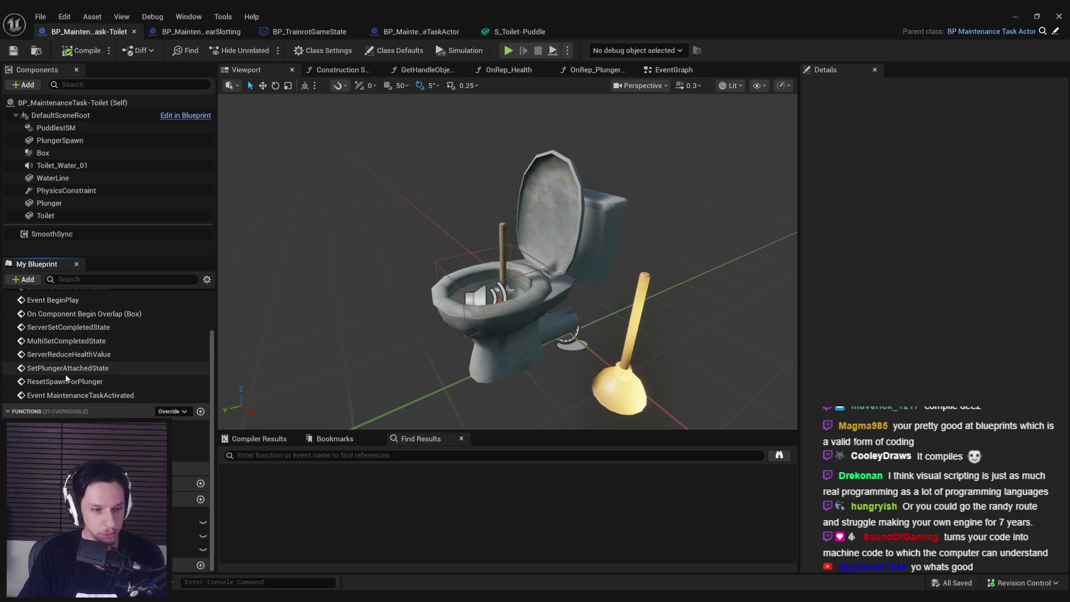
pyautogui.scroll(2, 66, 379)
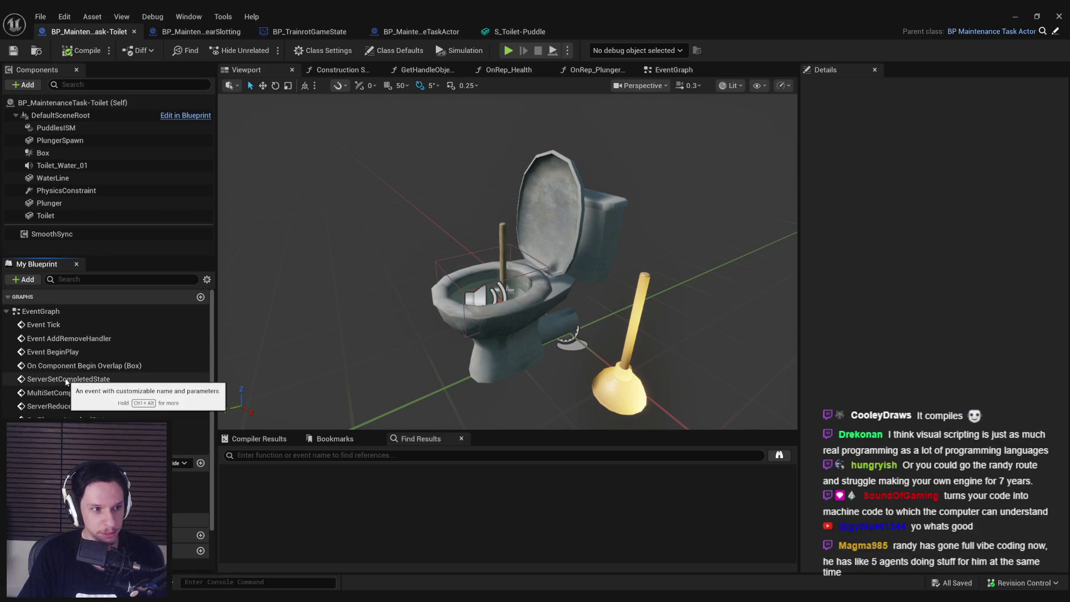
pyautogui.moveTo(508, 262)
pyautogui.mouseDown()
pyautogui.moveTo(510, 206)
pyautogui.moveTo(504, 217)
pyautogui.mouseUp()
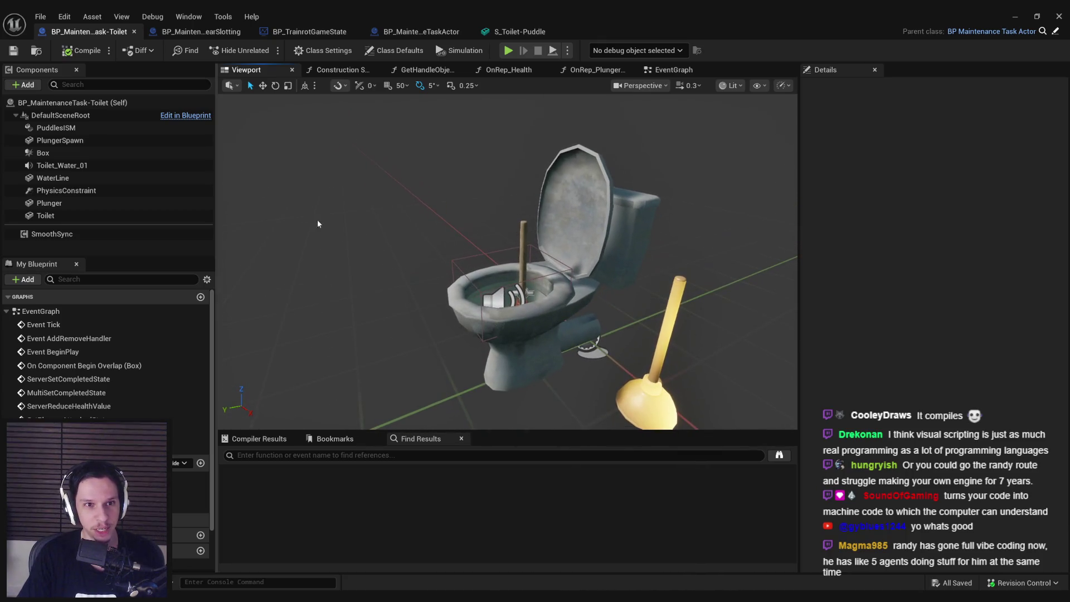
# Review the task actor's CanSelectTask and the game state's SelectRandomMaintenanceTask graphs
pyautogui.click(217, 33)
pyautogui.click(289, 32)
pyautogui.click(401, 32)
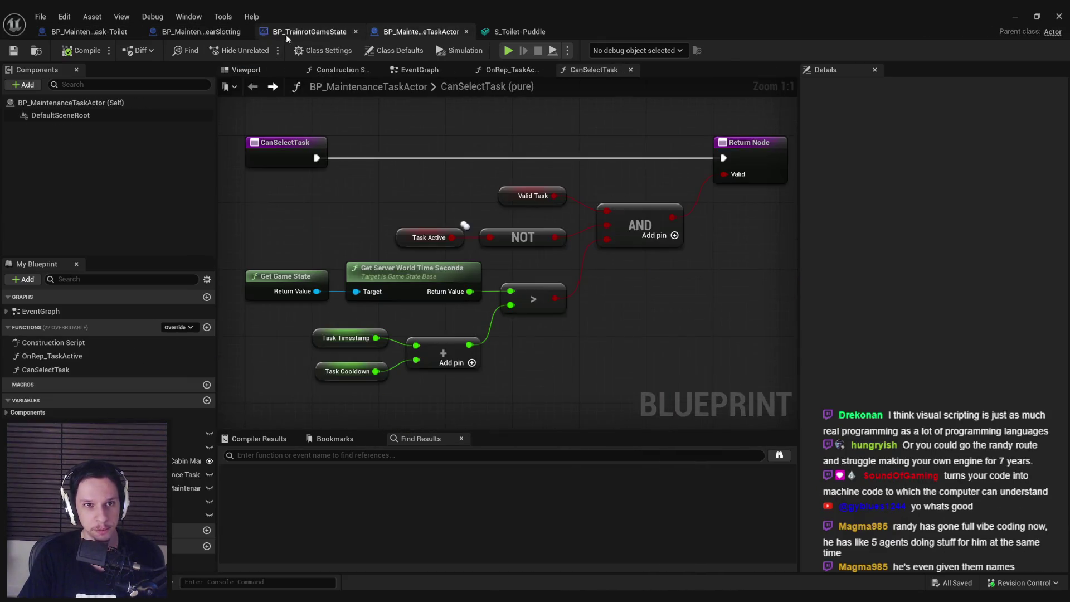
pyautogui.click(88, 32)
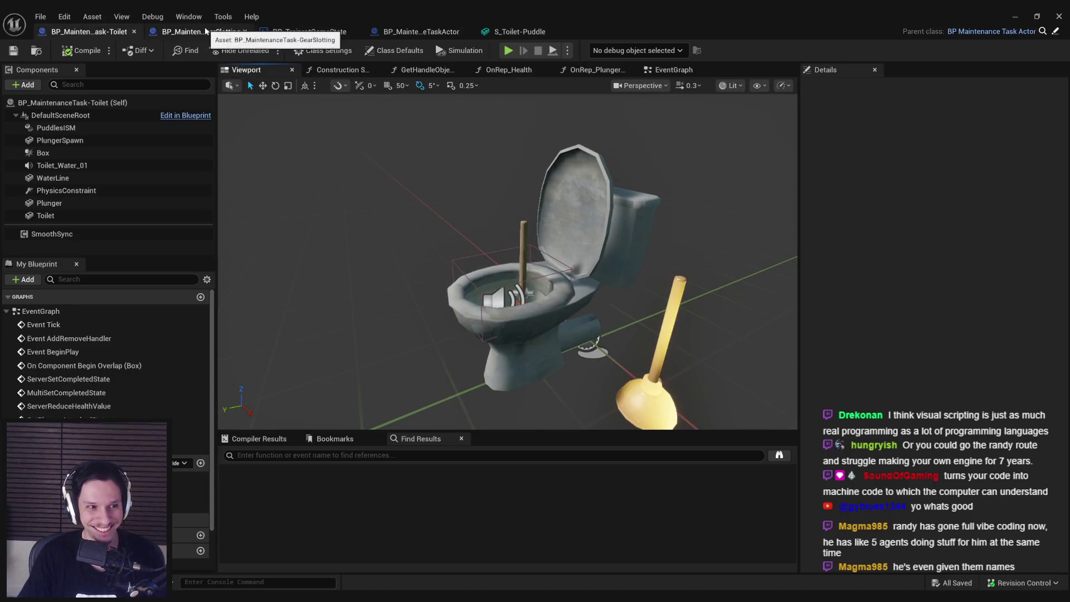
pyautogui.click(305, 32)
pyautogui.click(417, 32)
pyautogui.click(102, 33)
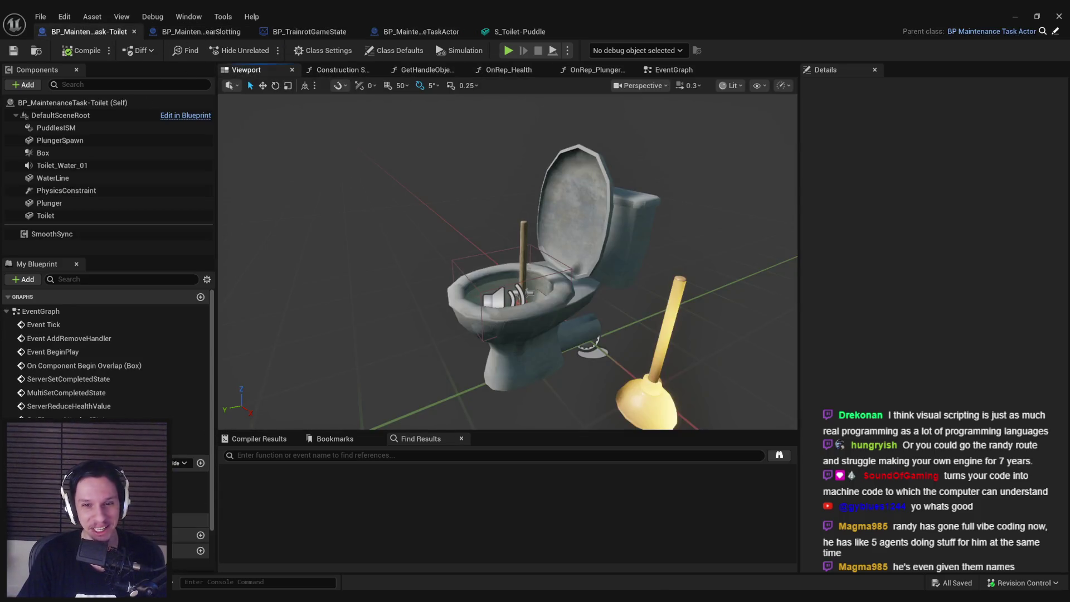
# Check the CanSelectTask graph again, then bring up the Toilet blueprint's EventGraph
pyautogui.click(190, 32)
pyautogui.click(409, 32)
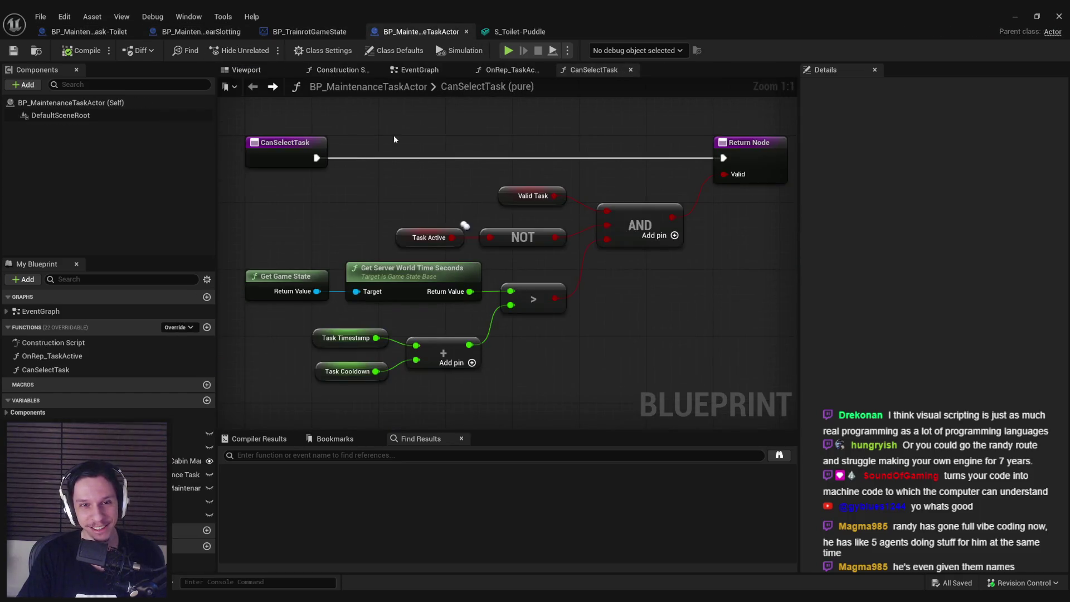
pyautogui.click(117, 34)
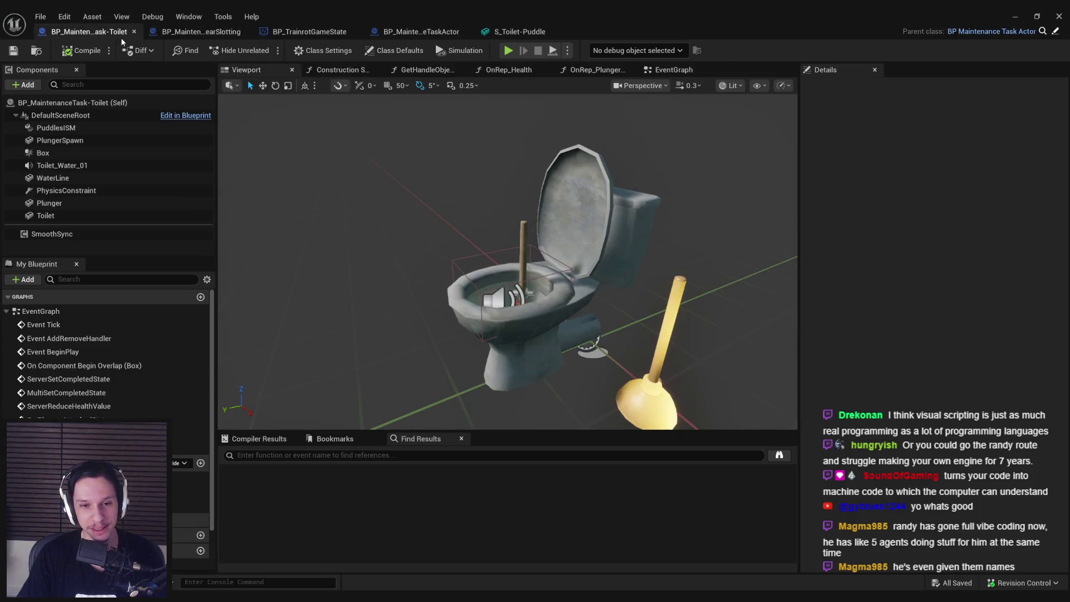
pyautogui.click(674, 69)
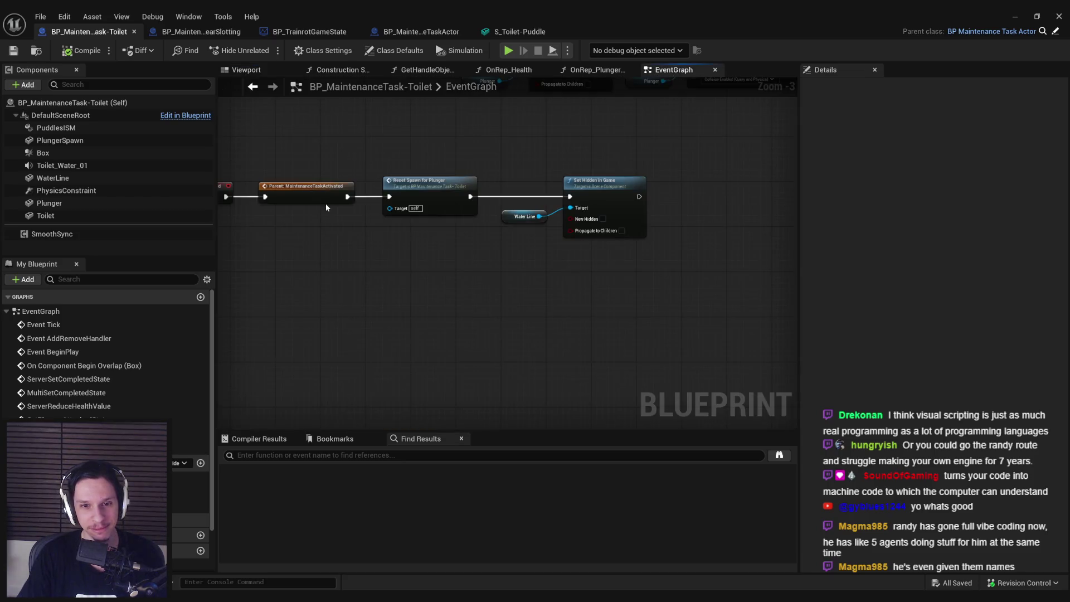
# Inspect the Water Line and Set Hidden in Game nodes, comparing against the GearSlotting event graph
pyautogui.scroll(2, 484, 166)
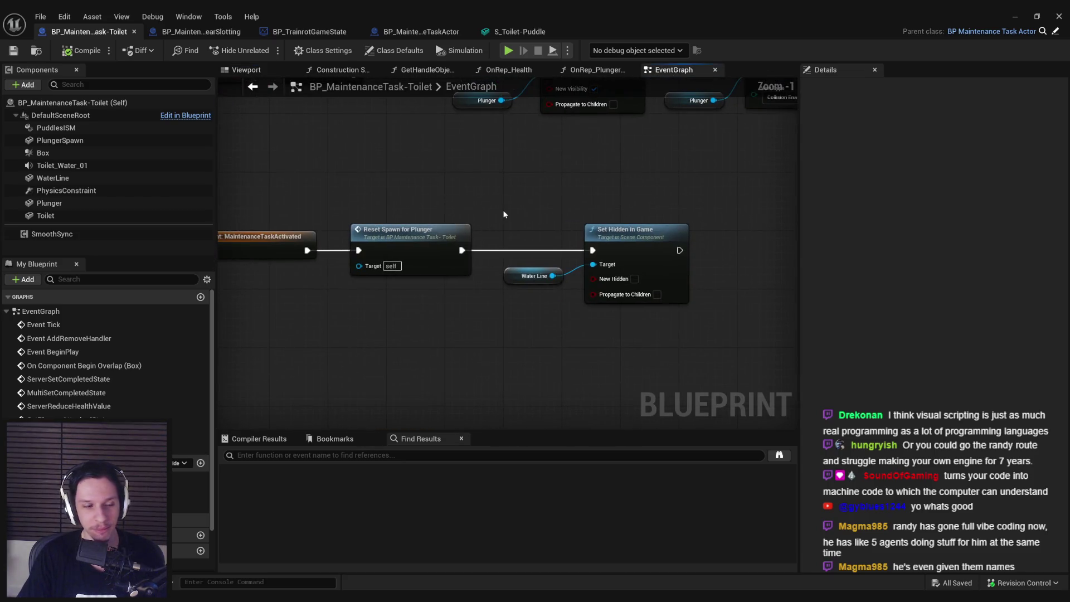
pyautogui.moveTo(501, 214)
pyautogui.mouseDown()
pyautogui.moveTo(487, 216)
pyautogui.moveTo(501, 191)
pyautogui.moveTo(551, 197)
pyautogui.mouseUp()
pyautogui.click(241, 69)
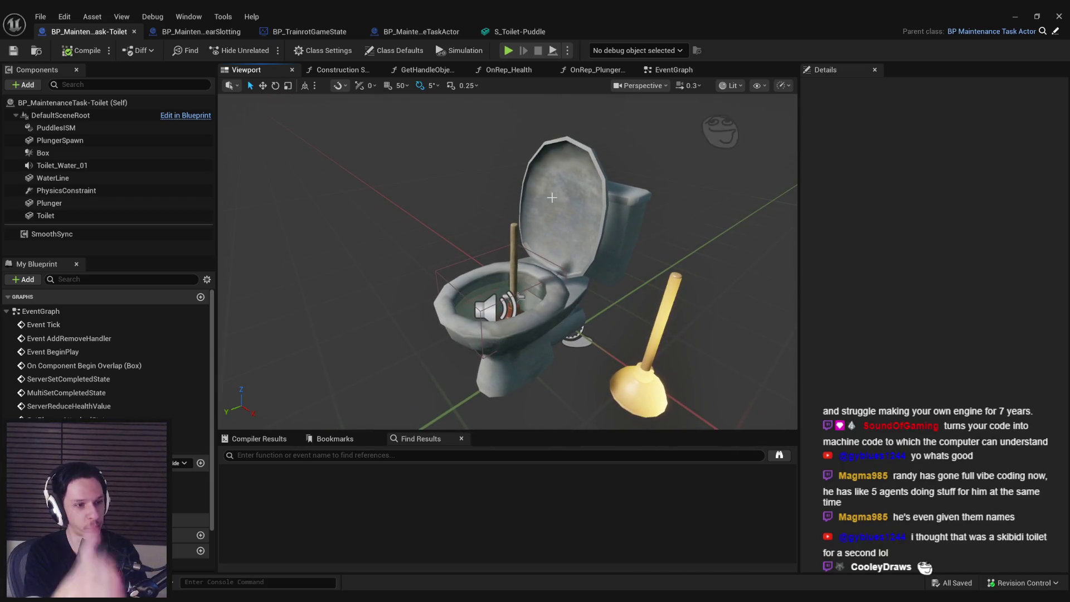
pyautogui.click(672, 70)
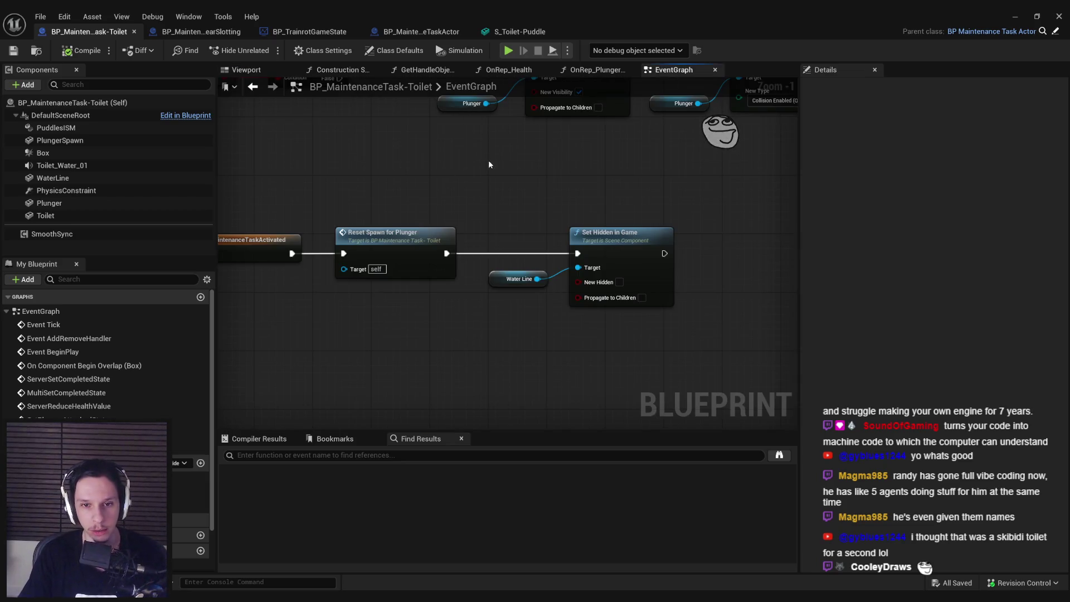
pyautogui.moveTo(492, 214); pyautogui.dragTo(660, 327)
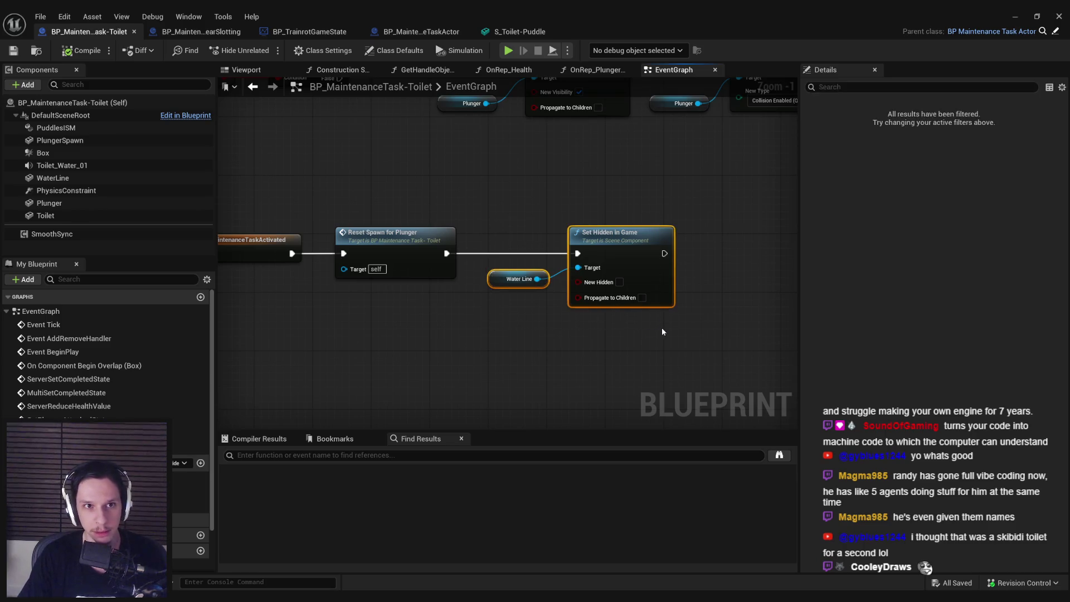
pyautogui.click(201, 32)
pyautogui.click(95, 32)
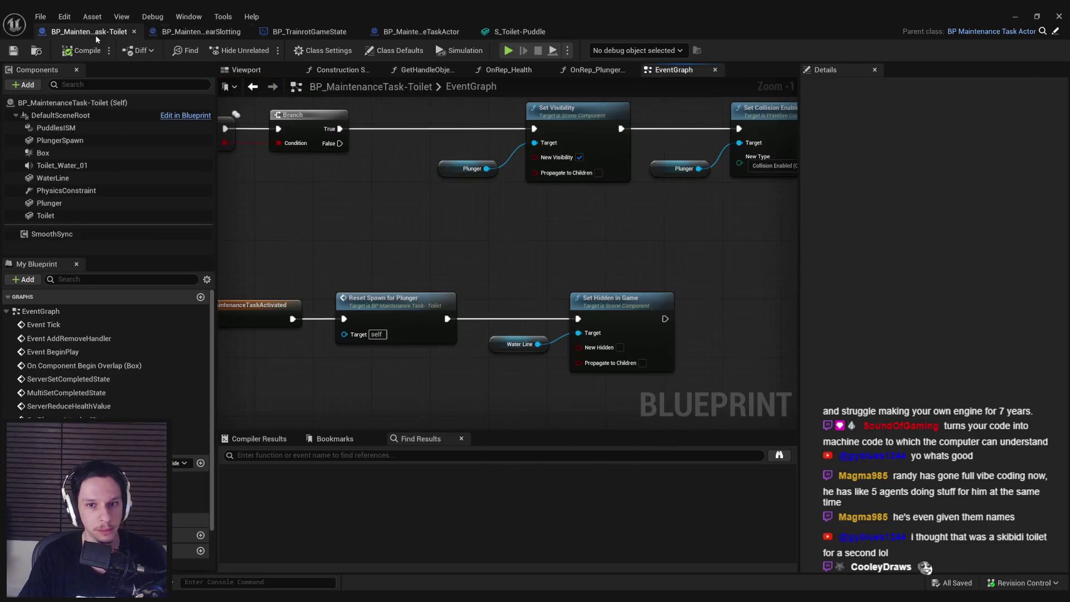
pyautogui.scroll(-6, 449, 234)
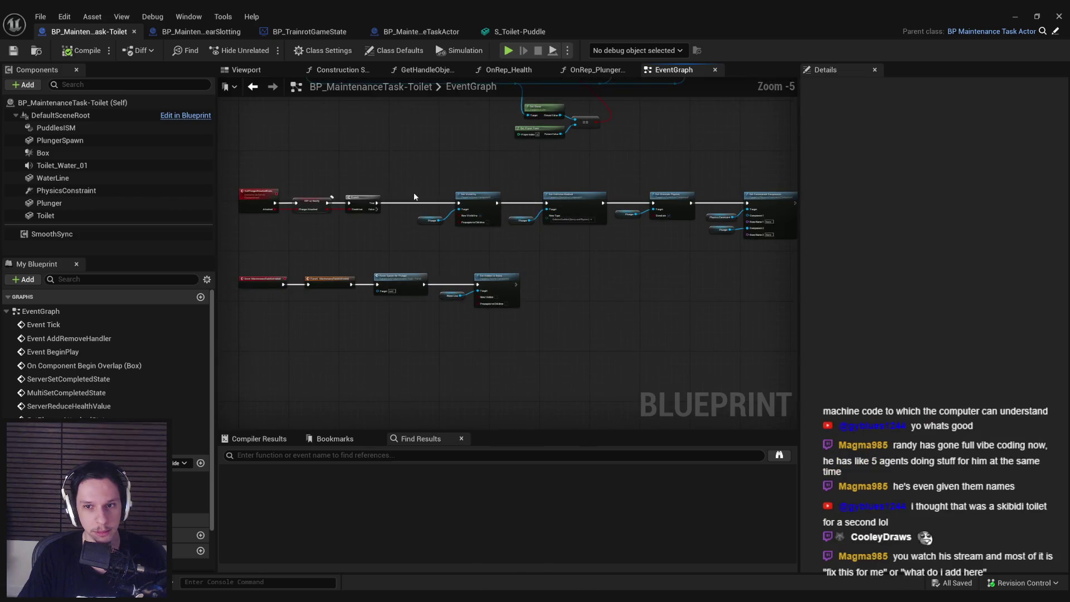
# Move the plunger Set Visibility and Set Collision Enabled nodes to the left
pyautogui.click(441, 205)
pyautogui.scroll(4, 420, 197)
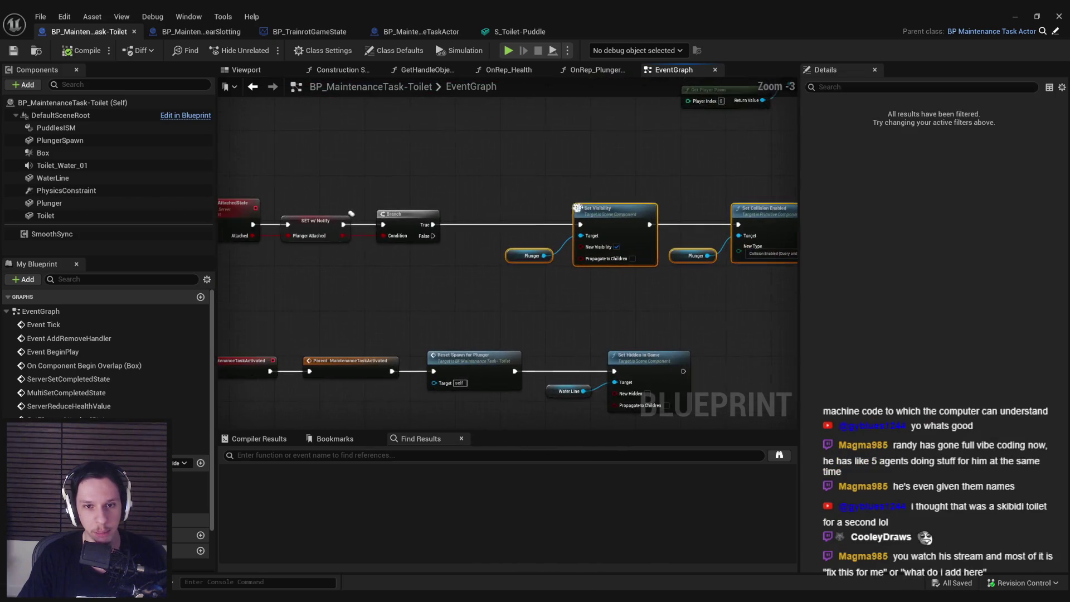
pyautogui.moveTo(600, 213); pyautogui.dragTo(564, 210)
pyautogui.click(554, 297)
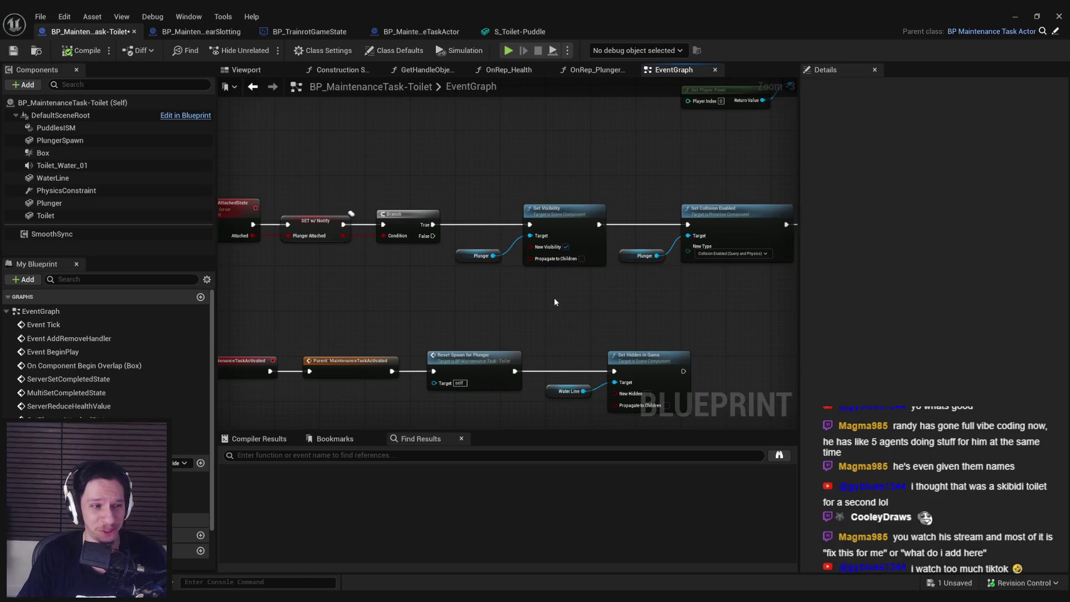
pyautogui.scroll(2, 557, 283)
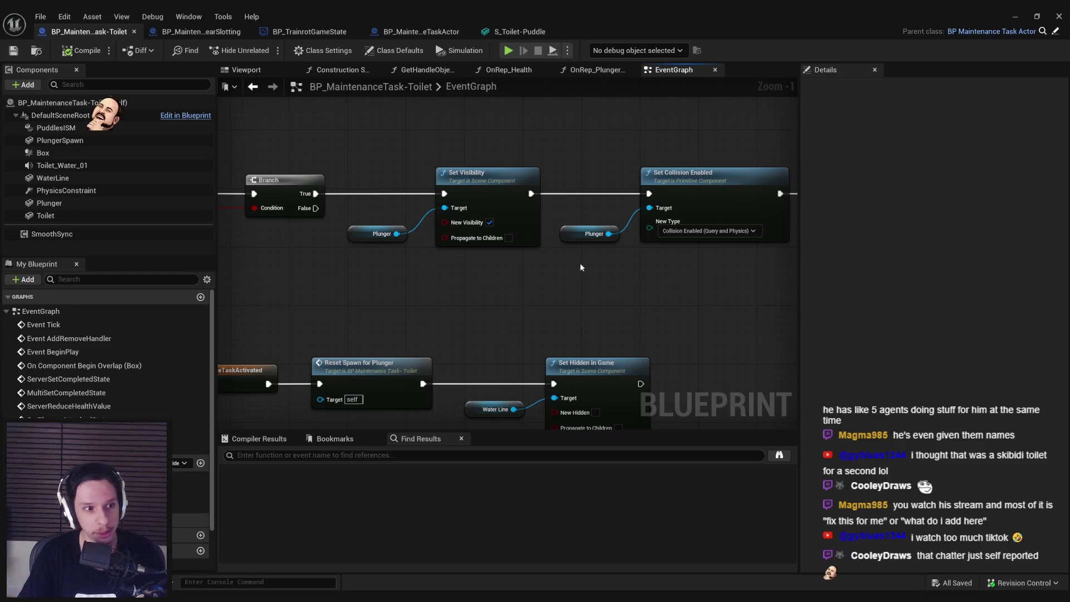
pyautogui.scroll(-2, 549, 249)
pyautogui.scroll(1, 601, 259)
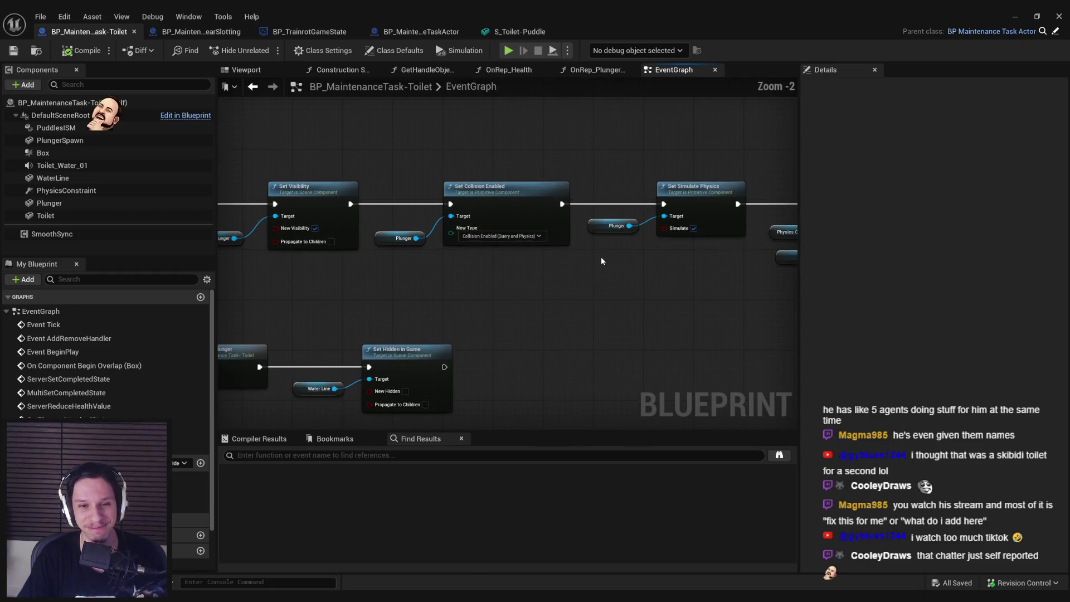
# Realign the Plunger getters with Set Visibility and Set Collision Enabled, then save the blueprint
pyautogui.click(401, 246)
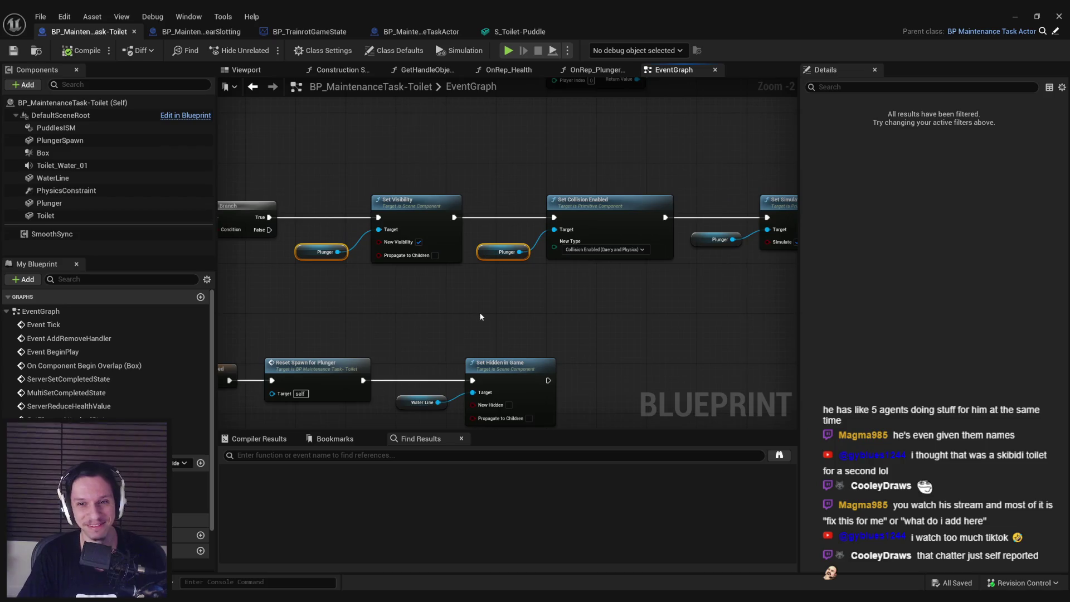
pyautogui.click(693, 298)
pyautogui.moveTo(693, 270); pyautogui.dragTo(691, 234)
pyautogui.moveTo(745, 298); pyautogui.dragTo(289, 255)
pyautogui.click(501, 314)
pyautogui.click(13, 51)
# Look over the S_Toilet-Puddle mesh, SelectRandomMaintenanceTask and task actor graphs, returning to the Toilet graph
pyautogui.scroll(-2, 606, 300)
pyautogui.scroll(3, 586, 226)
pyautogui.scroll(-2, 457, 301)
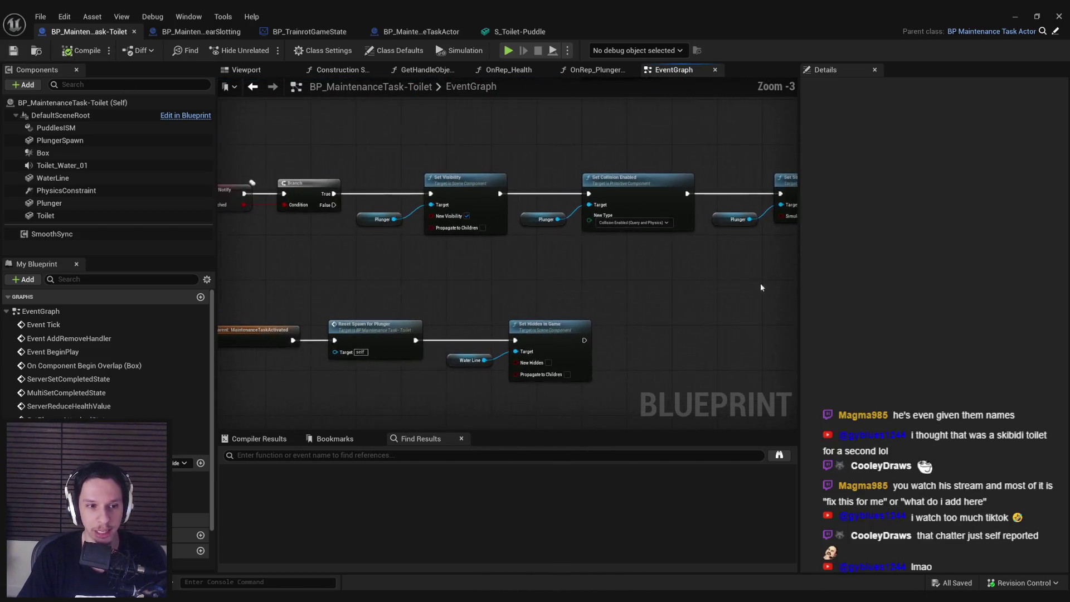
pyautogui.scroll(2, 572, 187)
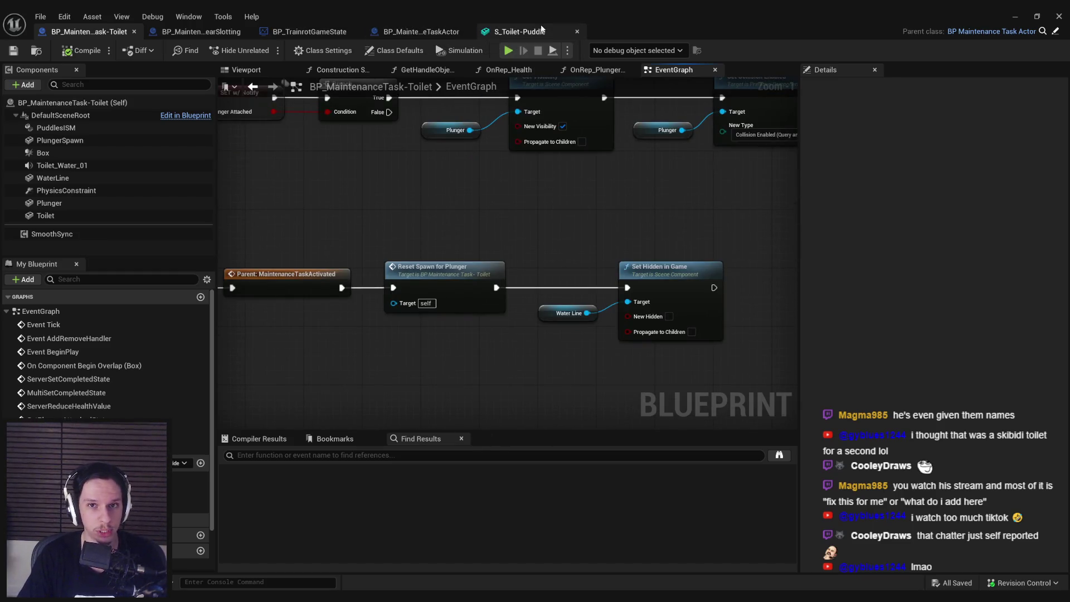
pyautogui.click(520, 31)
pyautogui.click(89, 31)
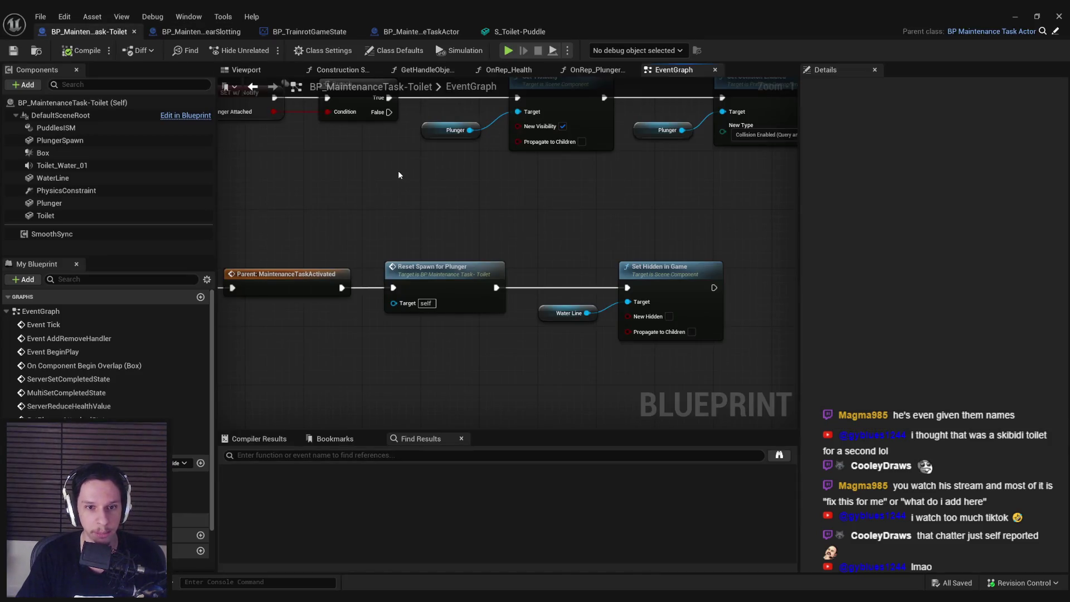
pyautogui.click(314, 35)
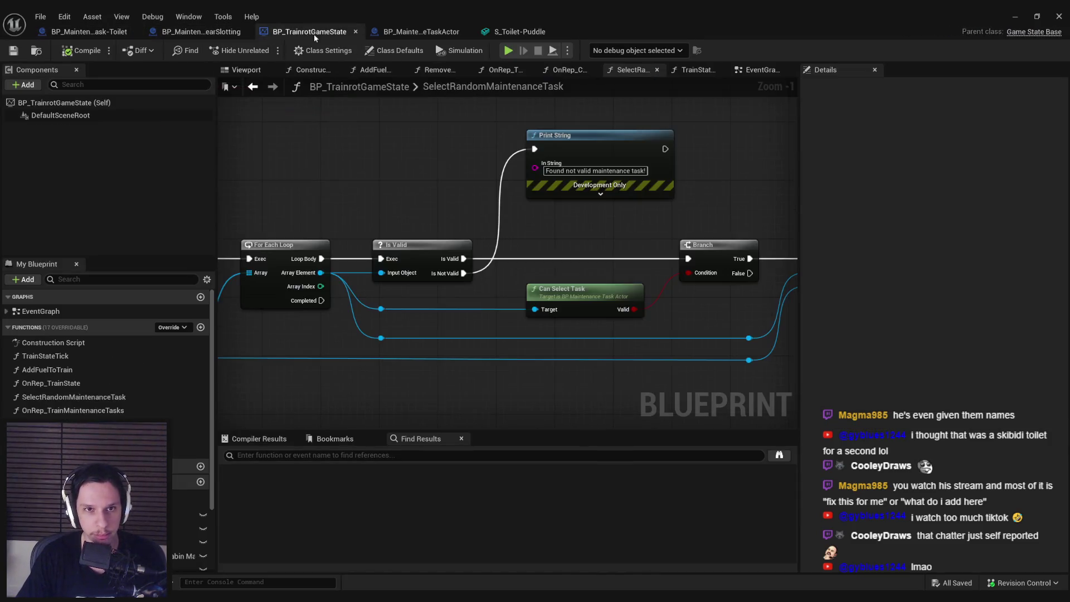
pyautogui.click(402, 33)
pyautogui.click(105, 34)
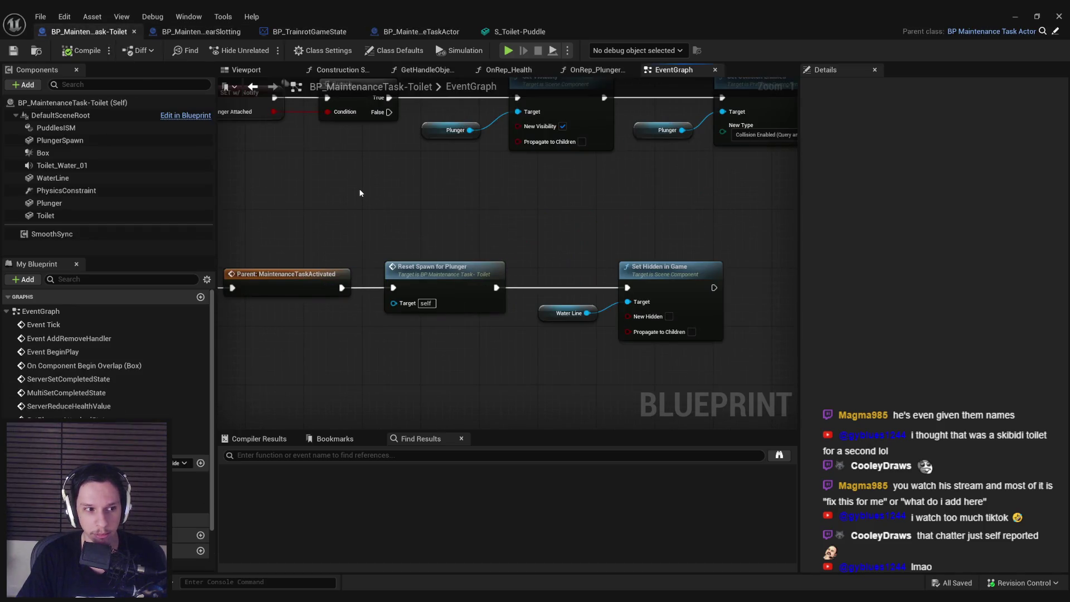
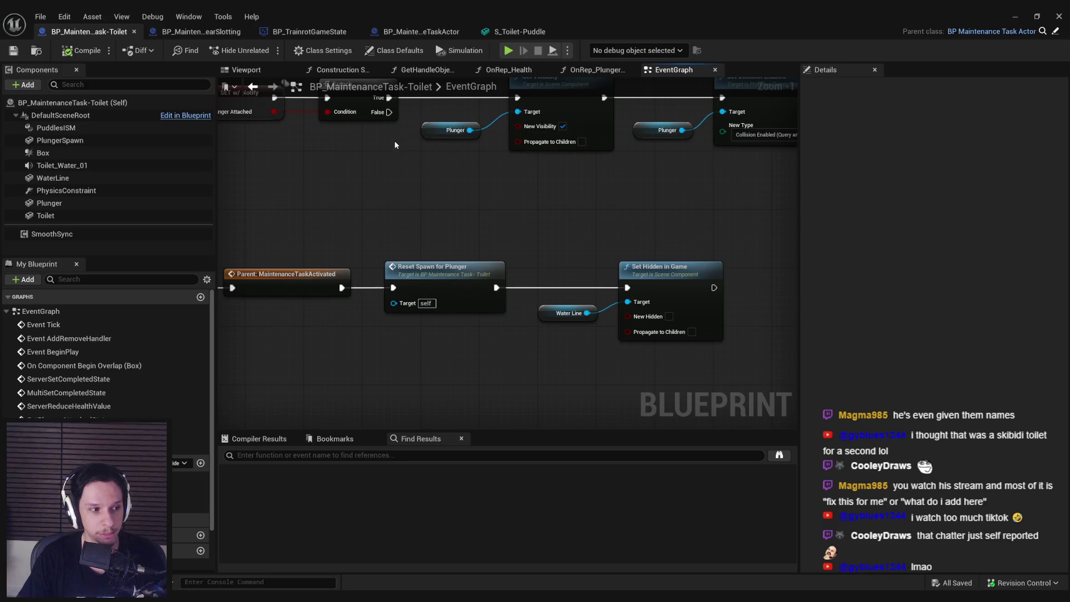
# Review the maintenance task, game state and gear slotting blueprints, then return to the Toilet blueprint
pyautogui.click(403, 33)
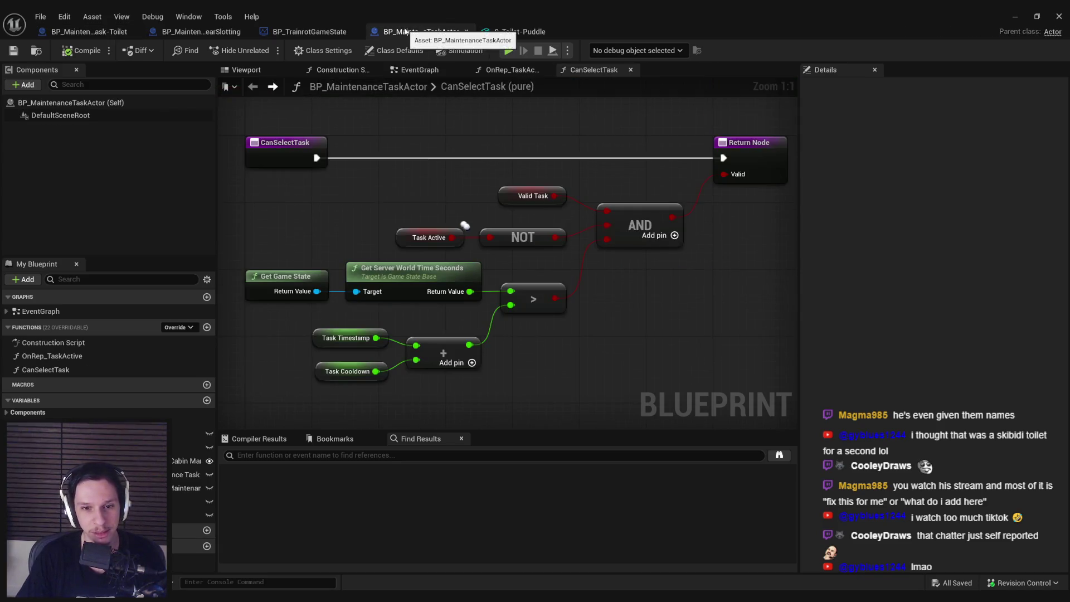
pyautogui.click(512, 31)
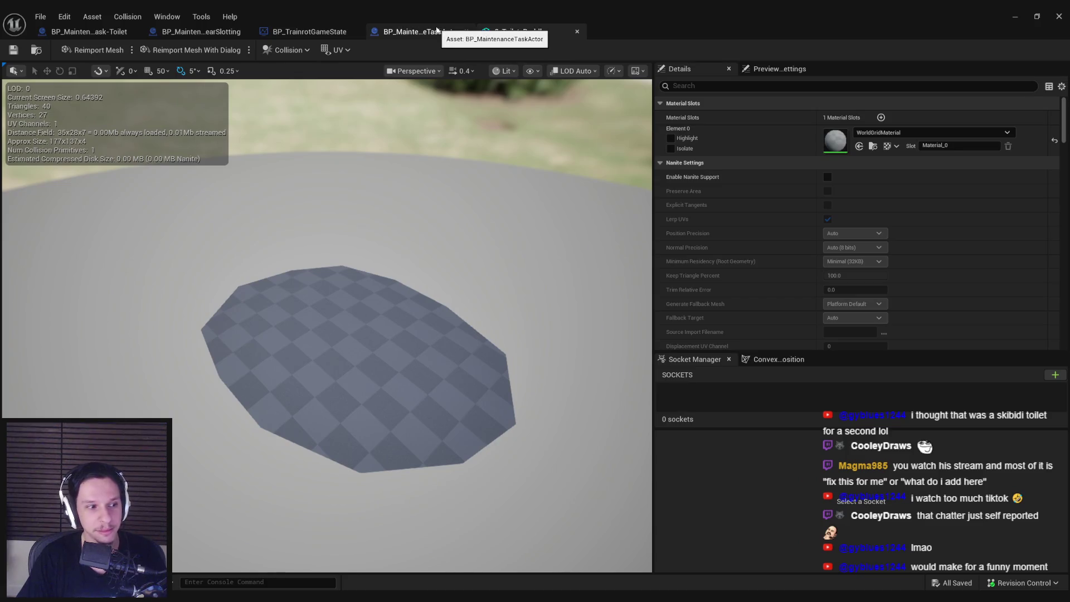
pyautogui.click(412, 31)
pyautogui.click(309, 32)
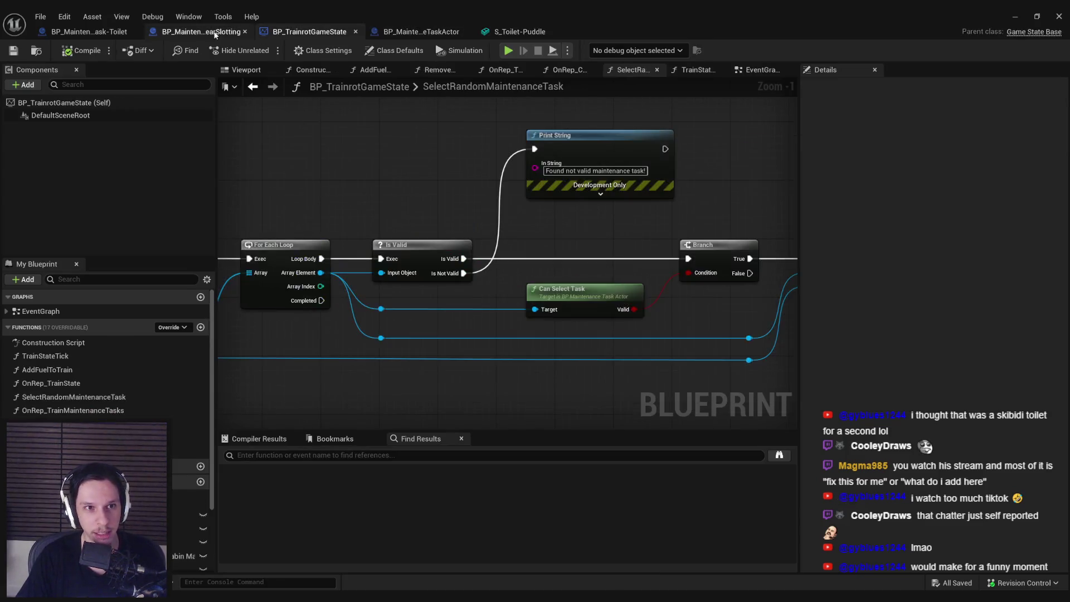
pyautogui.click(201, 32)
pyautogui.click(63, 30)
pyautogui.click(205, 34)
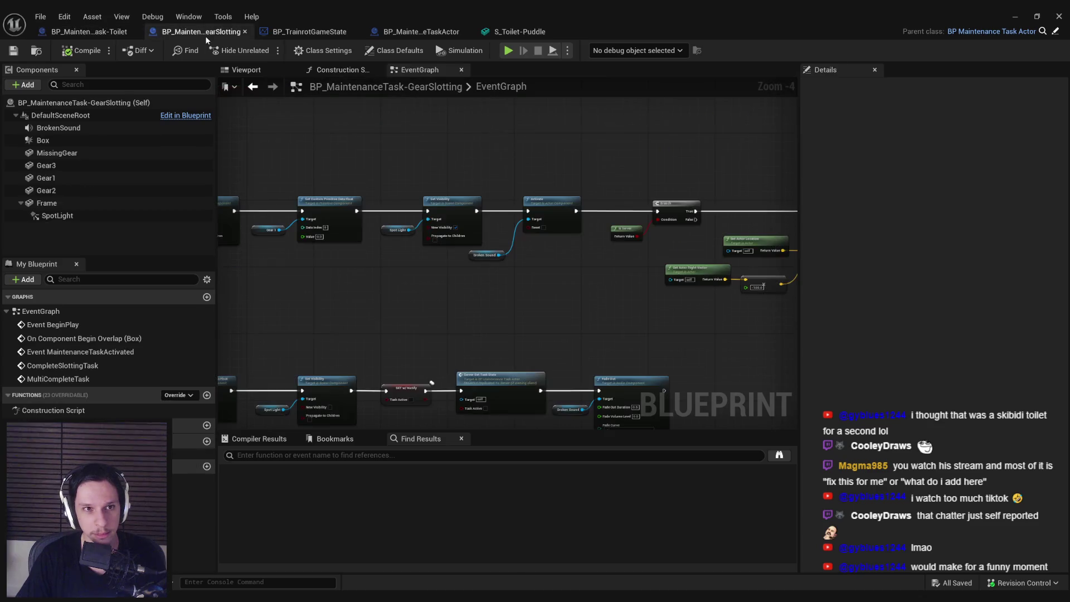
pyautogui.scroll(1, 510, 260)
pyautogui.moveTo(504, 254); pyautogui.dragTo(389, 226)
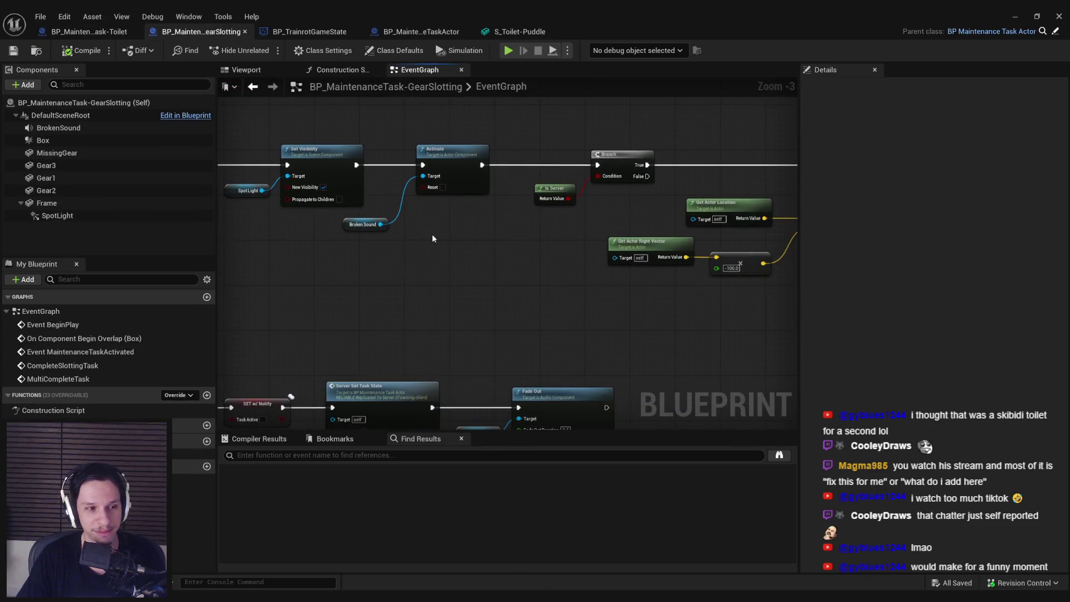
pyautogui.scroll(-2, 500, 202)
pyautogui.click(109, 32)
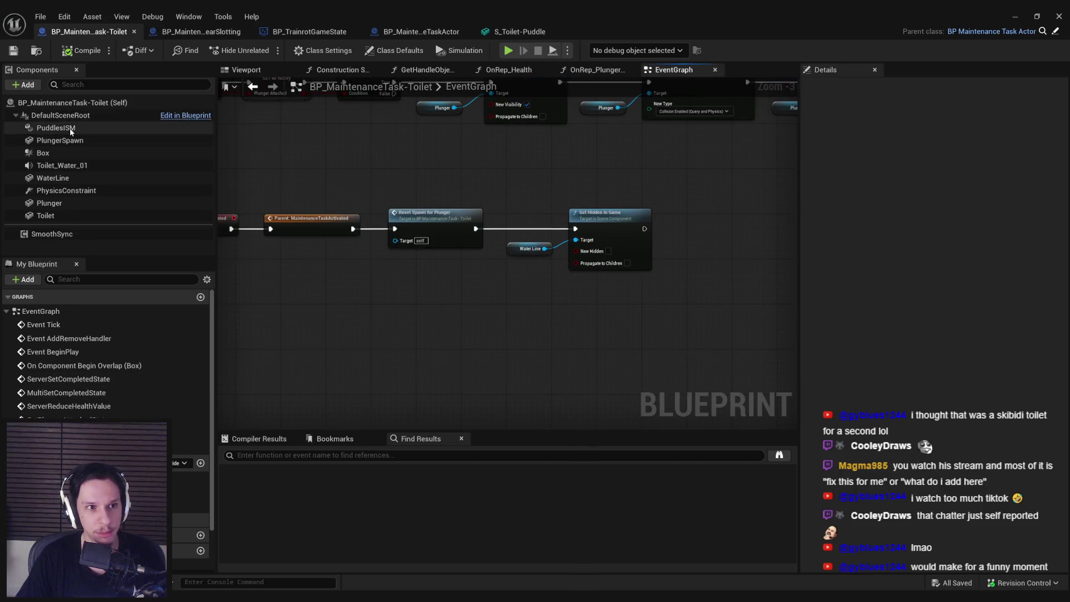
# Assign the S_Toilet-Puddle static mesh to the PuddlesISM component
pyautogui.click(96, 130)
pyautogui.click(988, 289)
pyautogui.write('puddle')
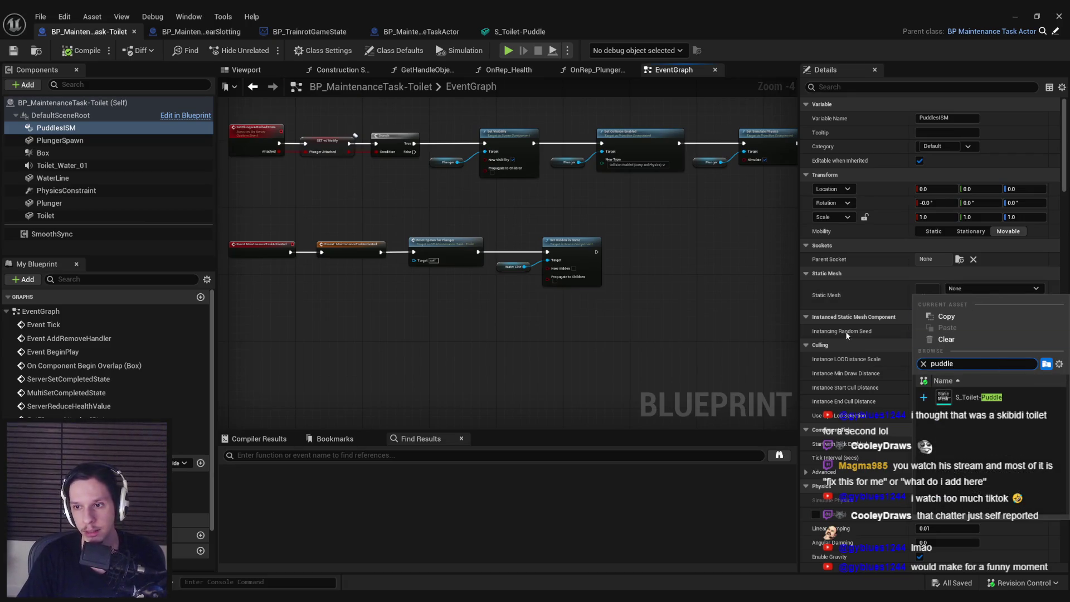
pyautogui.click(969, 403)
# Give PuddlesISM custom collision ignoring all object types, turn off overlap events, and compile
pyautogui.scroll(-5, 1067, 181)
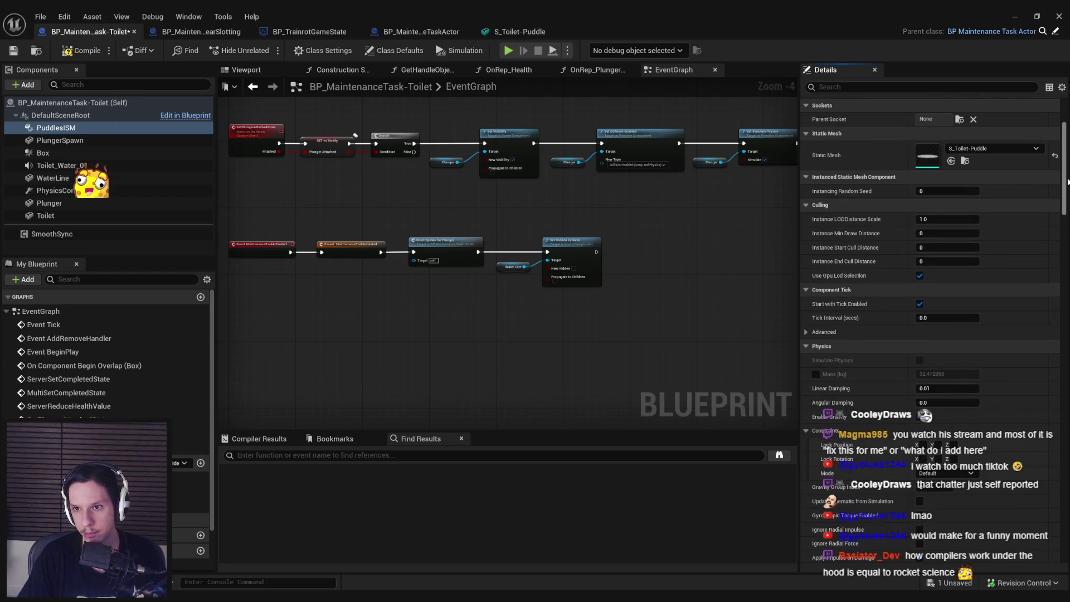
pyautogui.scroll(-1, 1067, 182)
pyautogui.scroll(-1, 1067, 182)
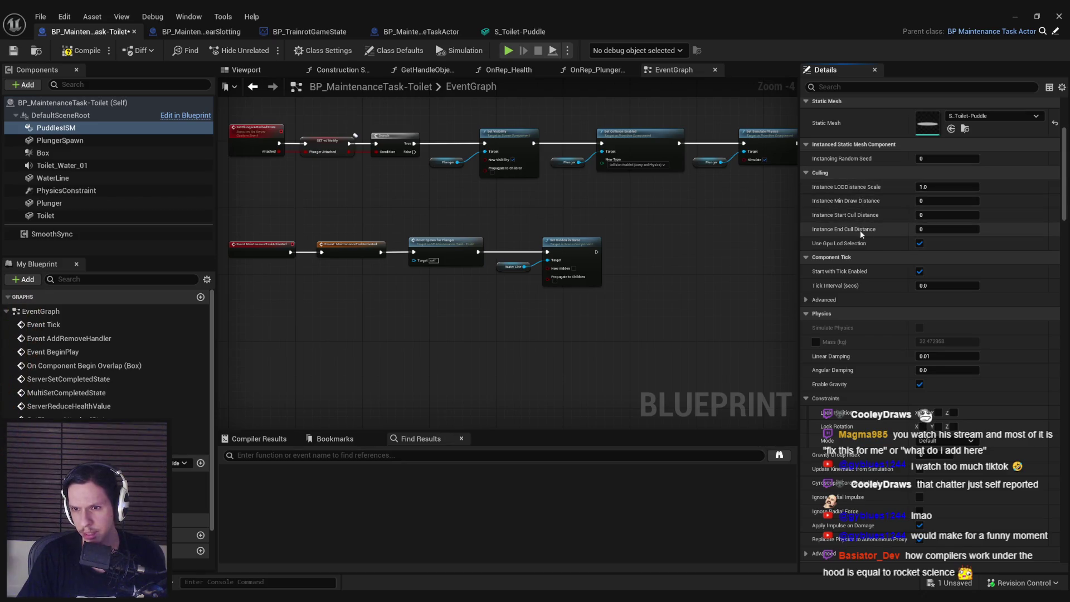
pyautogui.moveTo(861, 230)
pyautogui.scroll(-6, 1065, 184)
pyautogui.scroll(-10, 945, 247)
pyautogui.click(945, 248)
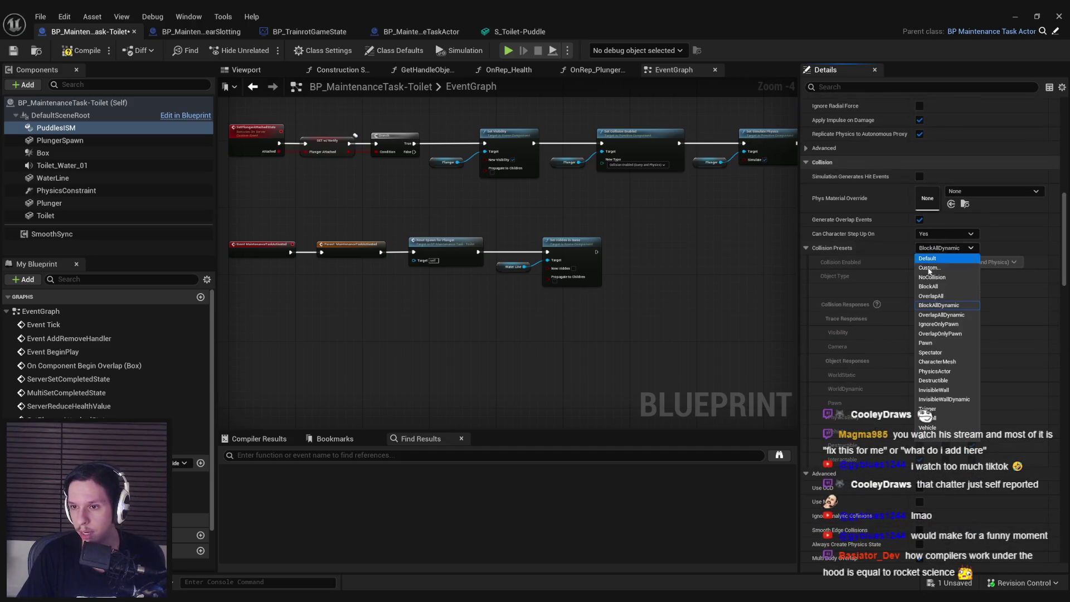
pyautogui.click(926, 269)
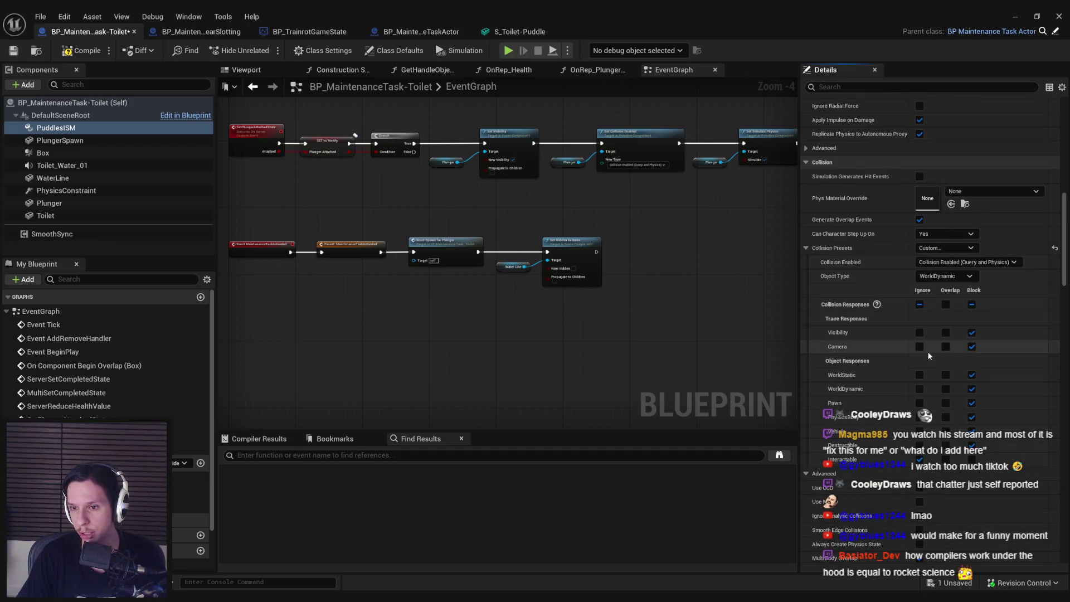
pyautogui.moveTo(918, 379); pyautogui.dragTo(922, 448)
pyautogui.click(920, 219)
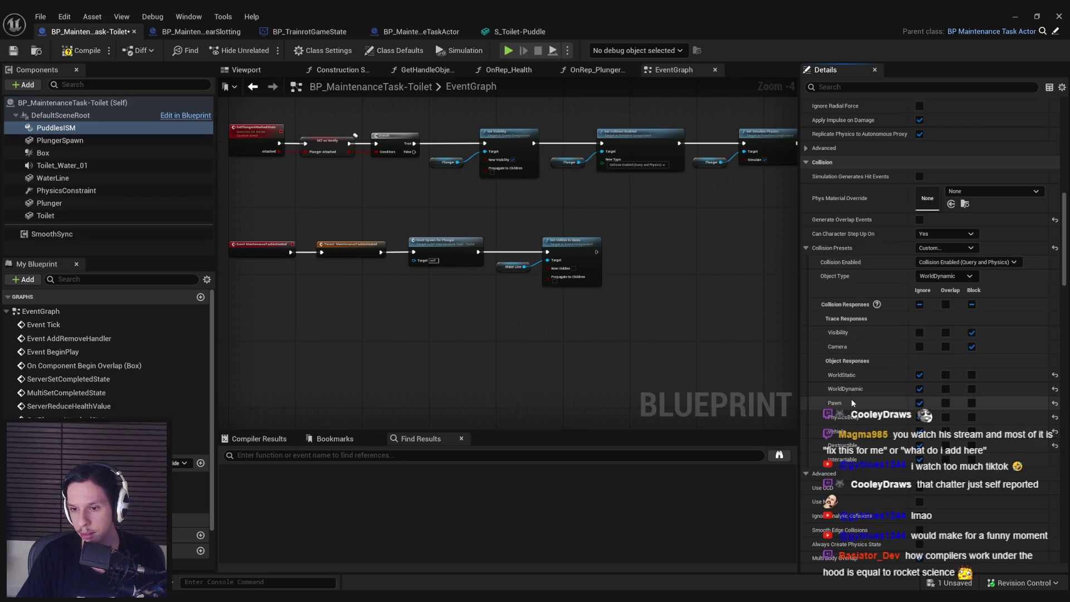
pyautogui.scroll(-2, 850, 399)
pyautogui.click(82, 50)
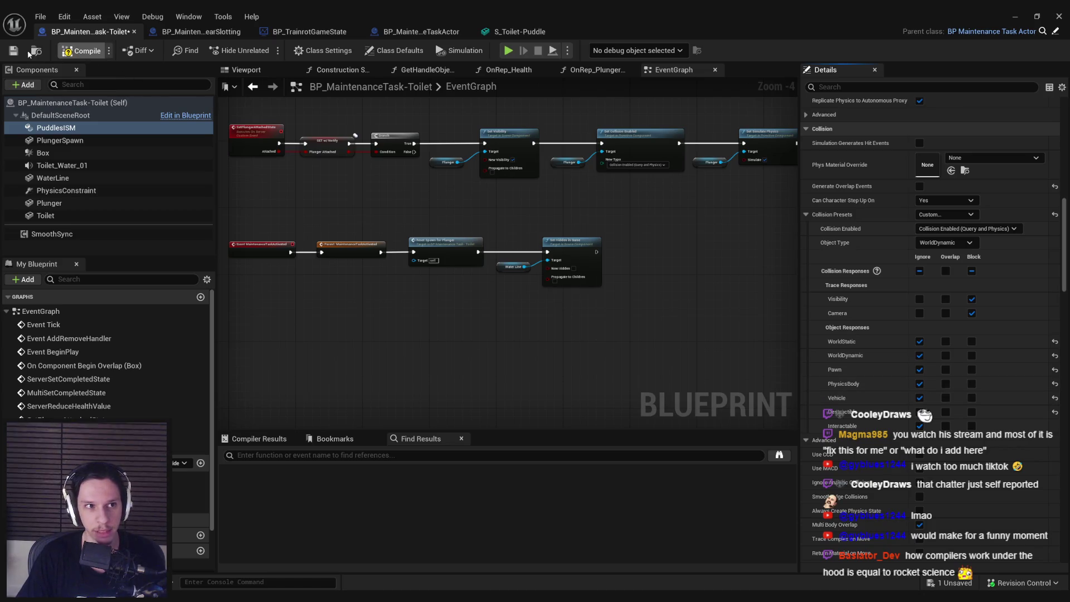
# Save the compiled Toilet blueprint, keeping the collision object type as WorldDynamic
pyautogui.click(13, 50)
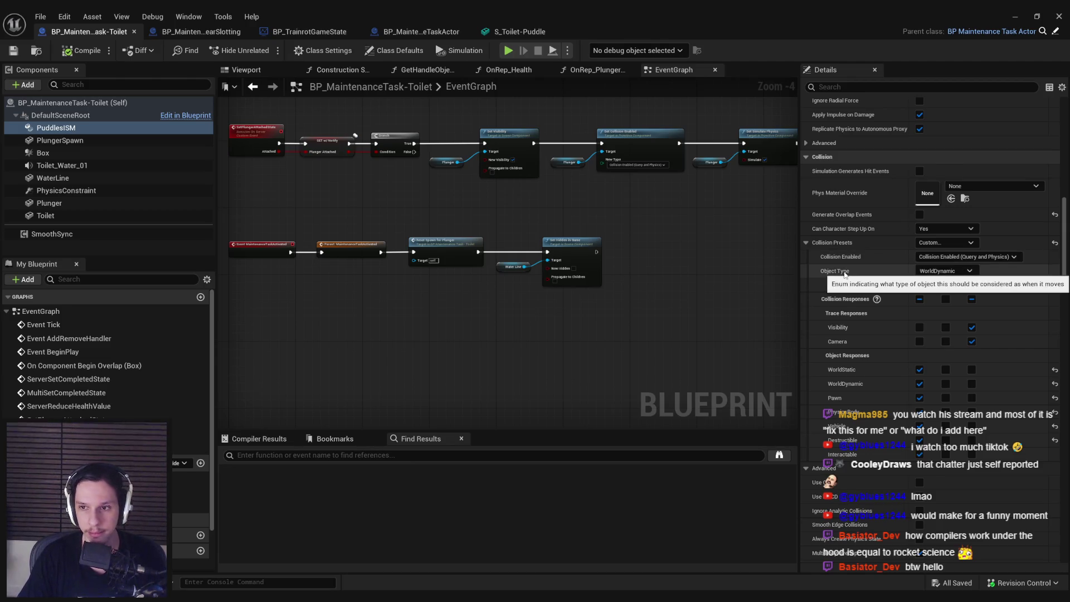
pyautogui.click(938, 271)
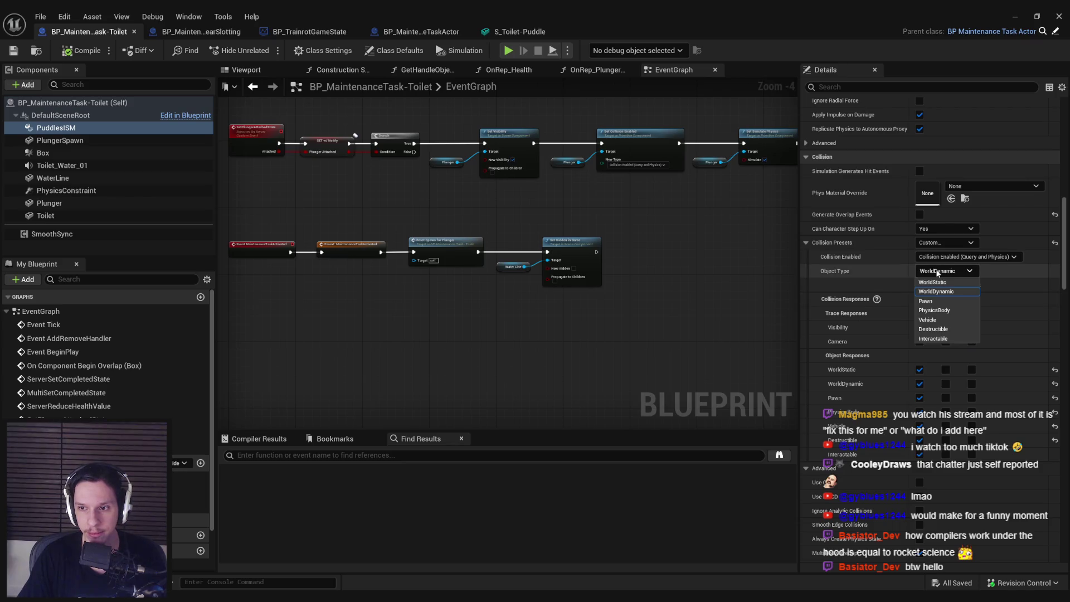
pyautogui.click(938, 272)
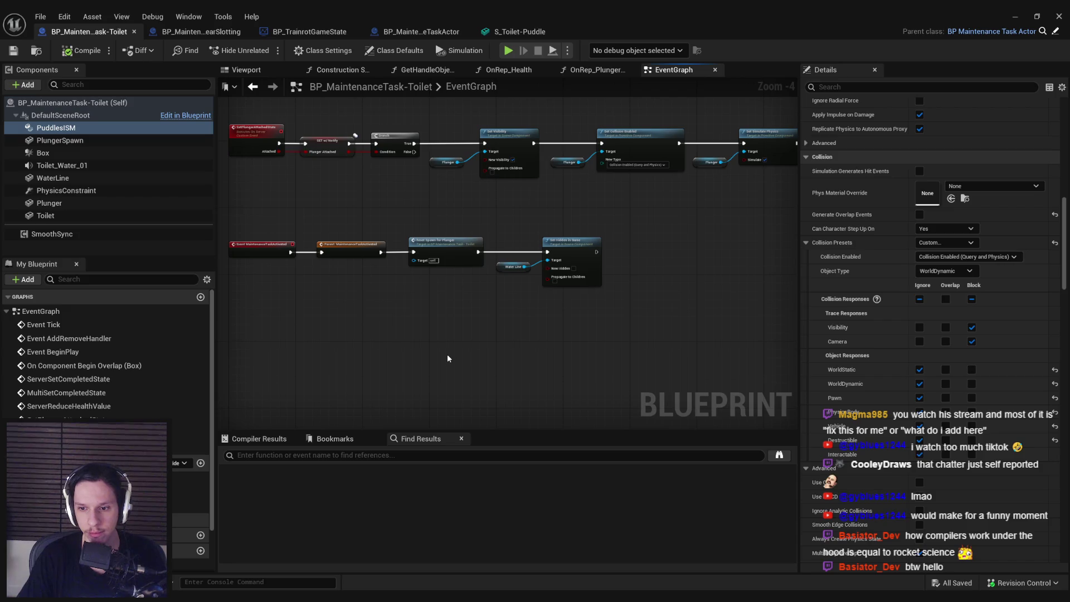
pyautogui.scroll(-3, 840, 421)
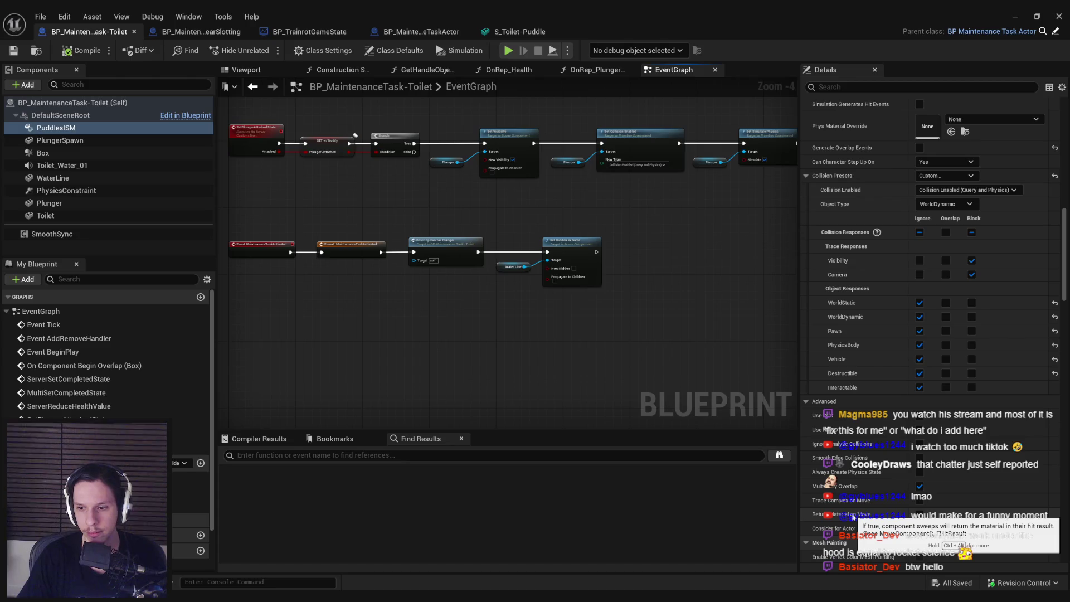
pyautogui.scroll(5, 857, 480)
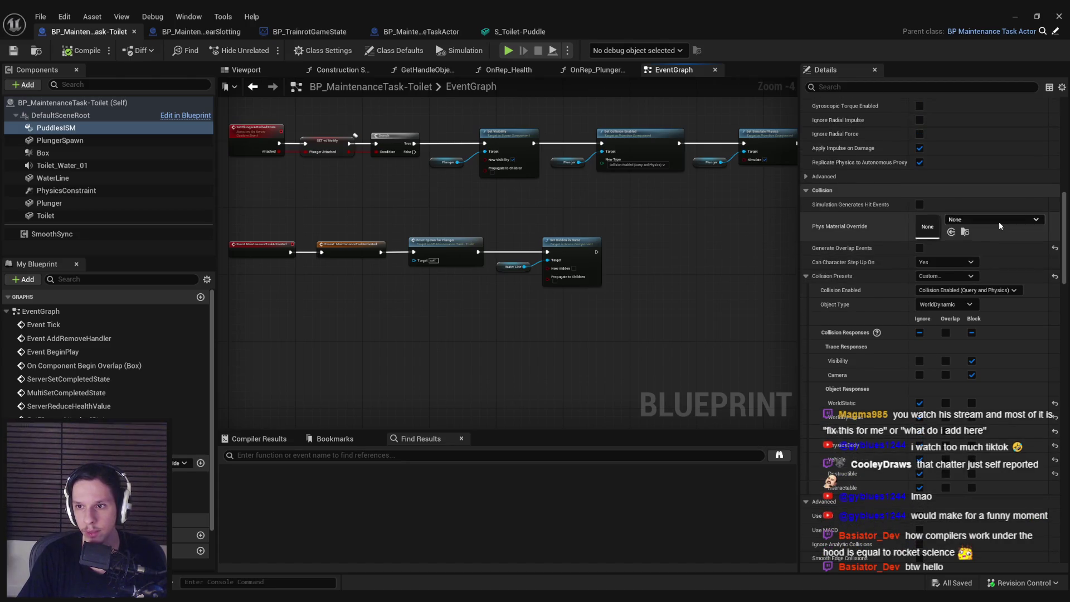
# Set PuddlesISM's Phys Material Override to Water and save the blueprint again
pyautogui.click(999, 223)
pyautogui.write('water')
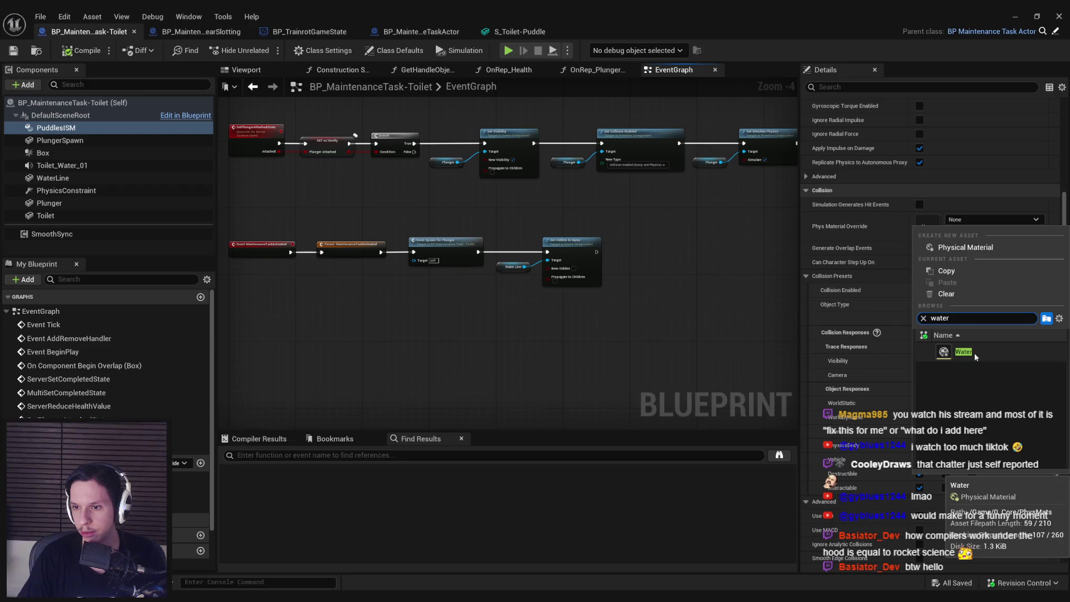
pyautogui.click(964, 352)
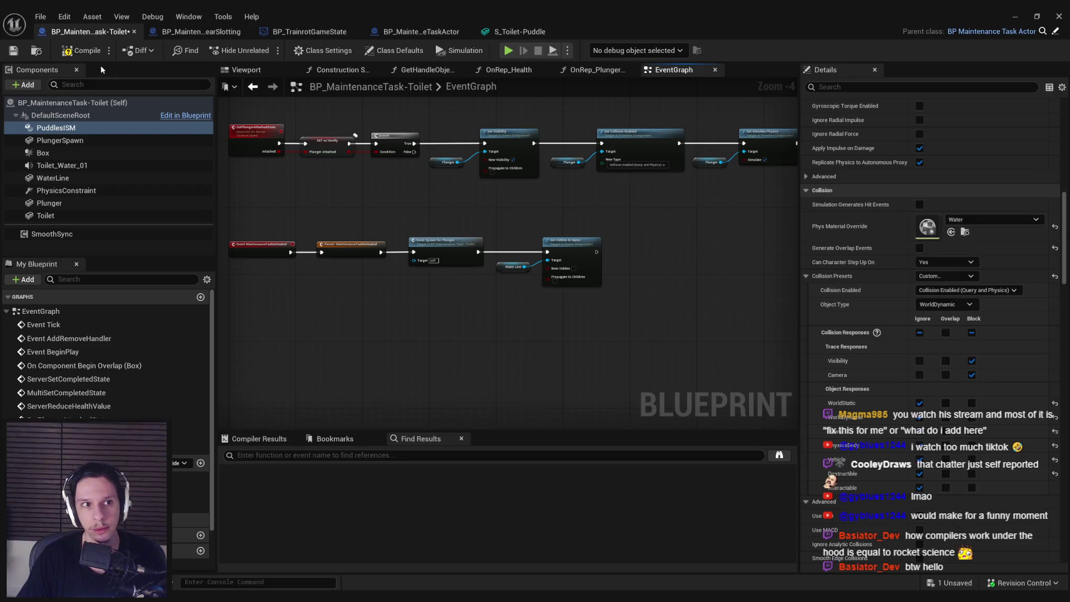
pyautogui.click(13, 51)
pyautogui.scroll(10, 1059, 174)
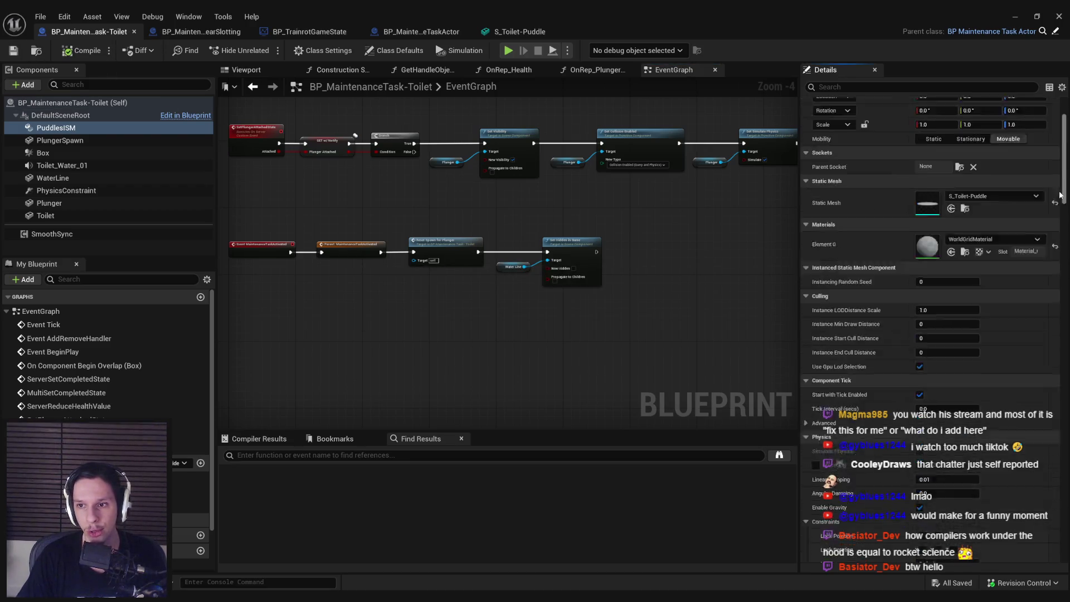
pyautogui.scroll(-5, 1058, 173)
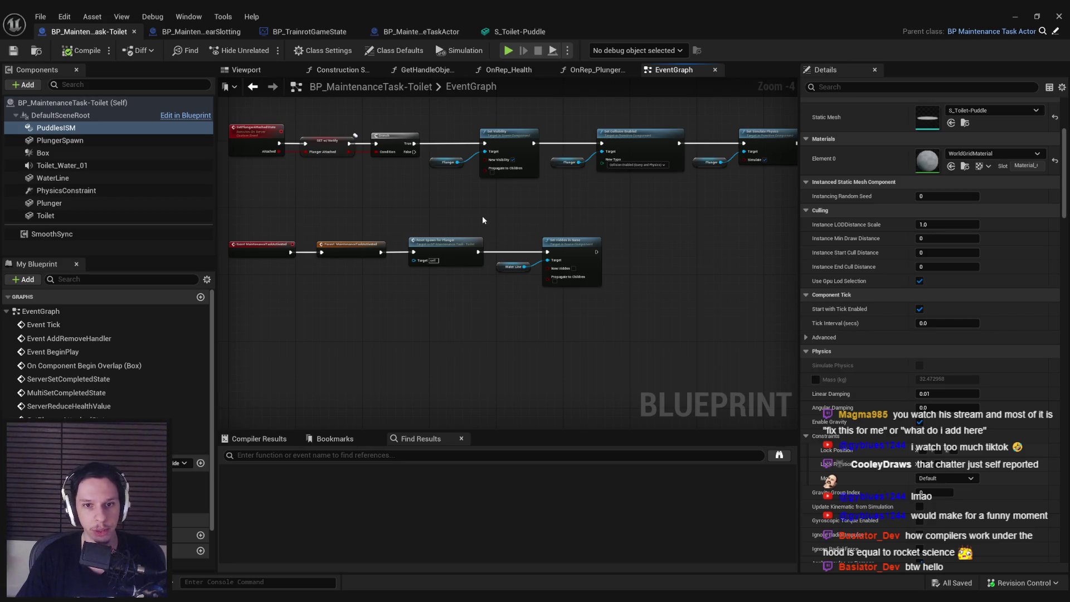
pyautogui.moveTo(505, 208); pyautogui.dragTo(450, 228)
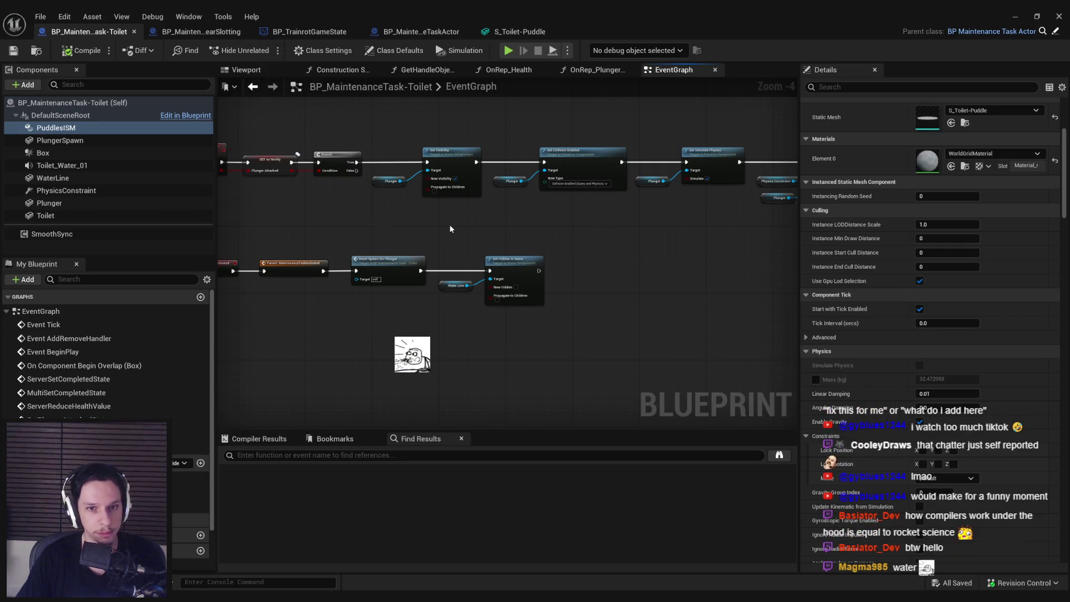
pyautogui.scroll(1, 520, 239)
pyautogui.moveTo(521, 240)
pyautogui.mouseDown()
pyautogui.moveTo(562, 239)
pyautogui.moveTo(550, 242)
pyautogui.moveTo(610, 272)
pyautogui.moveTo(484, 259)
pyautogui.moveTo(626, 272)
pyautogui.mouseUp()
pyautogui.scroll(-1, 484, 259)
pyautogui.scroll(1, 612, 295)
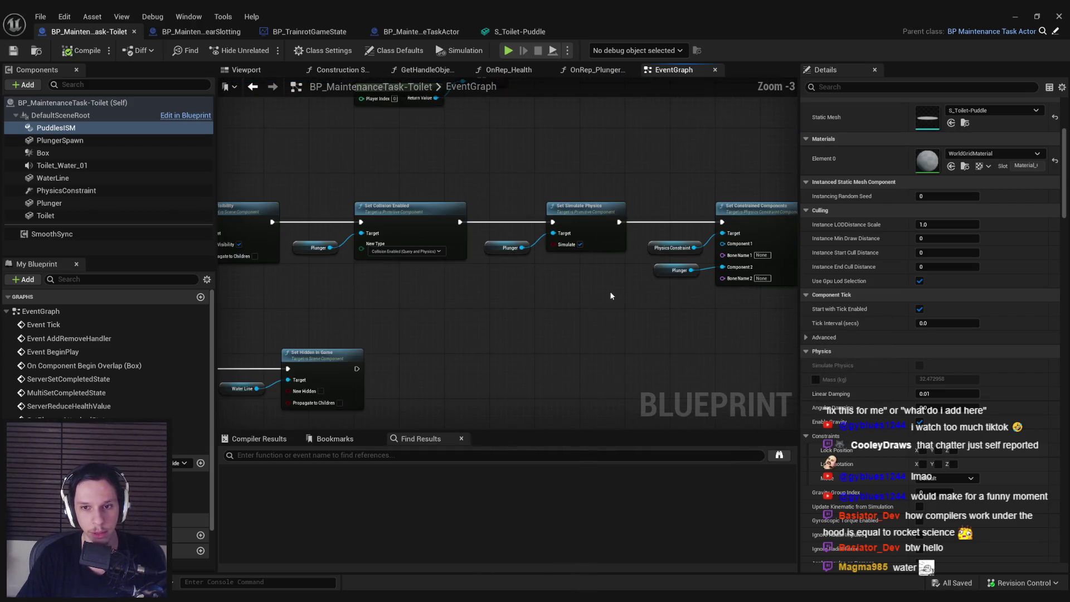
pyautogui.scroll(-2, 490, 285)
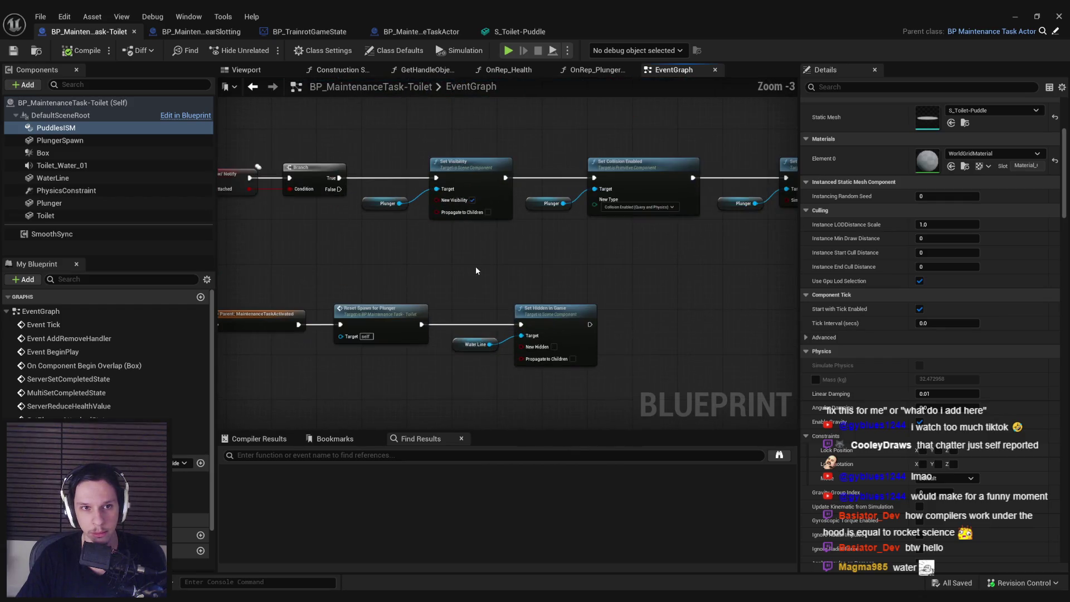
pyautogui.moveTo(476, 265); pyautogui.dragTo(499, 292)
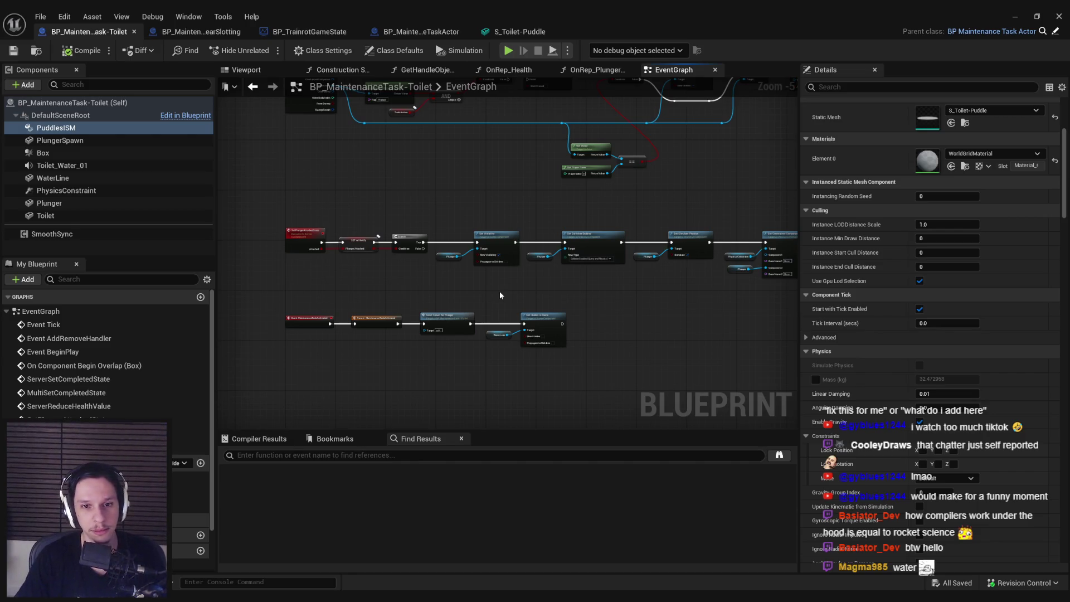
pyautogui.scroll(2, 499, 292)
pyautogui.scroll(-1, 452, 364)
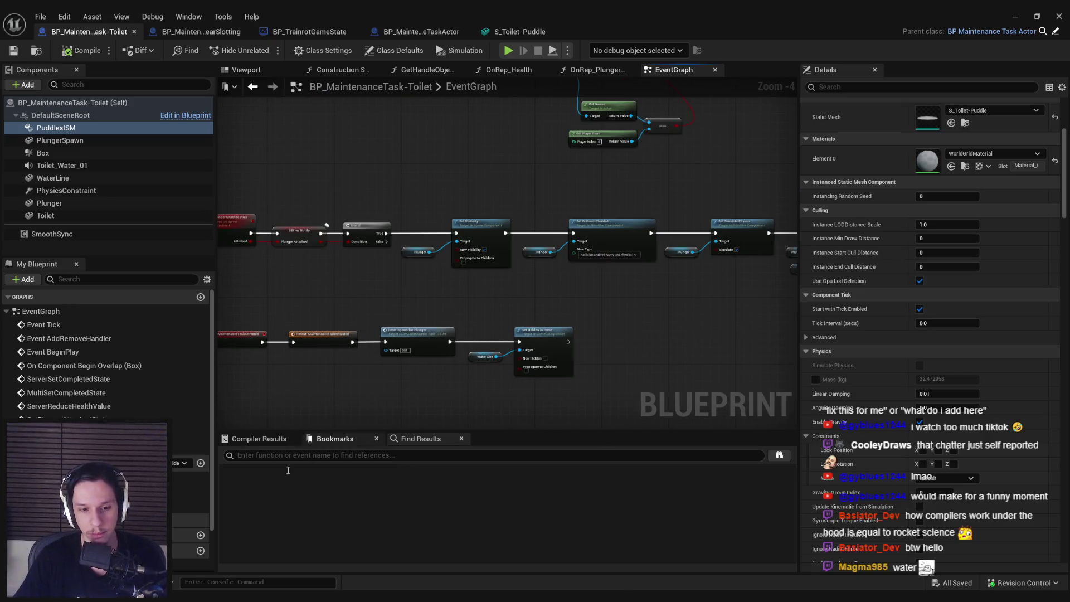
pyautogui.hotkey('alt', 'Tab')
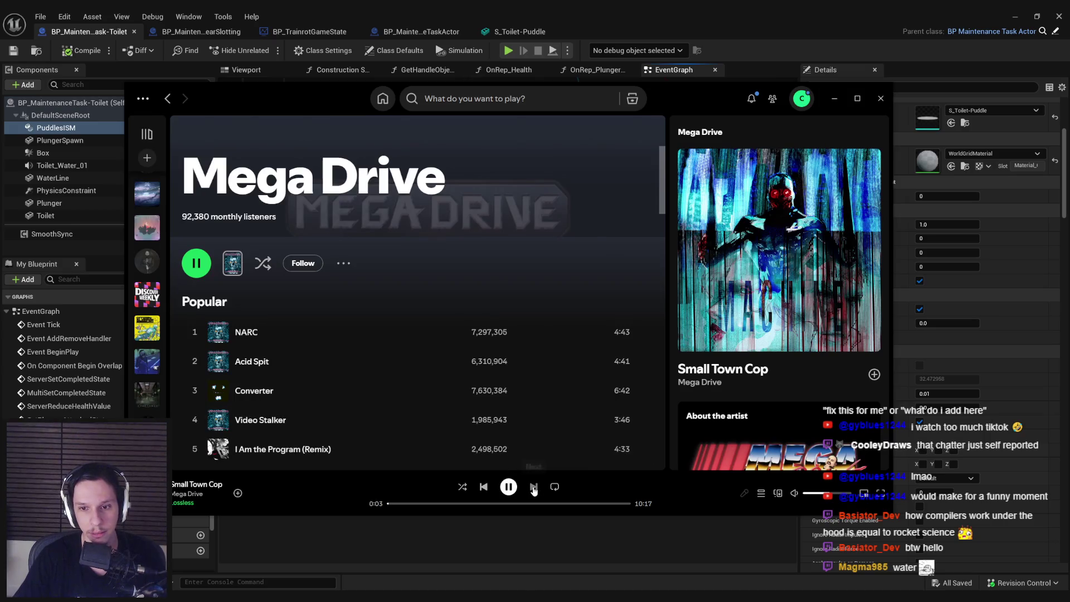
# Skip the current song, play the Neotokyo album from Annul, and minimize Spotify
pyautogui.click(534, 487)
pyautogui.scroll(-1, 145, 304)
pyautogui.doubleClick(149, 312)
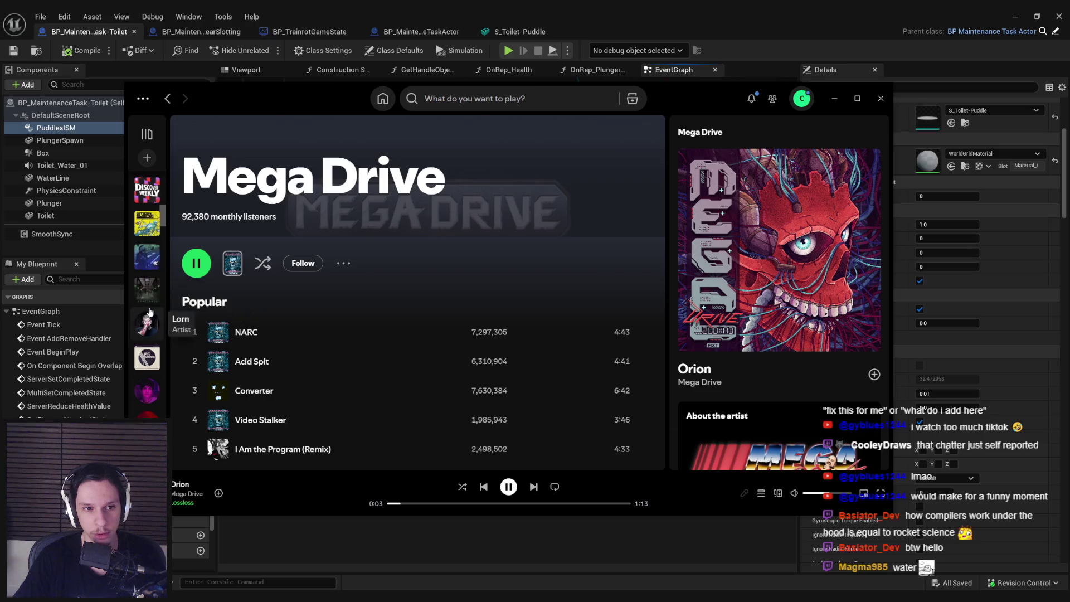
pyautogui.click(835, 98)
pyautogui.scroll(-3, 510, 287)
pyautogui.scroll(4, 510, 286)
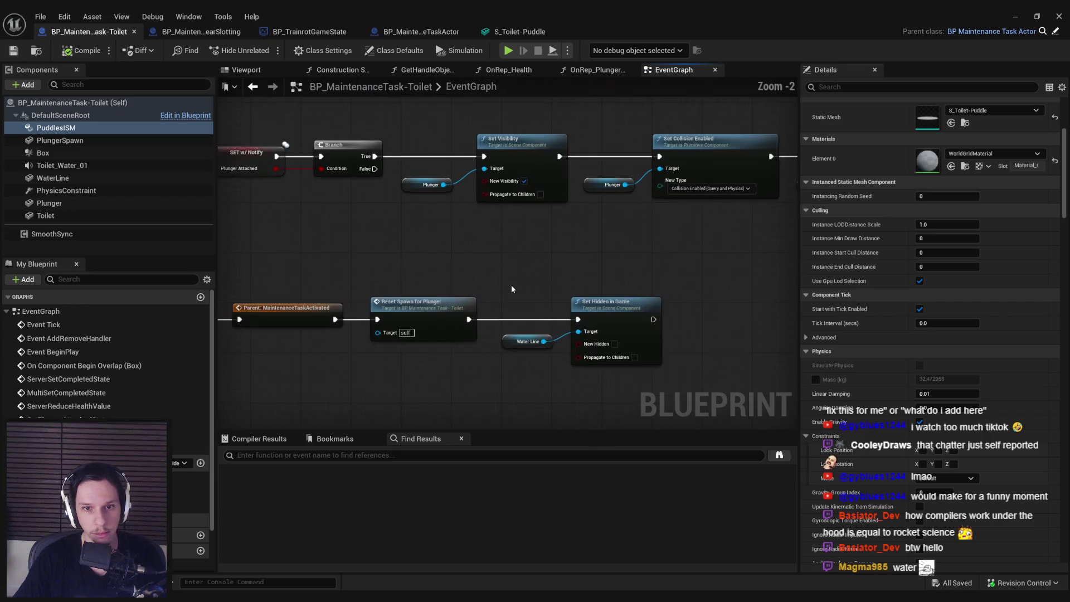
pyautogui.scroll(-1, 484, 275)
pyautogui.moveTo(484, 274)
pyautogui.mouseDown()
pyautogui.moveTo(616, 303)
pyautogui.moveTo(496, 239)
pyautogui.moveTo(673, 307)
pyautogui.moveTo(490, 239)
pyautogui.moveTo(383, 339)
pyautogui.moveTo(360, 385)
pyautogui.moveTo(427, 294)
pyautogui.moveTo(652, 303)
pyautogui.moveTo(537, 359)
pyautogui.moveTo(483, 301)
pyautogui.moveTo(456, 337)
pyautogui.mouseUp()
pyautogui.scroll(-1, 652, 303)
pyautogui.scroll(-3, 483, 301)
pyautogui.scroll(3, 457, 333)
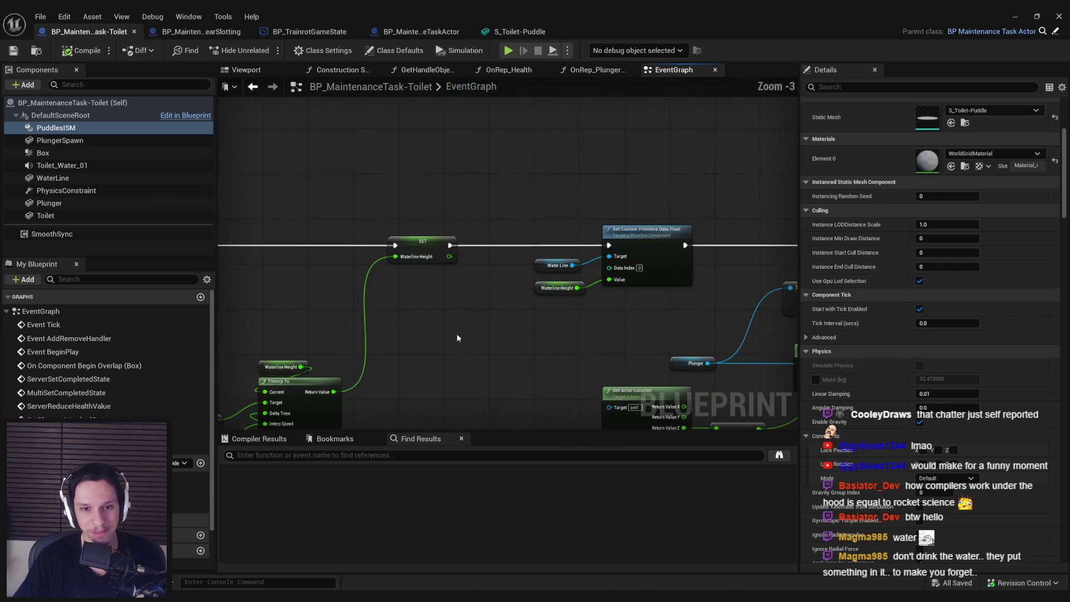
pyautogui.scroll(3, 376, 307)
pyautogui.moveTo(386, 305)
pyautogui.mouseDown()
pyautogui.moveTo(489, 317)
pyautogui.moveTo(482, 325)
pyautogui.moveTo(686, 330)
pyautogui.moveTo(602, 317)
pyautogui.moveTo(569, 296)
pyautogui.moveTo(477, 272)
pyautogui.moveTo(410, 232)
pyautogui.moveTo(517, 276)
pyautogui.moveTo(585, 262)
pyautogui.moveTo(633, 235)
pyautogui.mouseUp()
pyautogui.scroll(-1, 602, 318)
# Move the velocity check nodes lower and the actor-location nodes up beside Plunger, saving the Blueprint
pyautogui.hotkey('ctrl', 's')
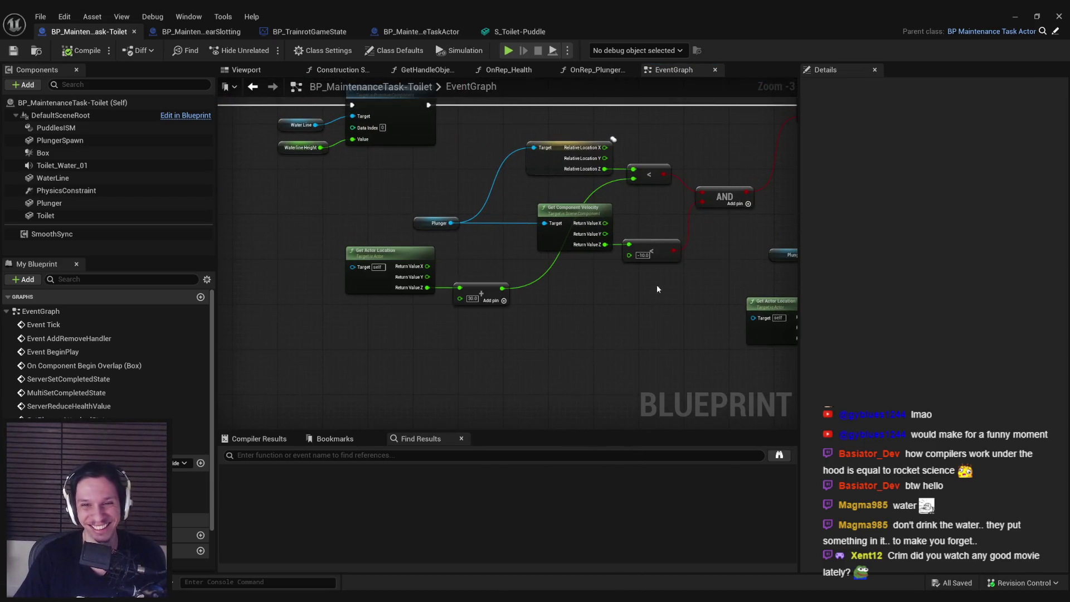
pyautogui.moveTo(672, 300); pyautogui.dragTo(536, 202)
pyautogui.moveTo(567, 239); pyautogui.dragTo(569, 321)
pyautogui.moveTo(484, 316); pyautogui.dragTo(342, 244)
pyautogui.moveTo(485, 292); pyautogui.dragTo(643, 242)
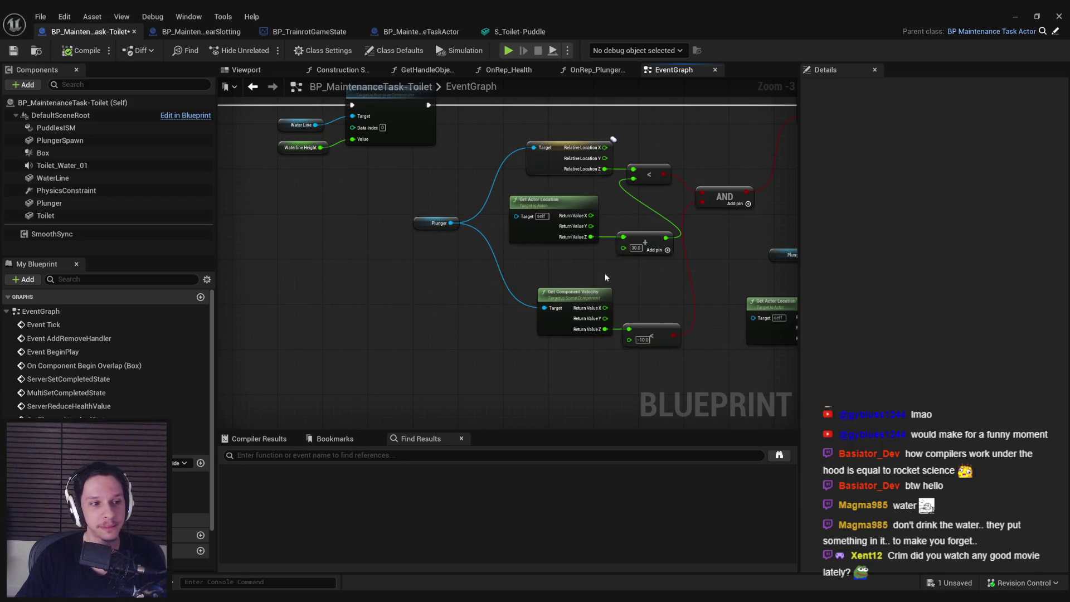
pyautogui.scroll(-1, 489, 277)
pyautogui.hotkey('ctrl', 's')
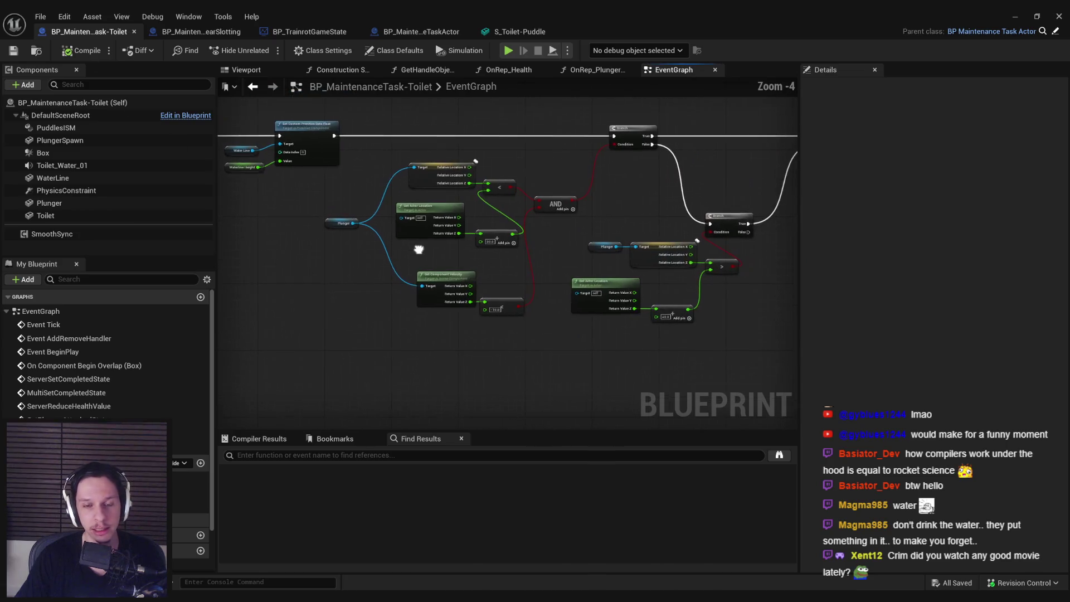
pyautogui.scroll(1, 419, 249)
# Nudge the AND node right, save, and raise the lower Branch node closer to the others
pyautogui.moveTo(490, 150)
pyautogui.mouseDown()
pyautogui.moveTo(554, 193)
pyautogui.moveTo(620, 191)
pyautogui.moveTo(624, 176)
pyautogui.mouseUp()
pyautogui.click(546, 296)
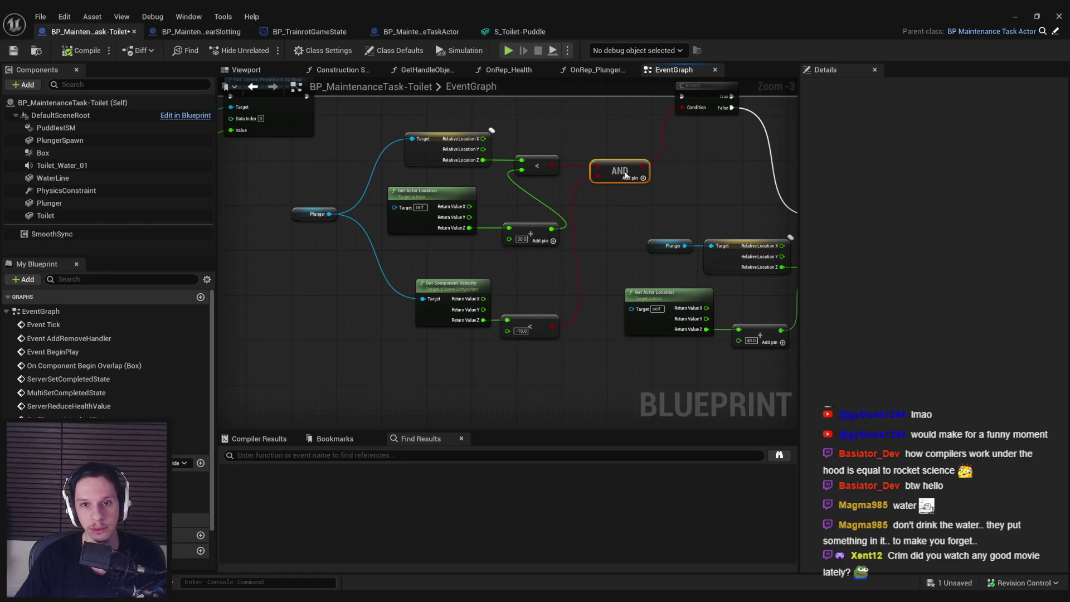
pyautogui.click(12, 51)
pyautogui.scroll(-2, 365, 274)
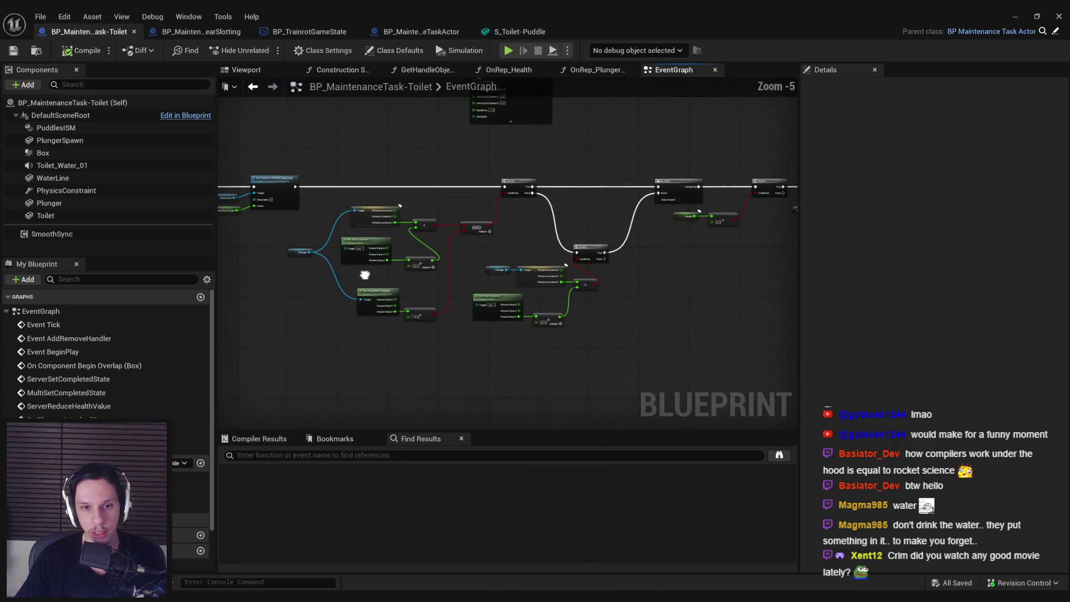
pyautogui.scroll(2, 416, 299)
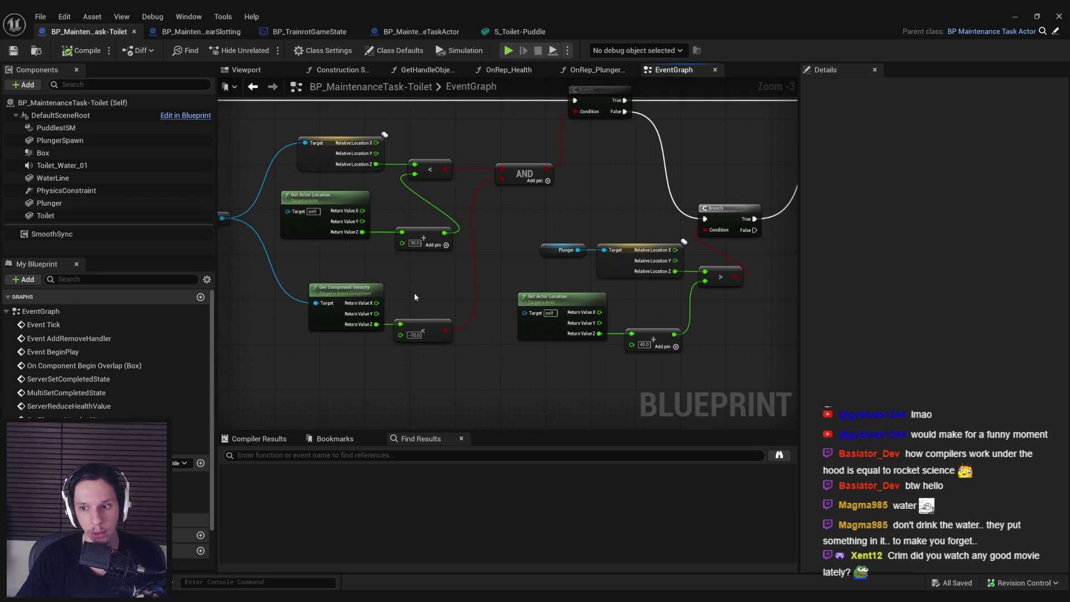
pyautogui.scroll(3, 477, 282)
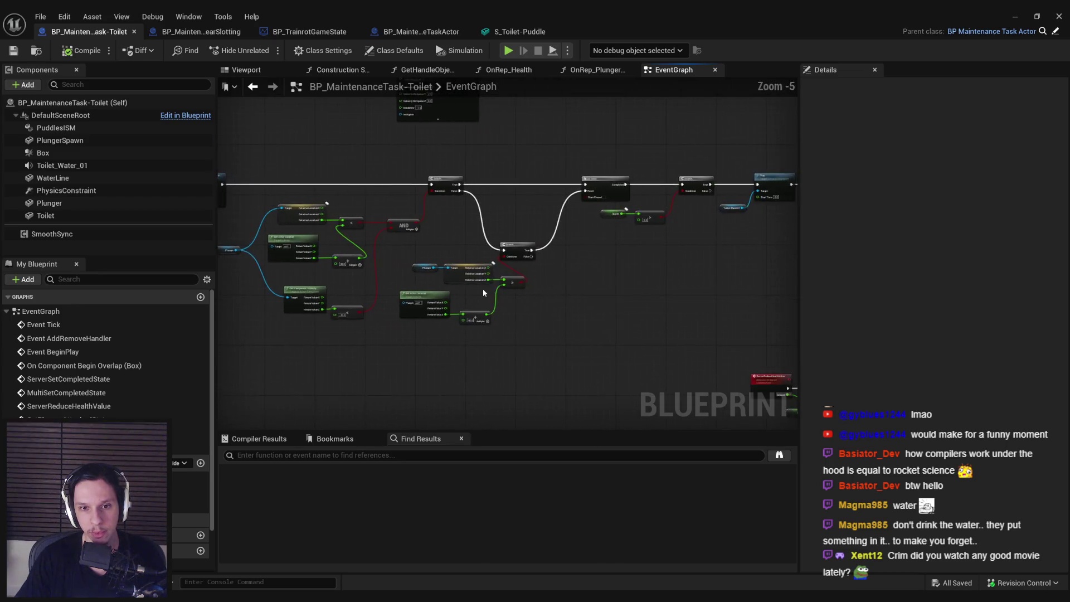
pyautogui.scroll(-5, 484, 288)
pyautogui.scroll(5, 518, 301)
pyautogui.scroll(-3, 548, 308)
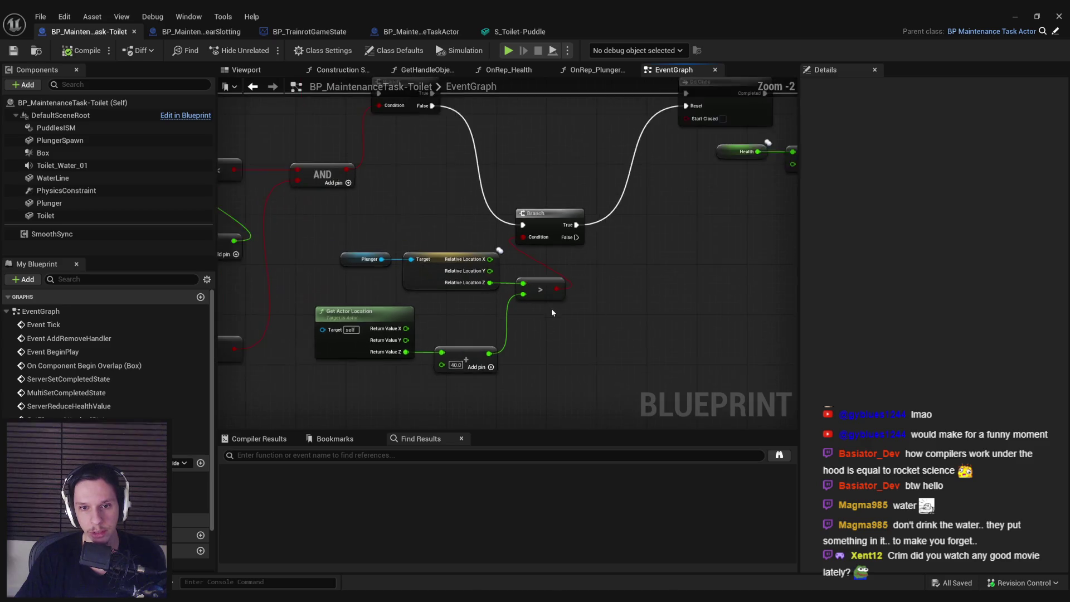
pyautogui.moveTo(546, 310); pyautogui.dragTo(469, 323)
pyautogui.moveTo(478, 241); pyautogui.dragTo(486, 179)
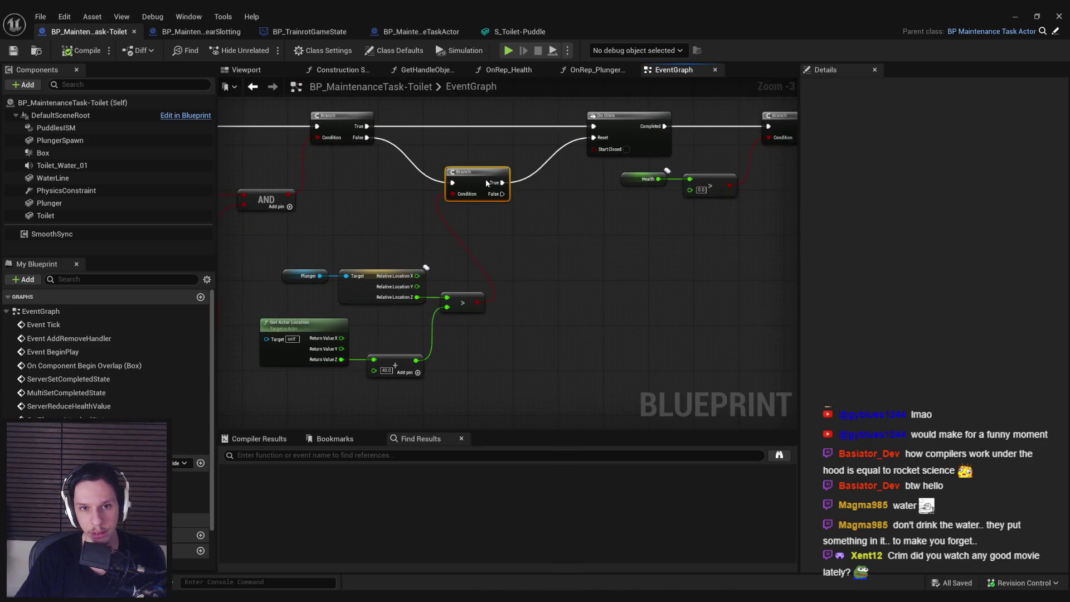
pyautogui.click(514, 244)
# Pan and zoom across the plunger check and Set Custom Primitive Data Float nodes
pyautogui.moveTo(377, 234); pyautogui.dragTo(626, 238)
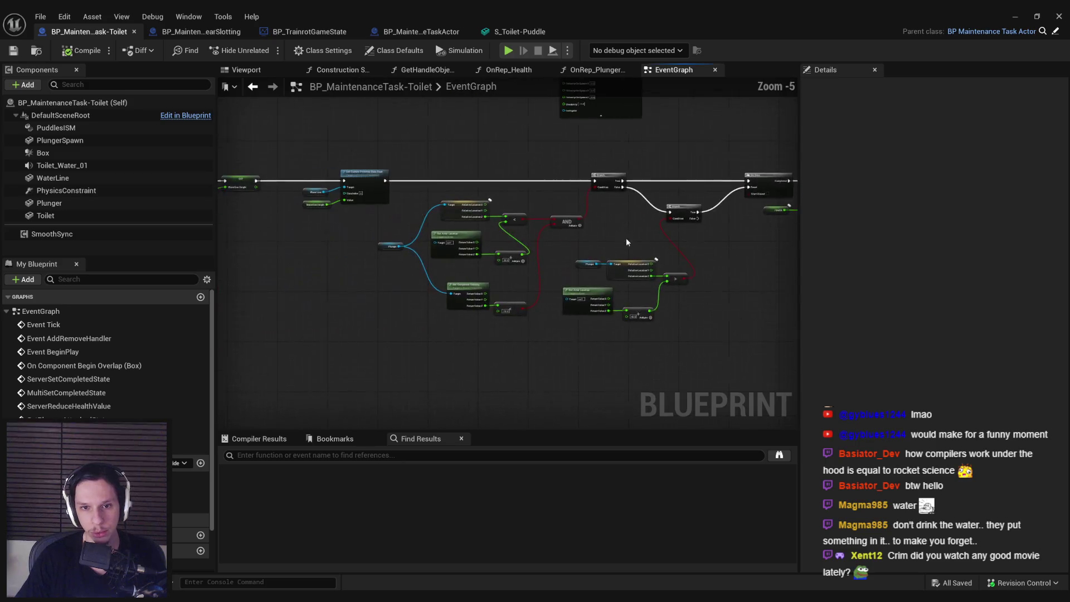
pyautogui.scroll(2, 616, 248)
pyautogui.scroll(-2, 506, 255)
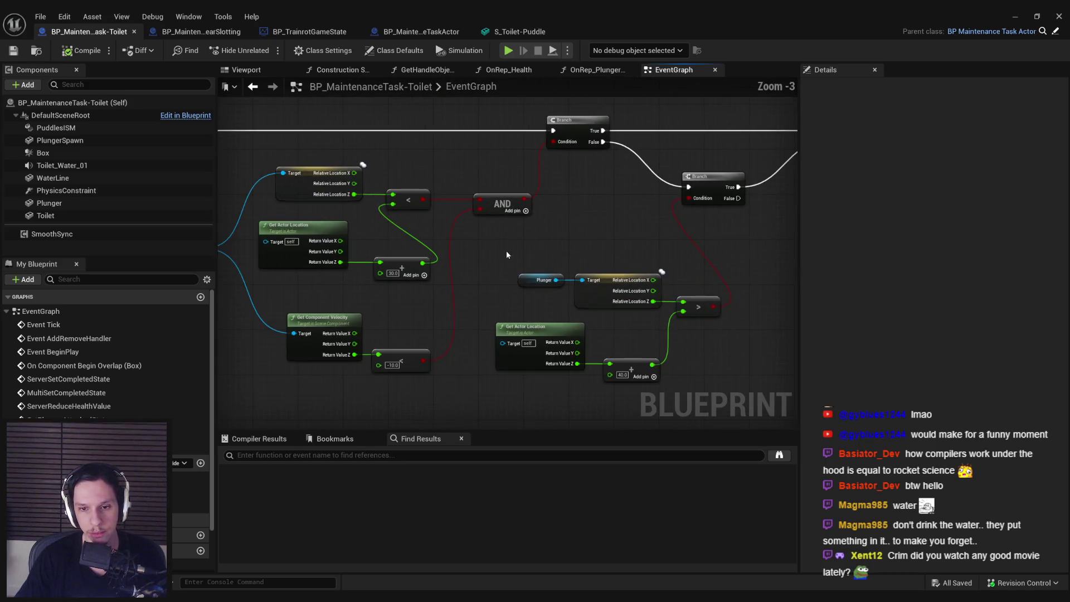
pyautogui.scroll(-1, 492, 299)
pyautogui.moveTo(493, 300)
pyautogui.mouseDown()
pyautogui.moveTo(527, 294)
pyautogui.moveTo(425, 274)
pyautogui.mouseUp()
pyautogui.scroll(2, 527, 295)
pyautogui.scroll(-2, 527, 295)
pyautogui.scroll(-3, 640, 258)
pyautogui.scroll(3, 598, 275)
pyautogui.scroll(1, 647, 329)
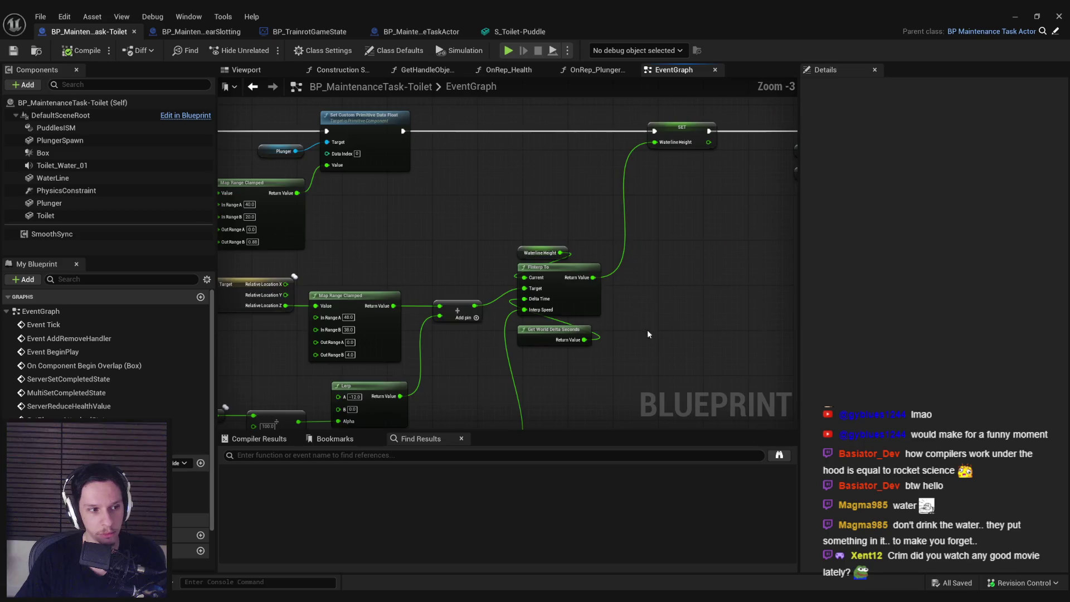
pyautogui.scroll(-4, 647, 329)
pyautogui.scroll(3, 521, 156)
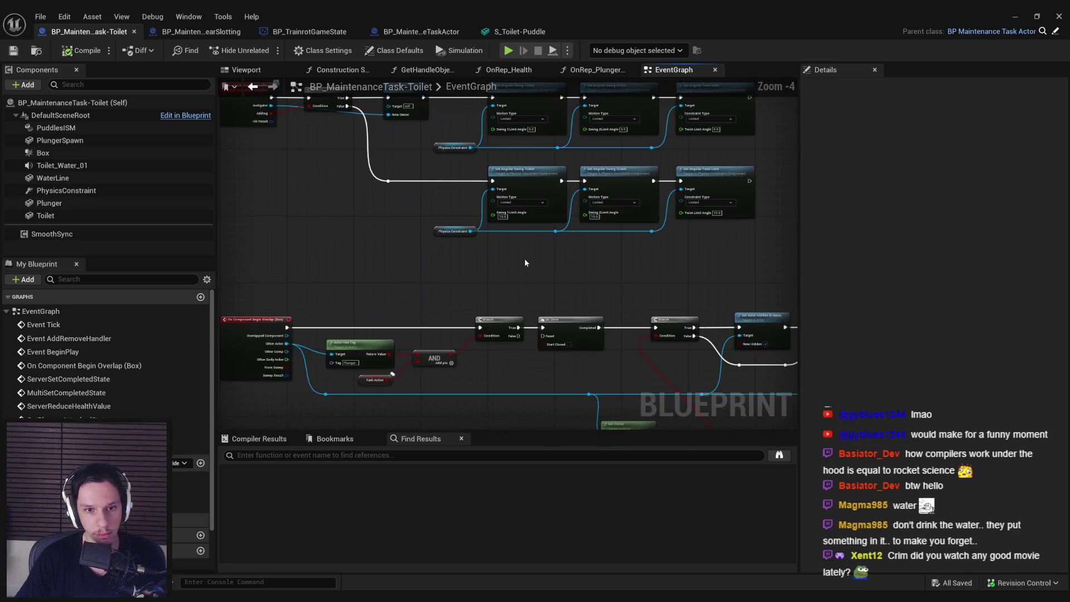
pyautogui.scroll(-2, 524, 258)
pyautogui.scroll(2, 513, 206)
pyautogui.scroll(-2, 506, 273)
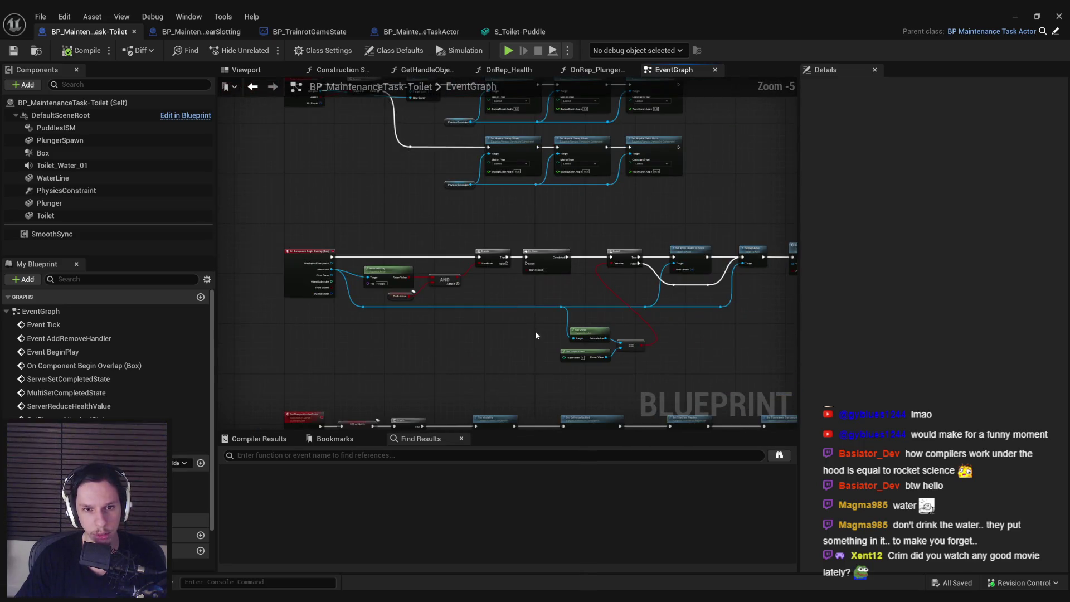
pyautogui.scroll(2, 536, 334)
pyautogui.scroll(-2, 467, 229)
pyautogui.scroll(1, 421, 311)
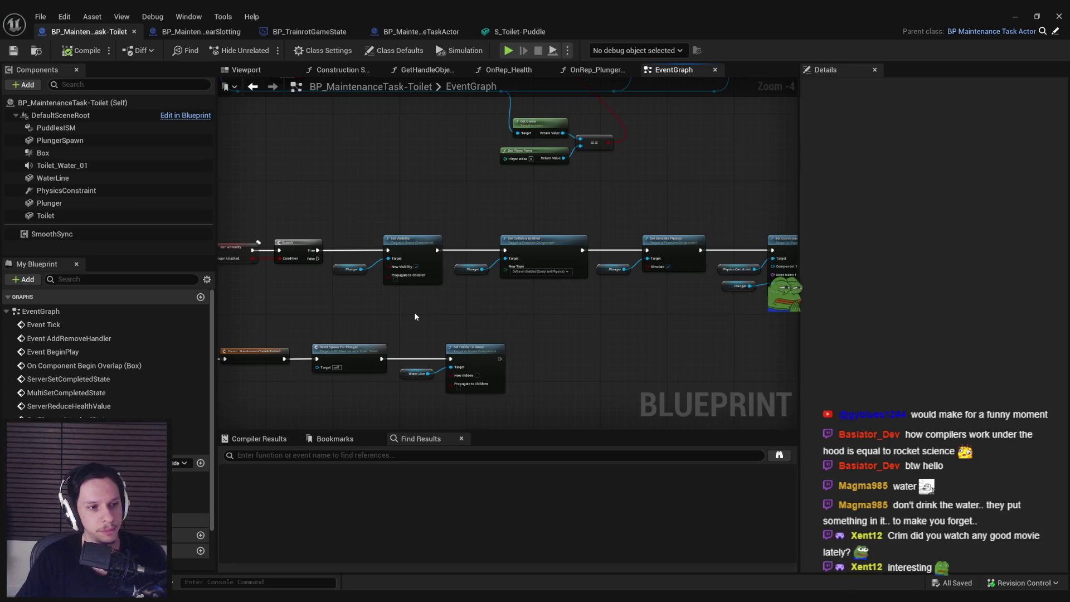
pyautogui.scroll(-1, 413, 312)
pyautogui.scroll(1, 444, 283)
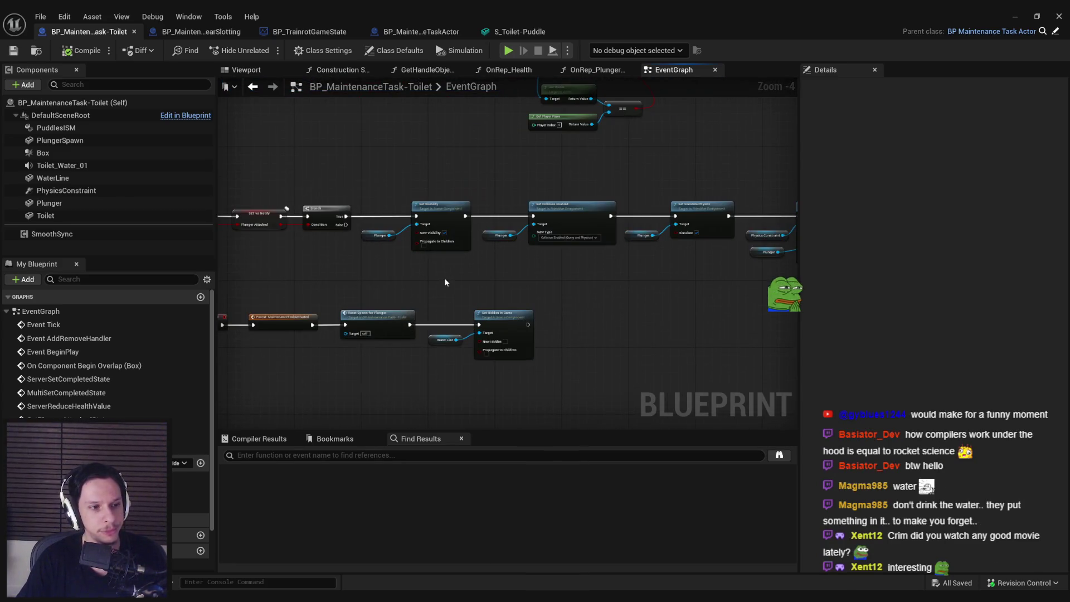
pyautogui.scroll(1, 444, 279)
pyautogui.scroll(1, 569, 268)
pyautogui.scroll(-1, 568, 265)
# Drag a new wire from Set Hidden in Game's exec pin to add a following node
pyautogui.moveTo(425, 367)
pyautogui.mouseDown()
pyautogui.moveTo(594, 295)
pyautogui.moveTo(544, 310)
pyautogui.moveTo(394, 311)
pyautogui.mouseUp()
pyautogui.scroll(-1, 431, 296)
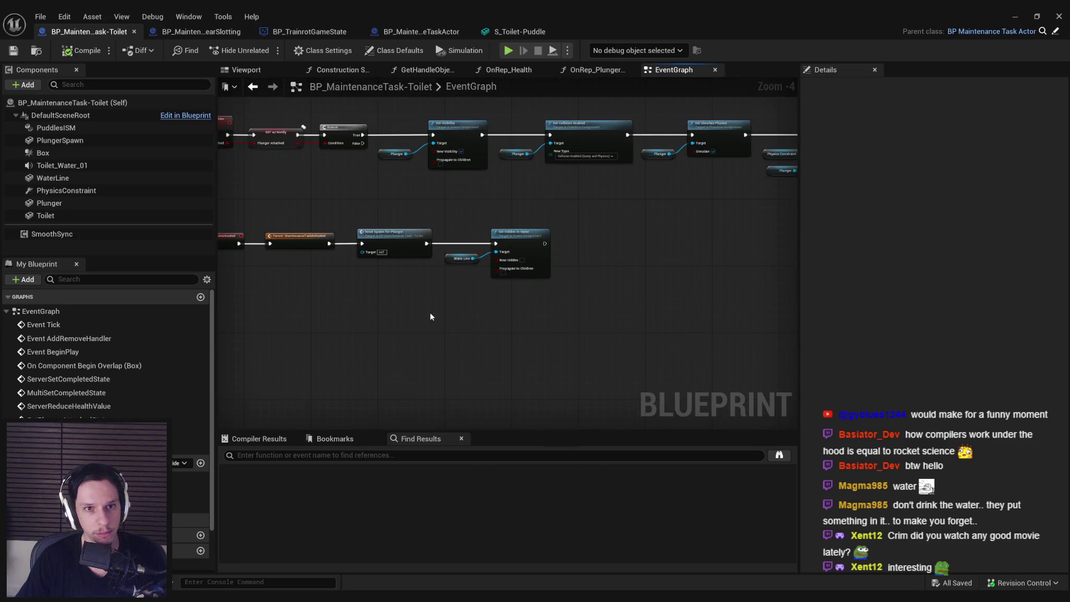
pyautogui.moveTo(544, 244); pyautogui.dragTo(587, 241)
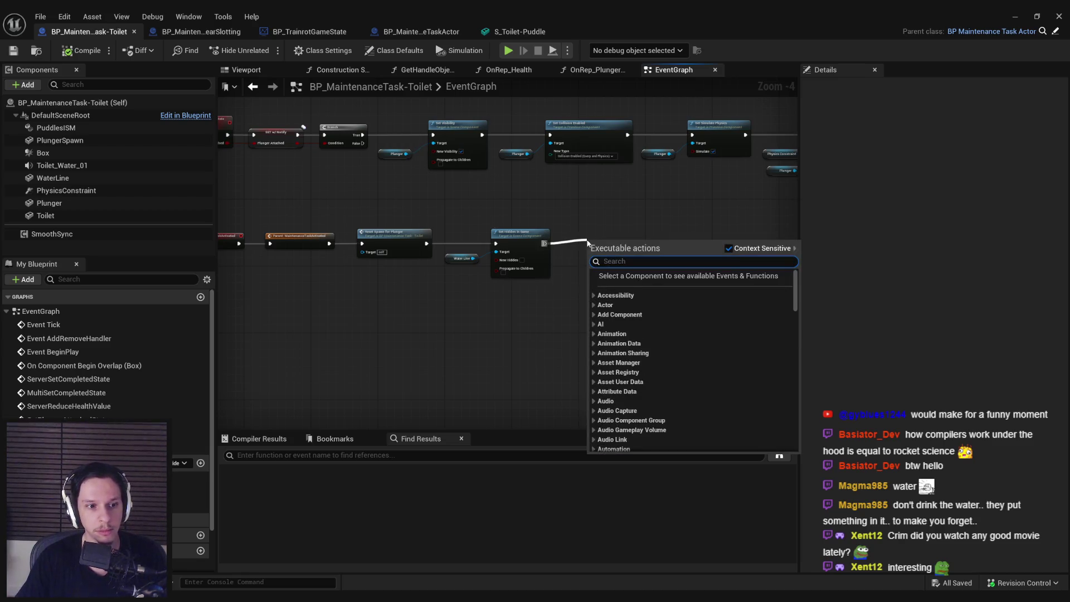
# Add a Set Timer by Function Name node calling SpawnPuddle every 1.0 seconds, looping
pyautogui.write('set timer by')
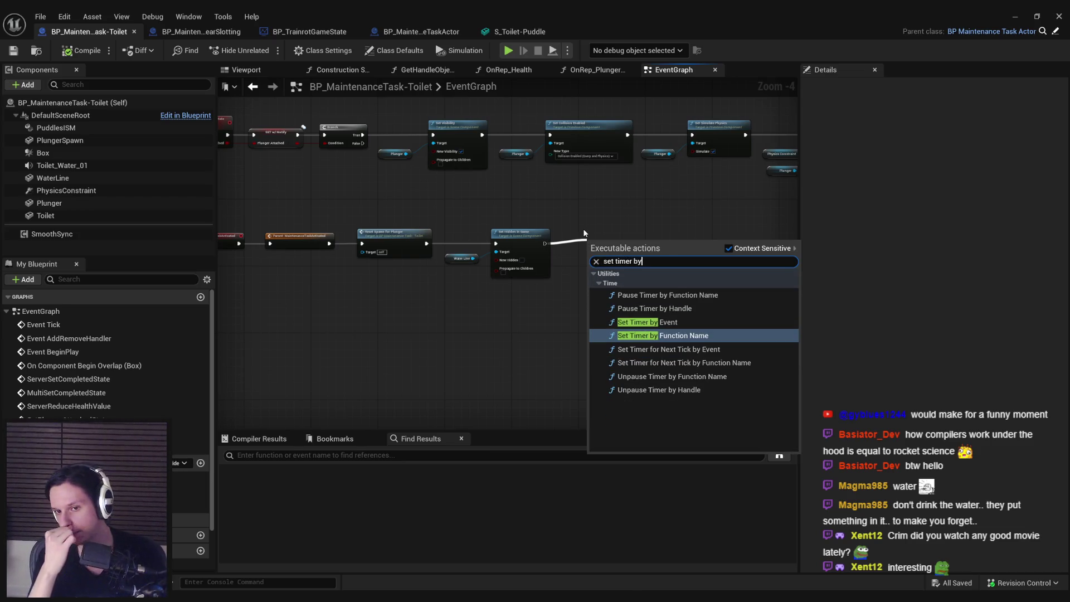
pyautogui.press('Return')
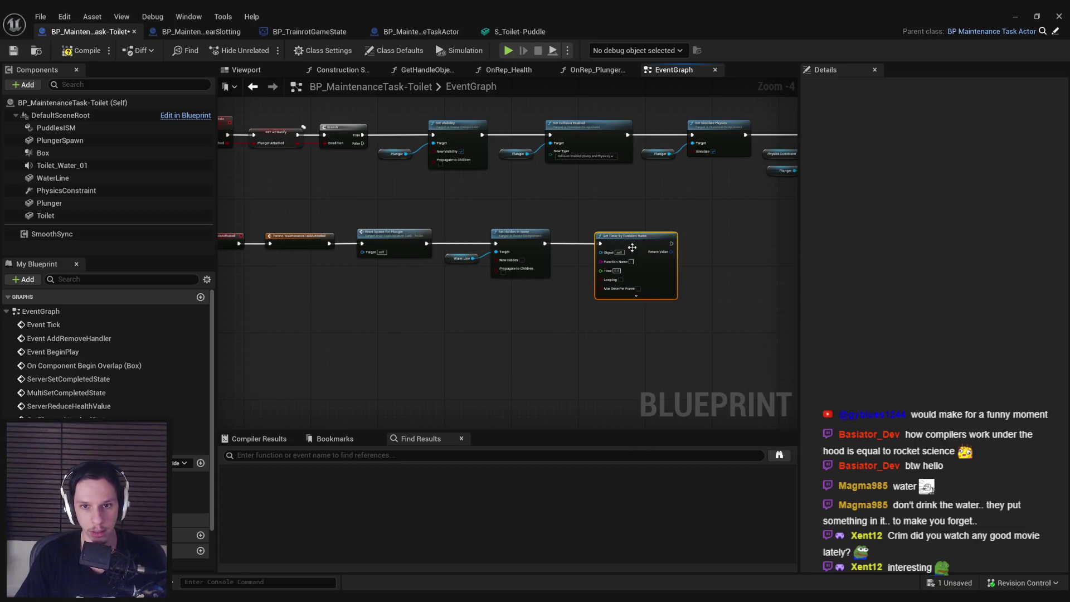
pyautogui.scroll(3, 624, 270)
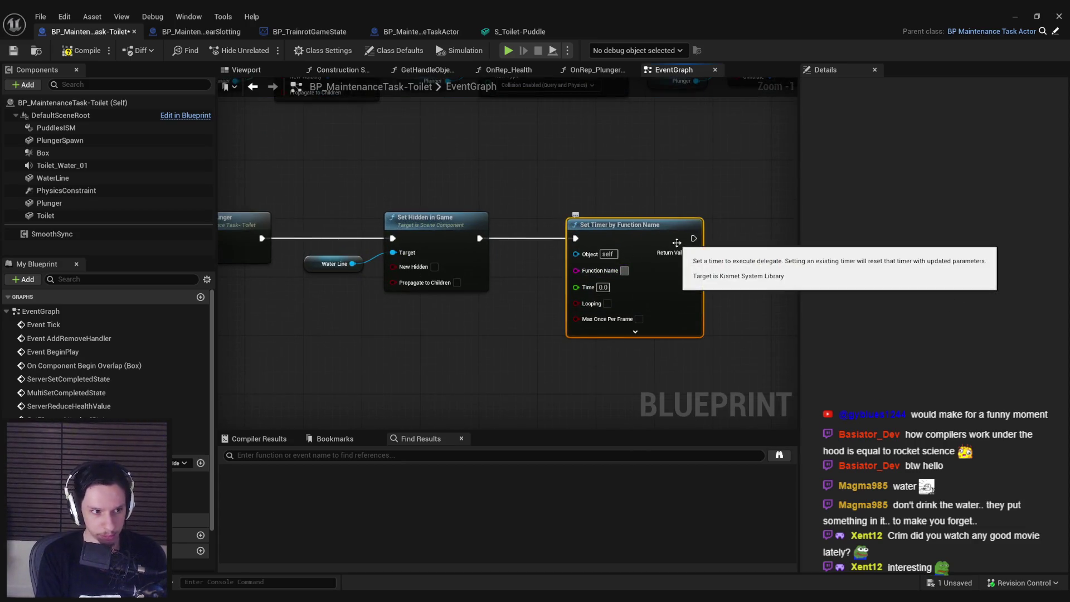
pyautogui.write('SpawnPuddle')
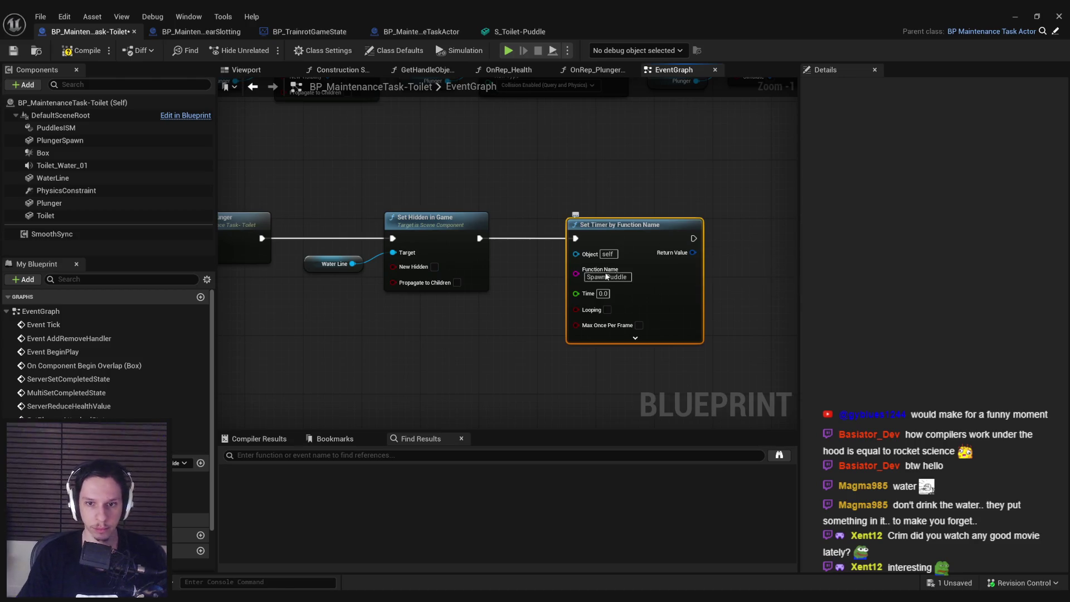
pyautogui.write('1')
pyautogui.click(607, 309)
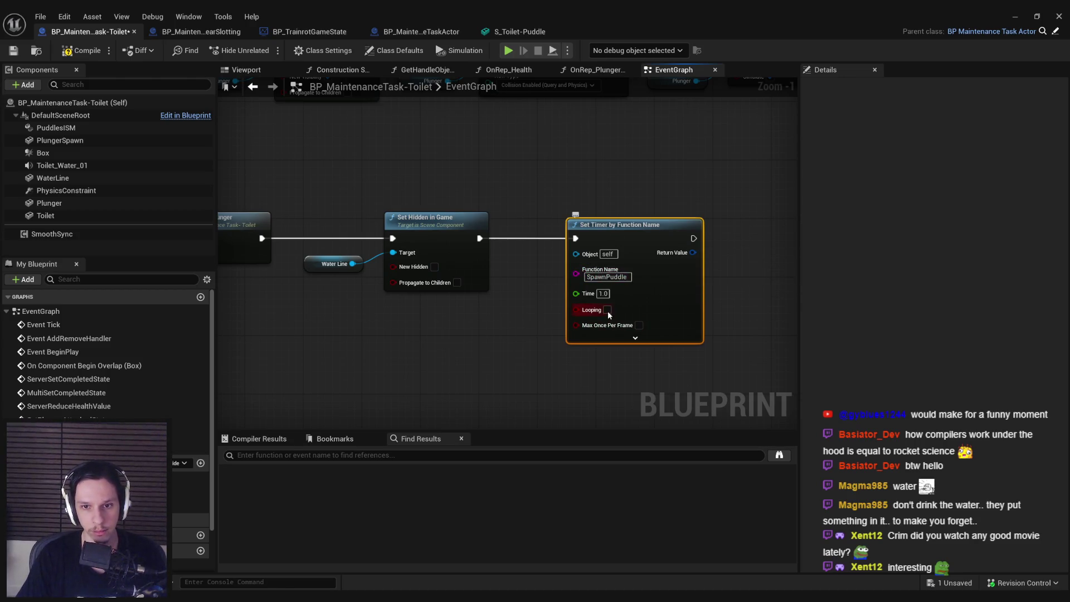
pyautogui.moveTo(535, 337); pyautogui.dragTo(473, 308)
pyautogui.click(397, 335)
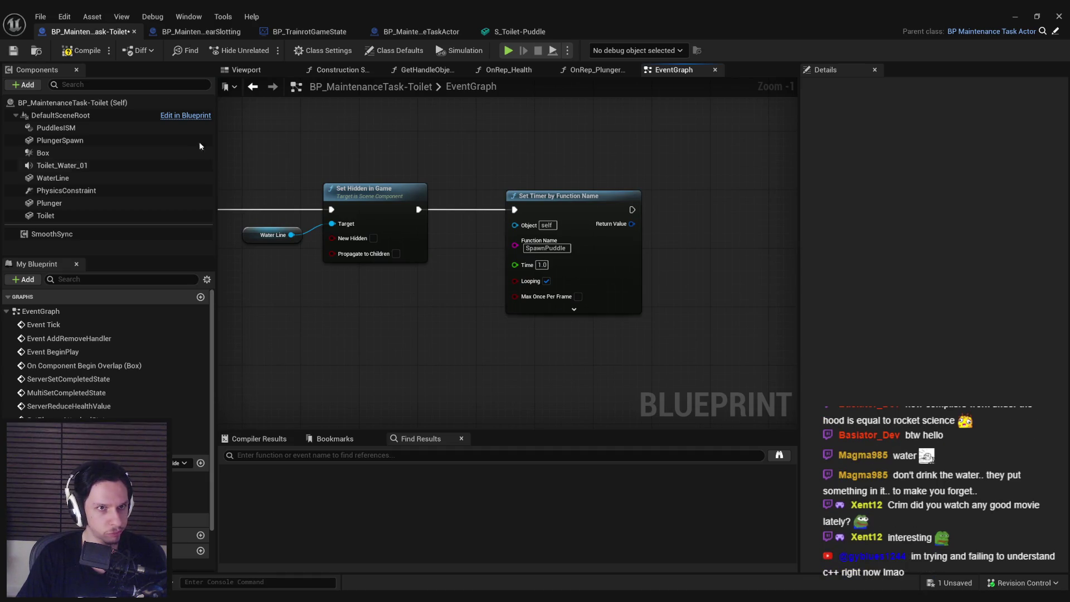
# Compile the Blueprint, review the Water Line, Set Hidden and timer nodes, and add a new function
pyautogui.click(71, 53)
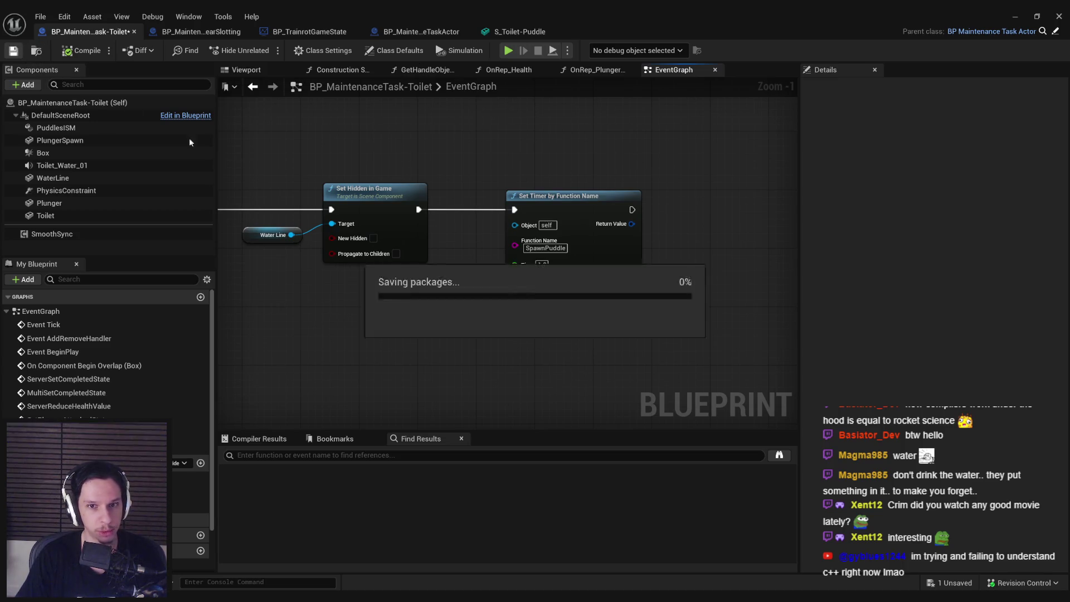
pyautogui.moveTo(764, 381)
pyautogui.mouseDown()
pyautogui.moveTo(393, 215)
pyautogui.moveTo(319, 214)
pyautogui.moveTo(274, 159)
pyautogui.moveTo(677, 365)
pyautogui.moveTo(710, 348)
pyautogui.moveTo(702, 336)
pyautogui.mouseUp()
pyautogui.click(702, 337)
pyautogui.scroll(-3, 196, 411)
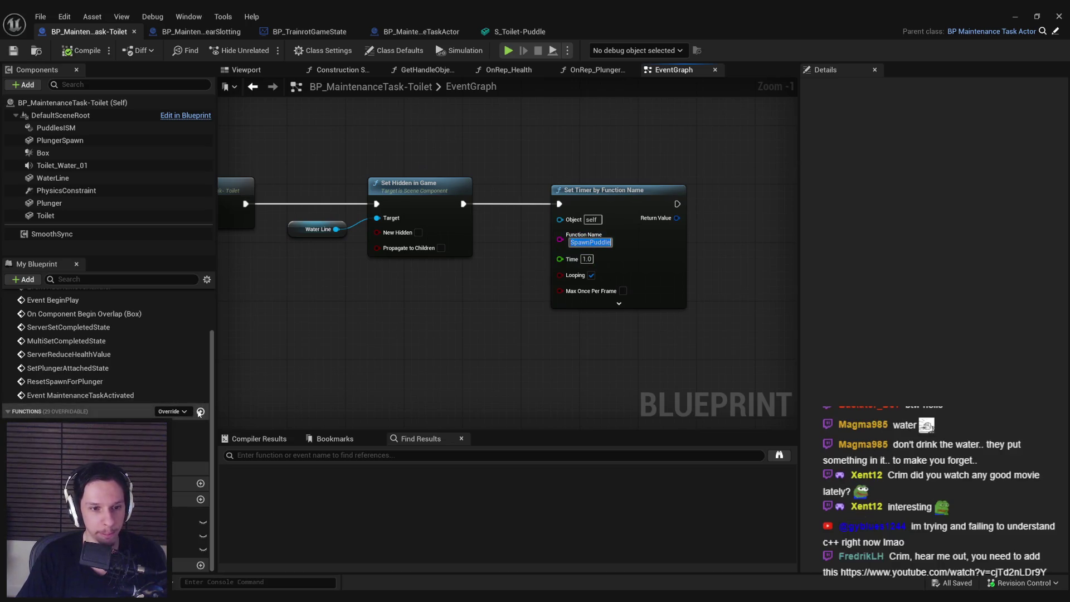
pyautogui.click(201, 412)
# Name the new function SpawnPuddle
pyautogui.press('Return')
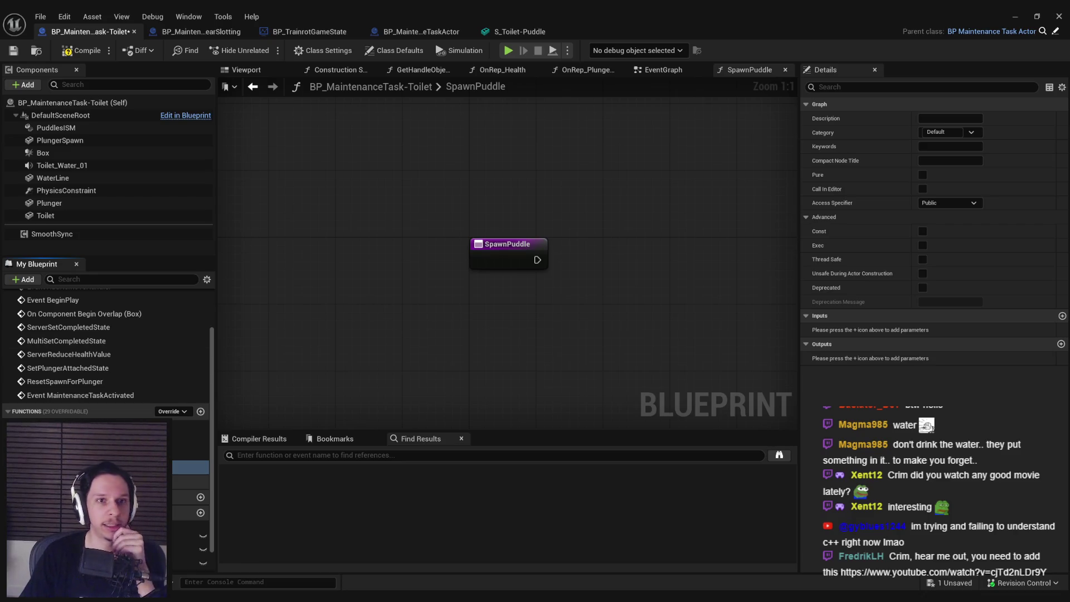
# Open the shared Look Who's Talking YouTube link in the browser
pyautogui.doubleClick(447, 193)
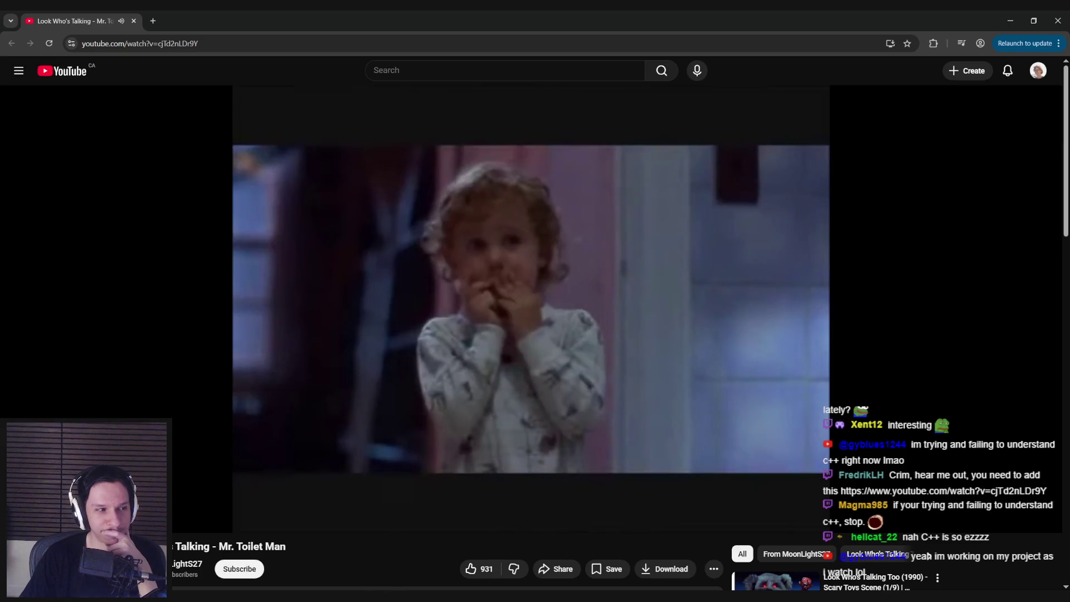
# Pause and resume the Mr. Toilet Man clip a few times, then return to Unreal Engine
pyautogui.click(528, 402)
pyautogui.scroll(-3, 528, 403)
pyautogui.scroll(3, 380, 414)
pyautogui.click(405, 391)
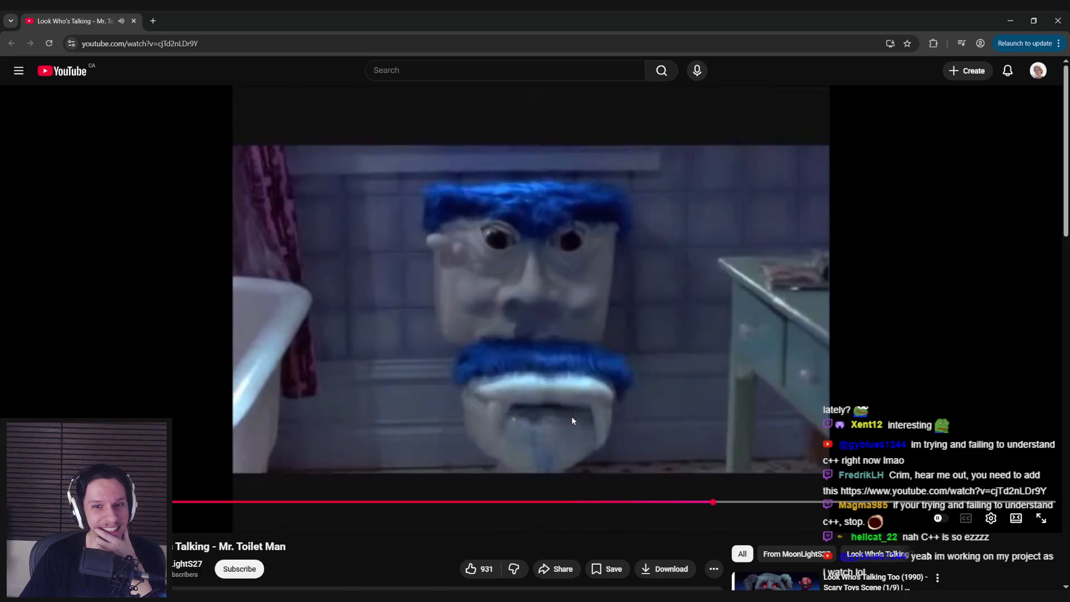
pyautogui.click(579, 393)
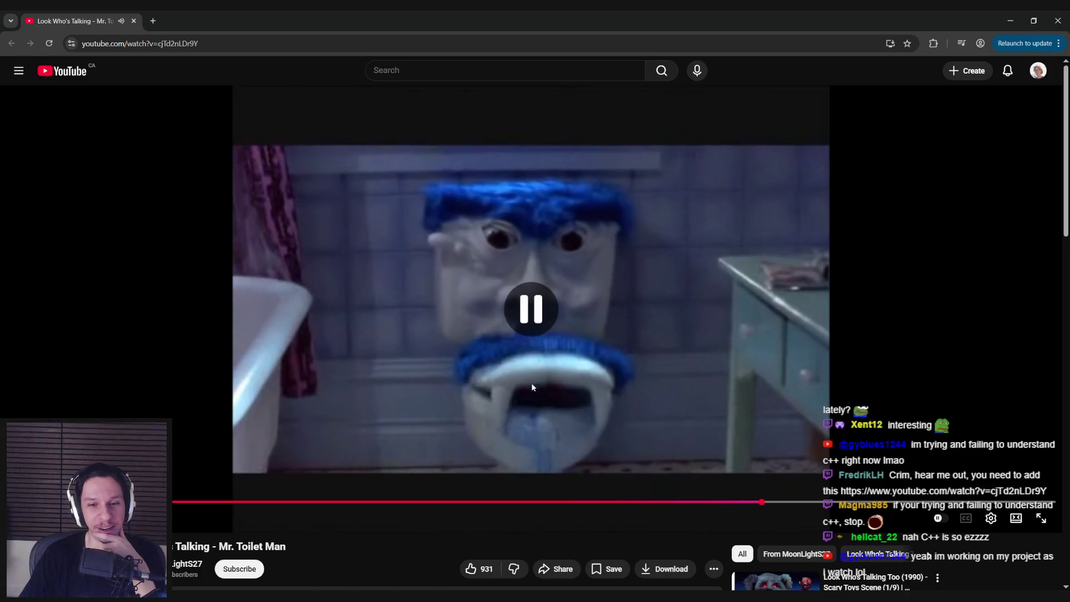
pyautogui.click(556, 385)
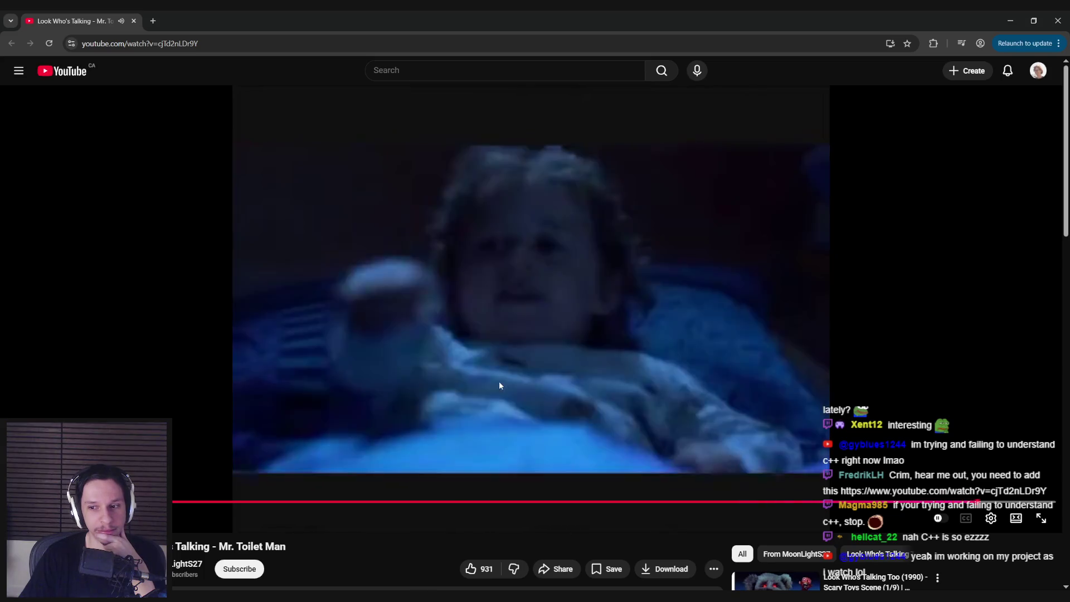
pyautogui.click(500, 384)
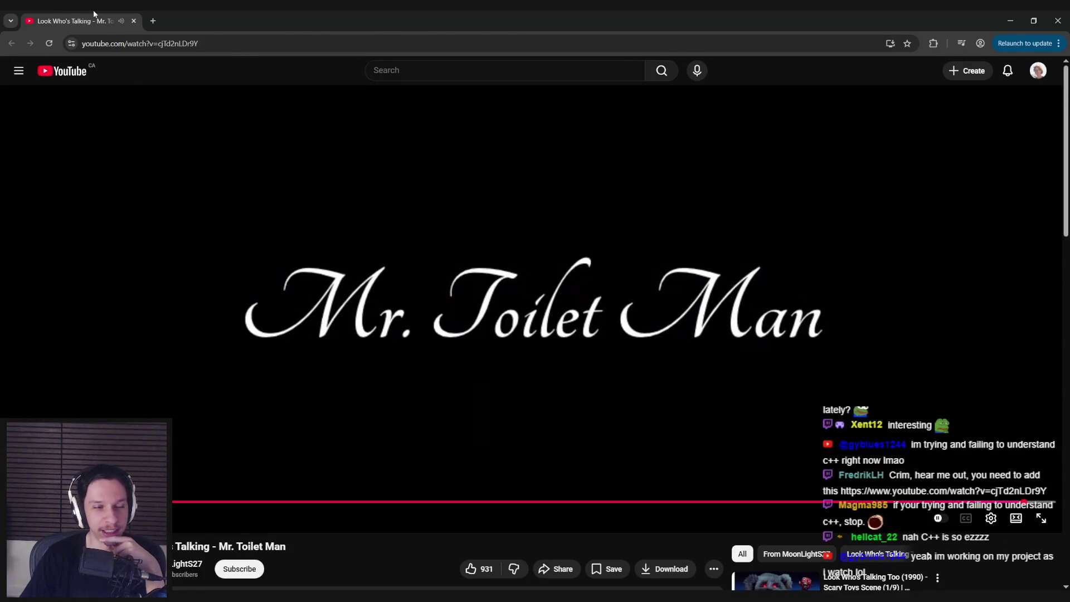
pyautogui.hotkey('alt', 'Tab')
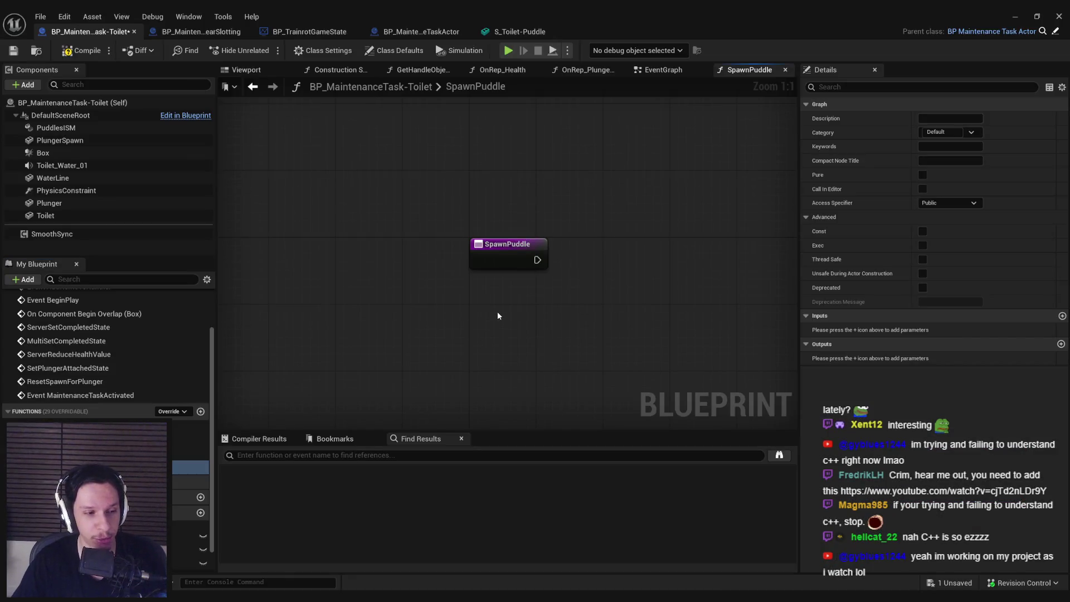
pyautogui.scroll(-1, 497, 311)
pyautogui.scroll(-1, 443, 337)
pyautogui.scroll(1, 433, 302)
pyautogui.scroll(-1, 355, 284)
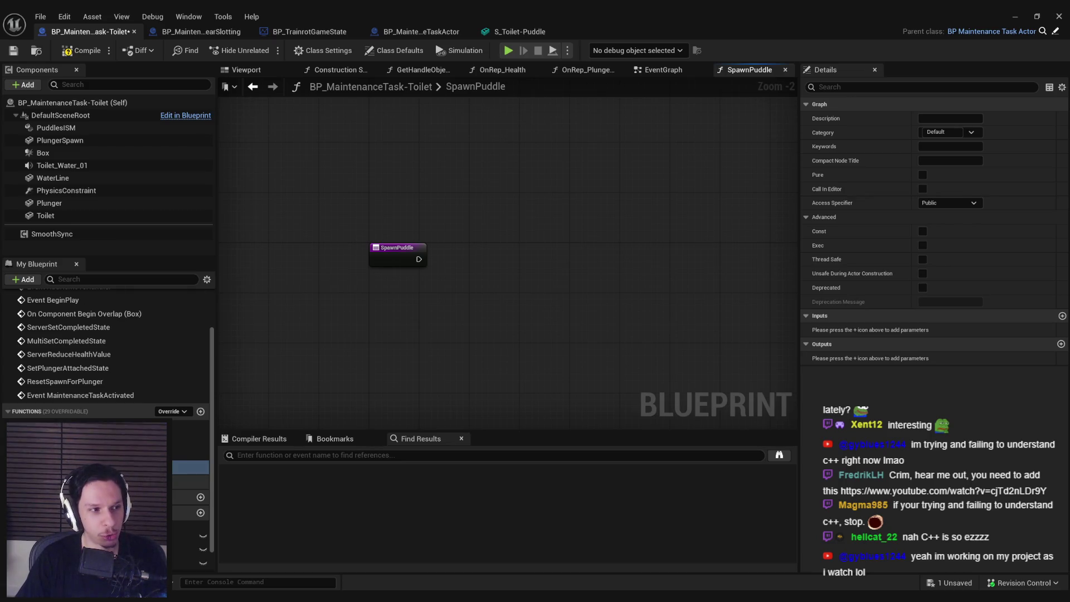
pyautogui.moveTo(358, 348)
pyautogui.mouseDown()
pyautogui.moveTo(355, 366)
pyautogui.moveTo(359, 312)
pyautogui.mouseUp()
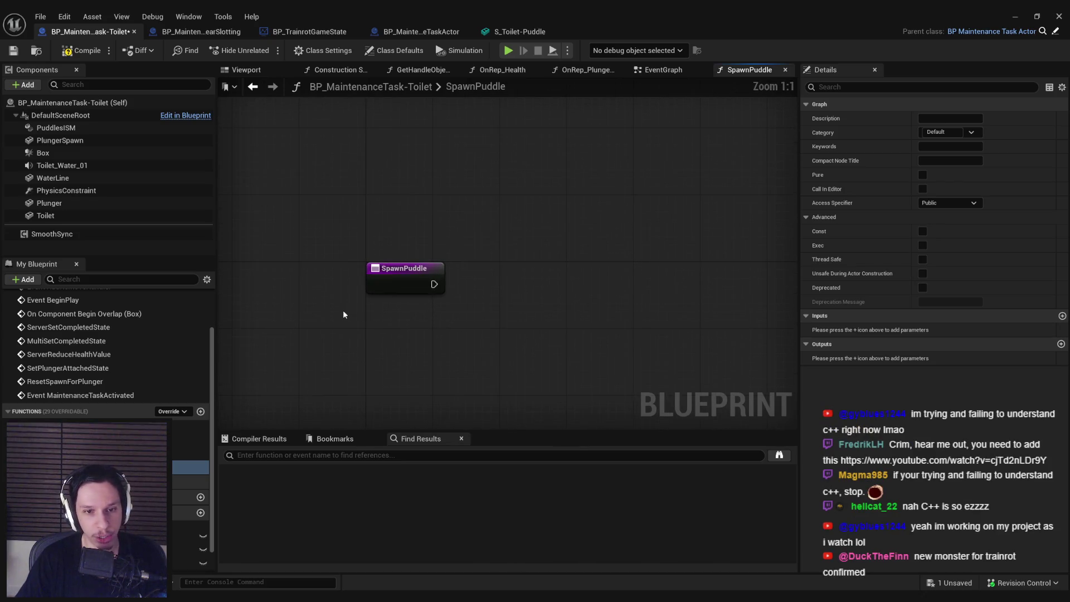
pyautogui.scroll(-1, 341, 316)
pyautogui.moveTo(212, 379)
pyautogui.mouseDown()
pyautogui.moveTo(213, 323)
pyautogui.moveTo(225, 412)
pyautogui.mouseUp()
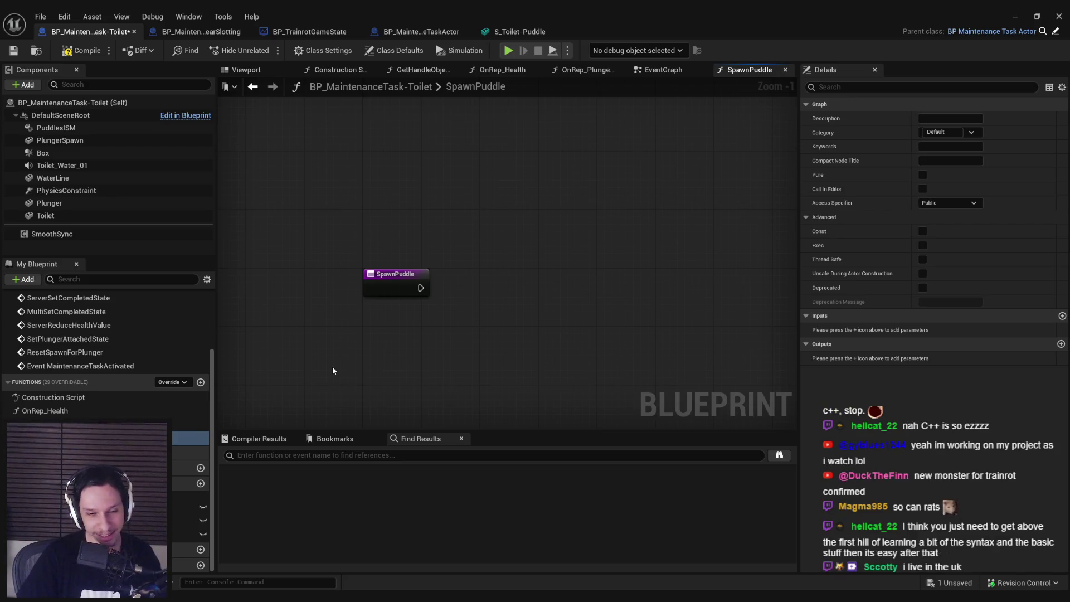
pyautogui.scroll(-2, 366, 288)
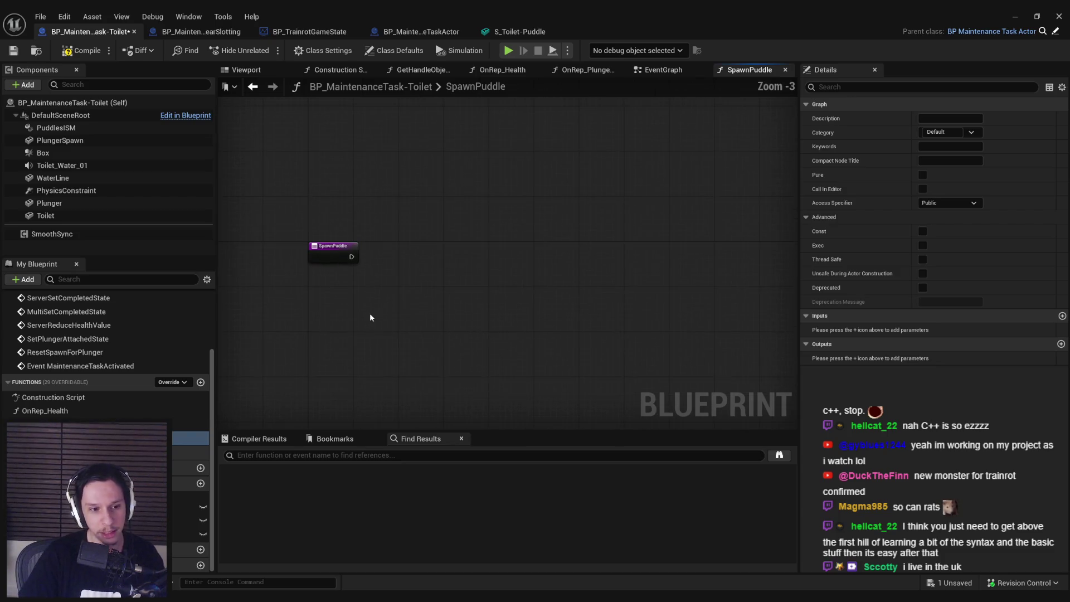
pyautogui.moveTo(393, 277); pyautogui.dragTo(443, 277)
pyautogui.click(390, 320)
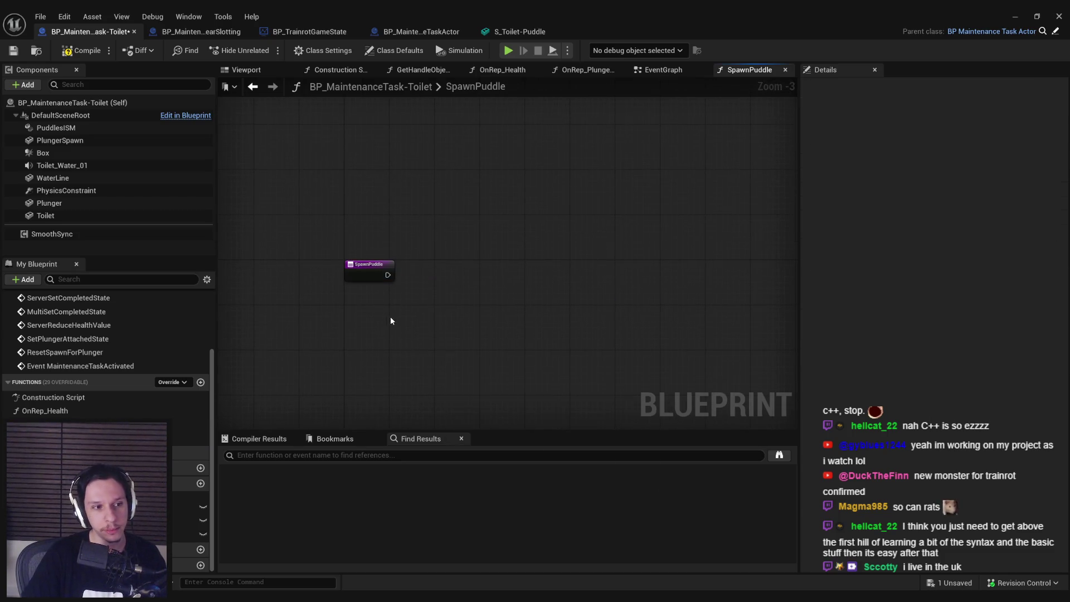
# Pan around the empty SpawnPuddle graph, then switch to the BP_MaintenanceTaskActor Blueprint
pyautogui.moveTo(390, 321); pyautogui.dragTo(459, 279)
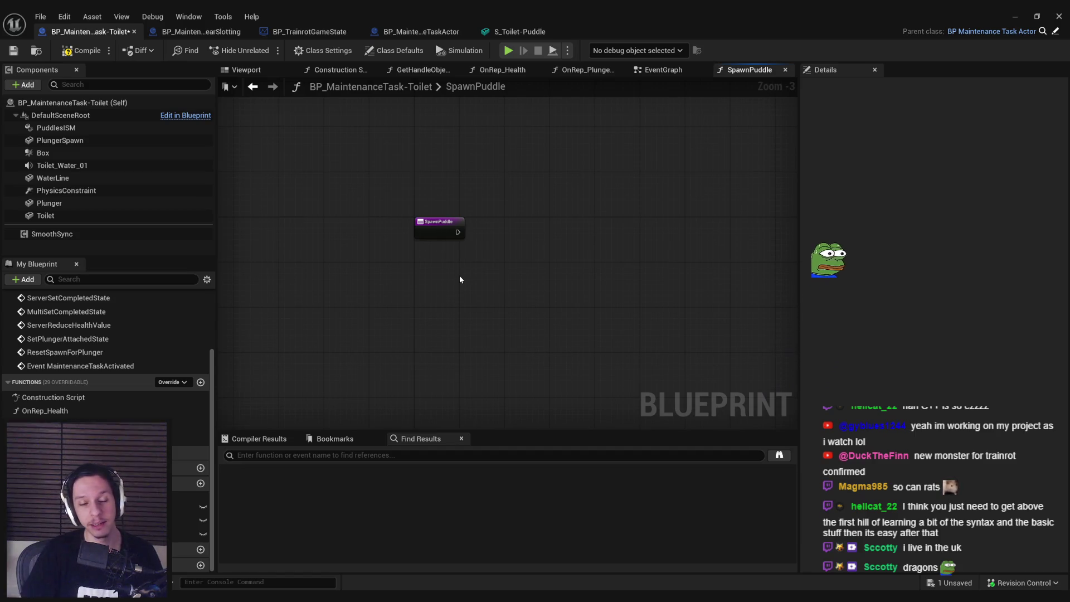
pyautogui.scroll(2, 452, 262)
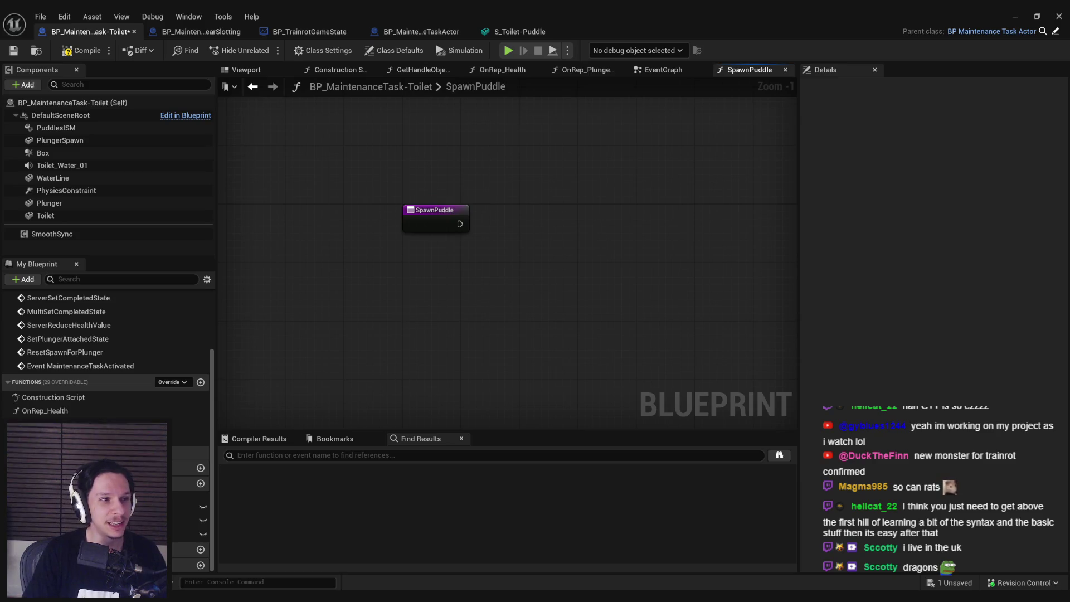
pyautogui.moveTo(464, 230); pyautogui.dragTo(408, 260)
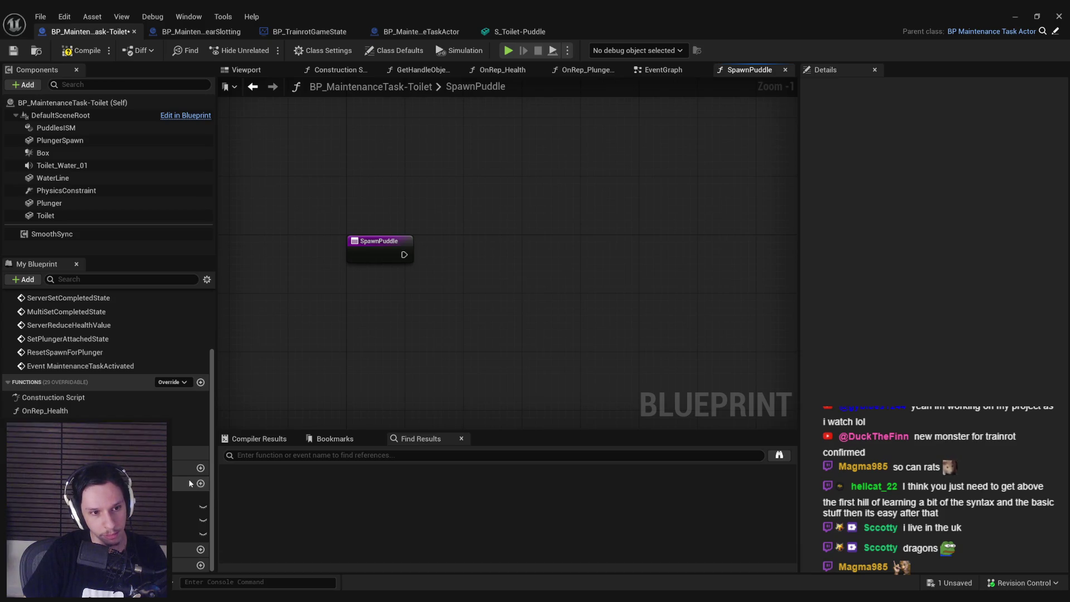
pyautogui.scroll(2, 188, 479)
pyautogui.scroll(-2, 188, 480)
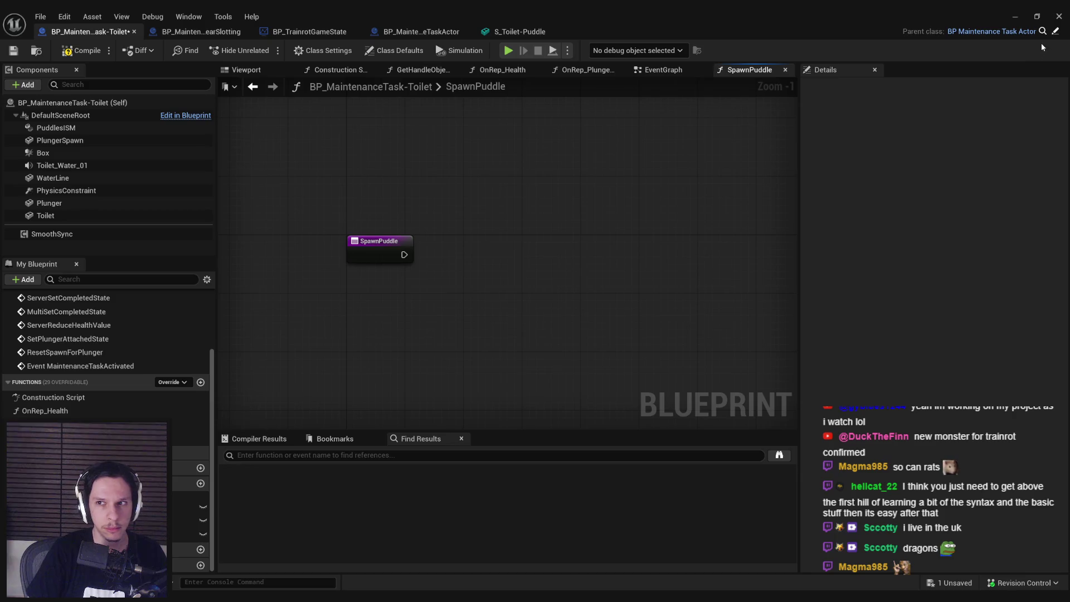
pyautogui.click(421, 31)
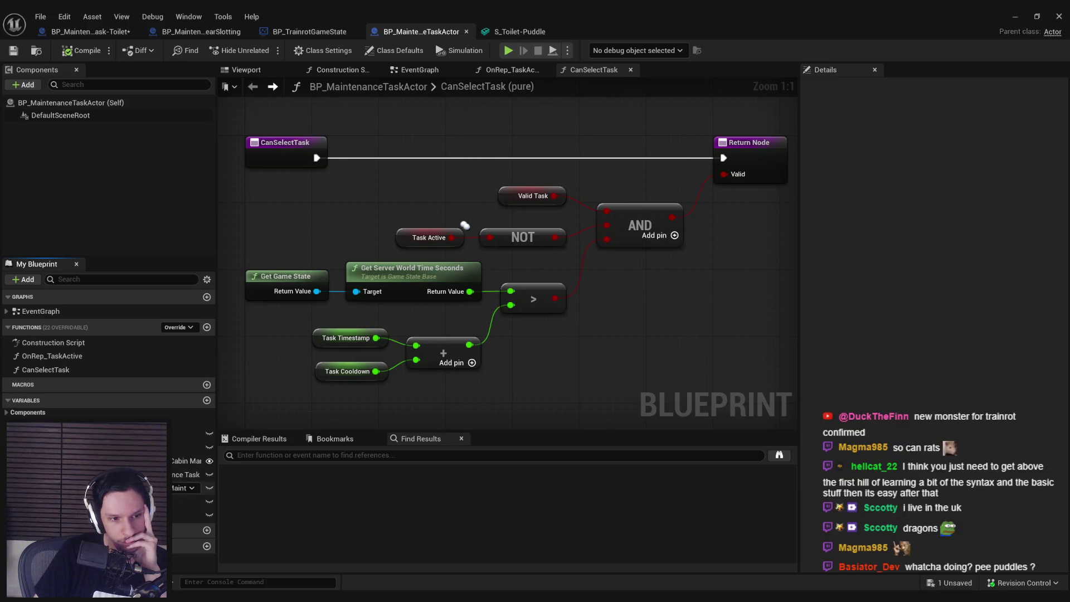
# Find CurrentTask's references, inspect its use in OnRep_TaskActive, then return to the Toilet Blueprint
pyautogui.rightClick(39, 488)
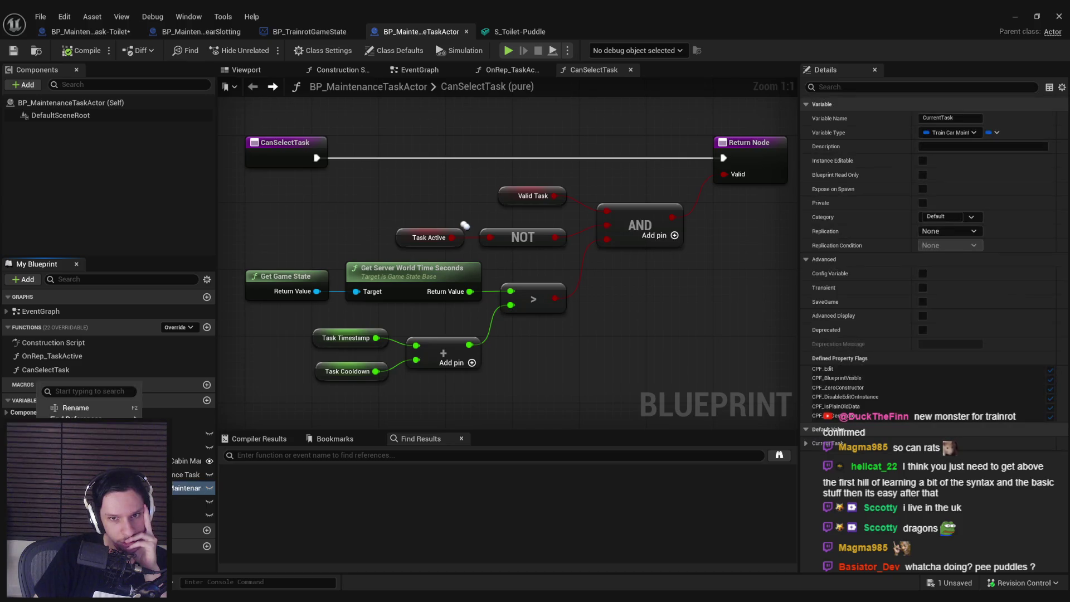
pyautogui.click(202, 425)
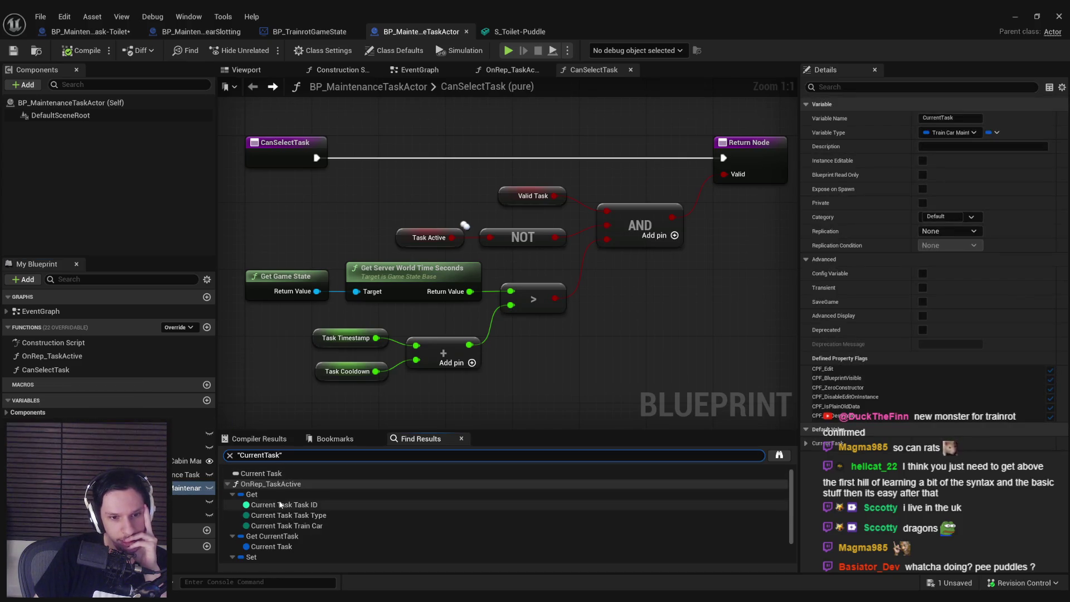
pyautogui.click(277, 499)
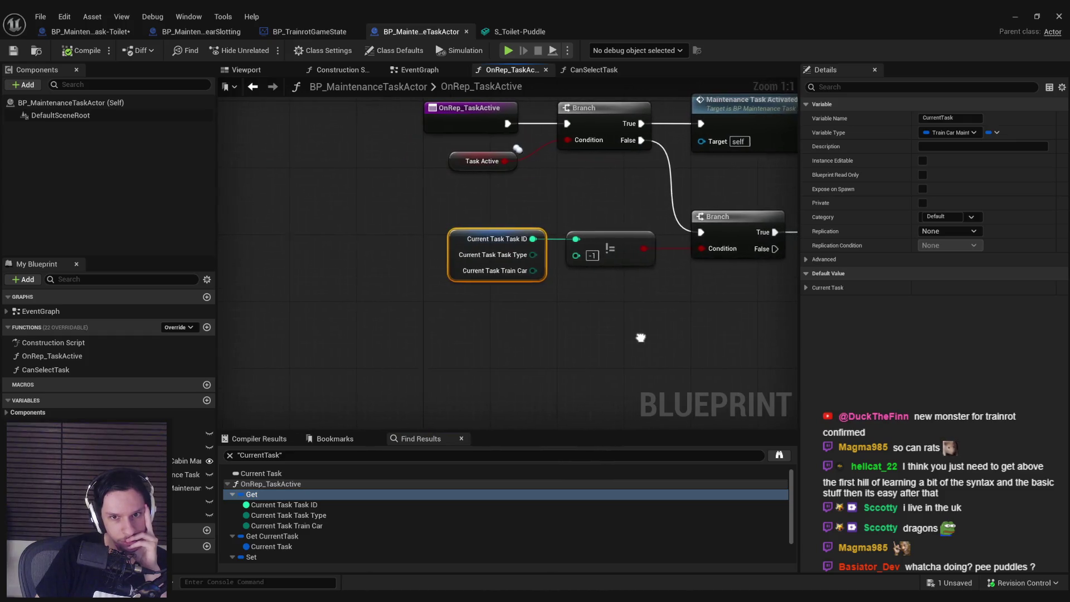
pyautogui.scroll(-2, 638, 337)
pyautogui.moveTo(639, 337)
pyautogui.mouseDown()
pyautogui.moveTo(223, 314)
pyautogui.moveTo(572, 315)
pyautogui.mouseUp()
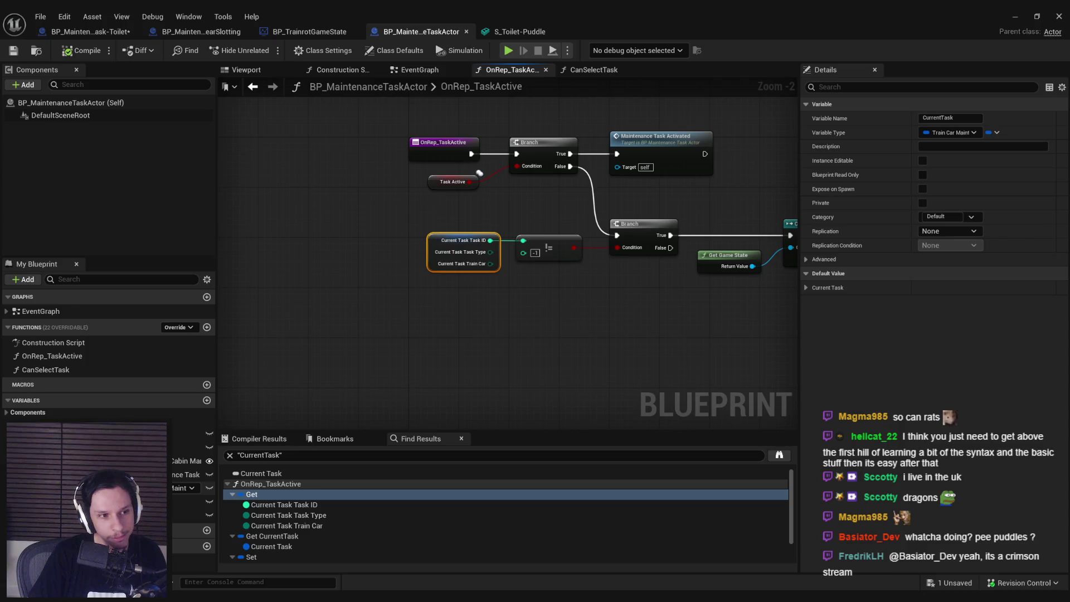
pyautogui.click(89, 31)
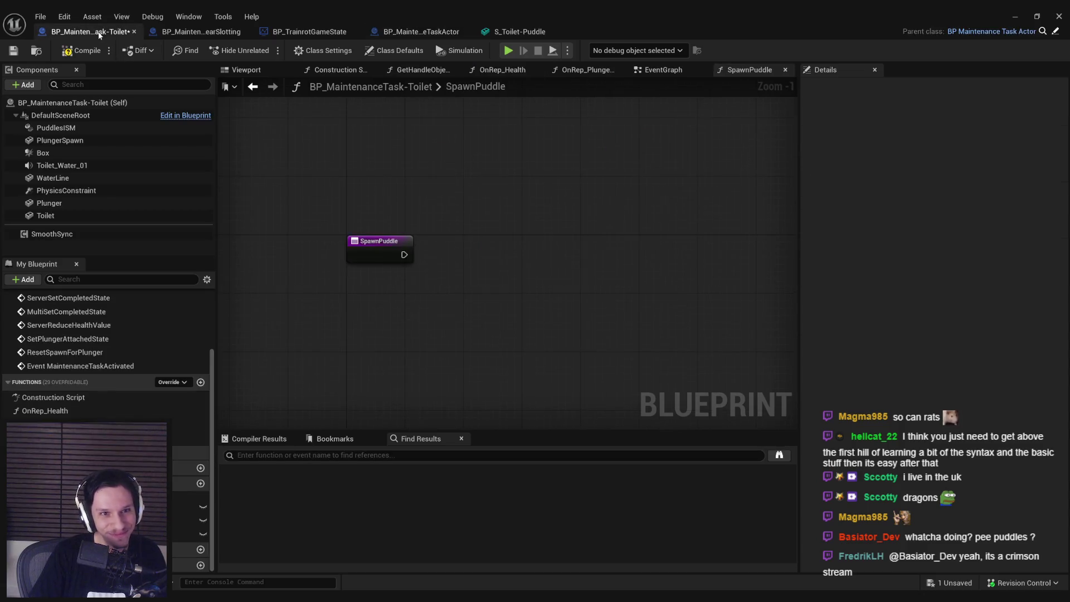
# Compile, then add a Get Random Location in Navigable Radius node after SpawnPuddle's entry
pyautogui.click(80, 54)
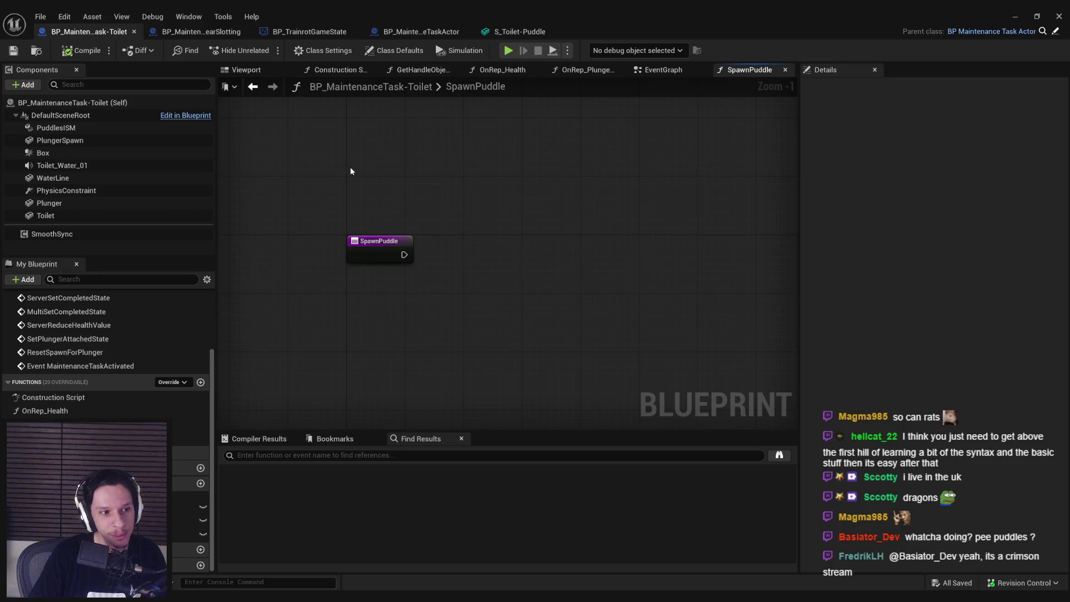
pyautogui.moveTo(300, 239); pyautogui.dragTo(319, 225)
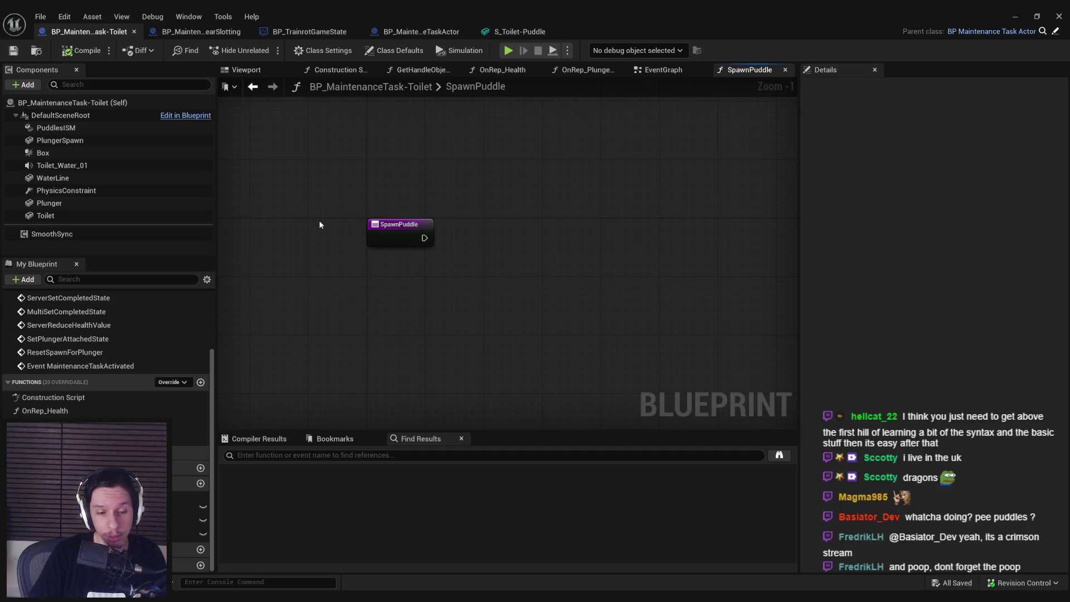
pyautogui.moveTo(425, 238)
pyautogui.mouseDown()
pyautogui.moveTo(486, 246)
pyautogui.moveTo(478, 240)
pyautogui.mouseUp()
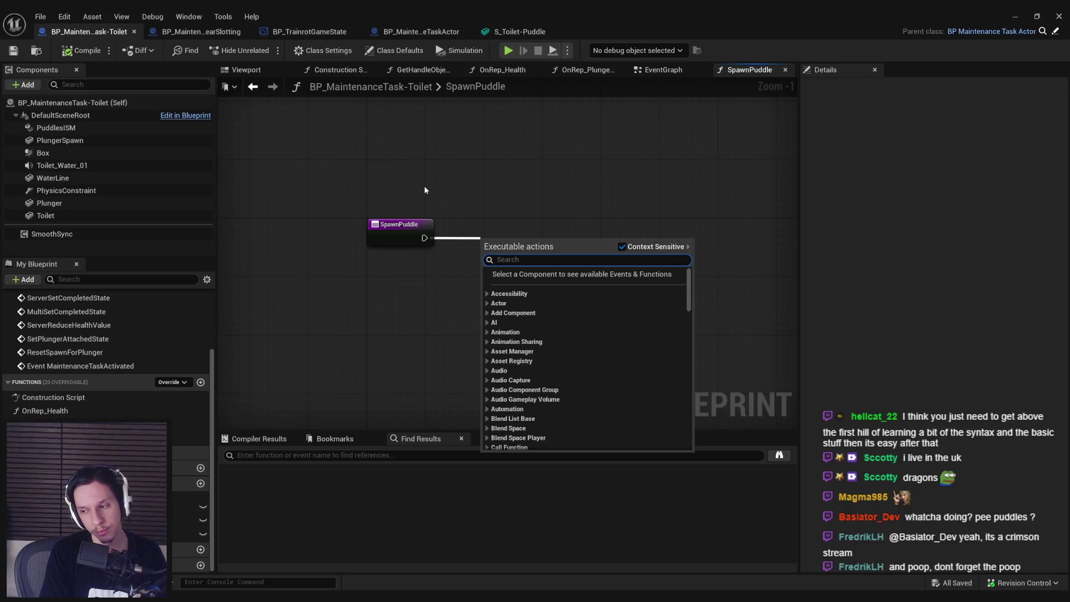
pyautogui.write('nav in radi')
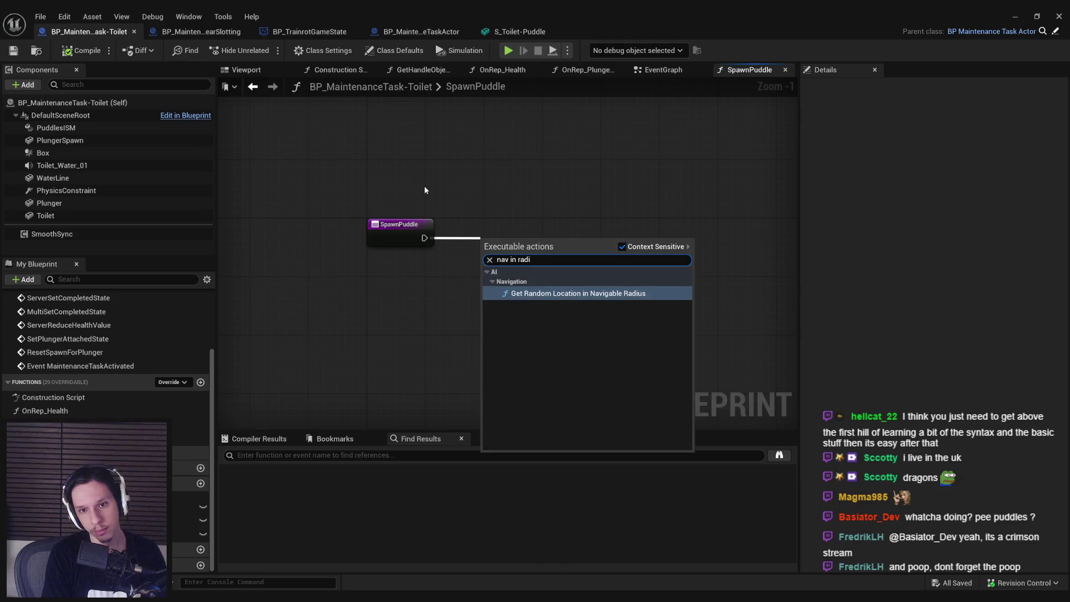
pyautogui.press('Return')
pyautogui.moveTo(510, 263)
pyautogui.mouseDown()
pyautogui.moveTo(561, 250)
pyautogui.moveTo(449, 289)
pyautogui.moveTo(366, 263)
pyautogui.moveTo(348, 274)
pyautogui.mouseUp()
# Feed Get Actor Location into its Origin, set Radius to 256, and wire from Random Location
pyautogui.write('get actor location')
pyautogui.press('Return')
pyautogui.click(568, 267)
pyautogui.write('256')
pyautogui.click(618, 312)
pyautogui.moveTo(435, 264); pyautogui.dragTo(457, 263)
pyautogui.moveTo(666, 355); pyautogui.dragTo(527, 366)
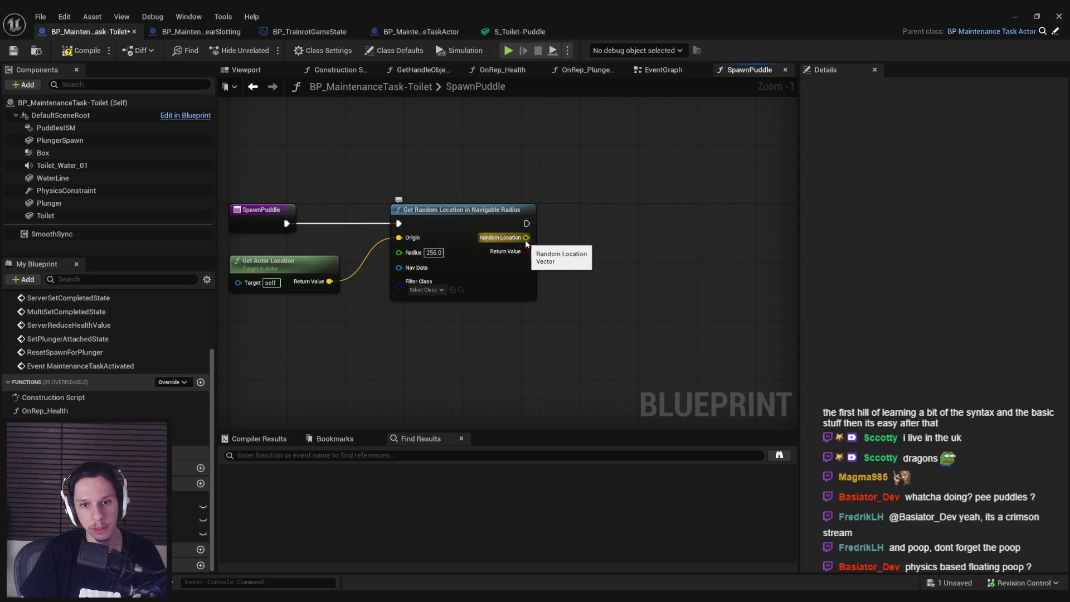
pyautogui.moveTo(527, 237)
pyautogui.mouseDown()
pyautogui.moveTo(566, 242)
pyautogui.moveTo(567, 232)
pyautogui.mouseUp()
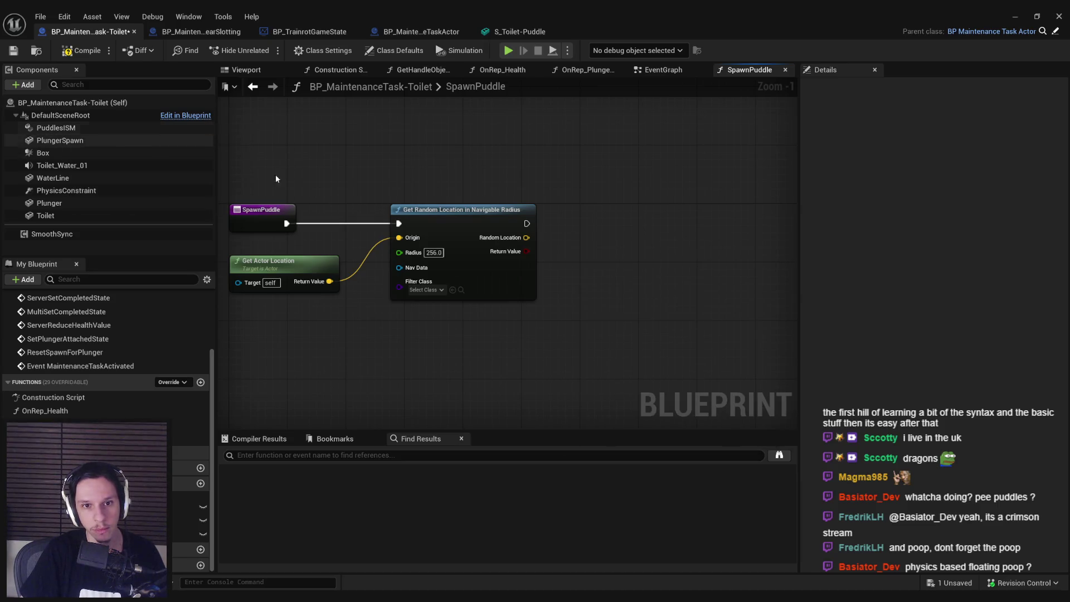
# Create a replicated Transform array variable named PuddleLocations and compile
pyautogui.click(201, 483)
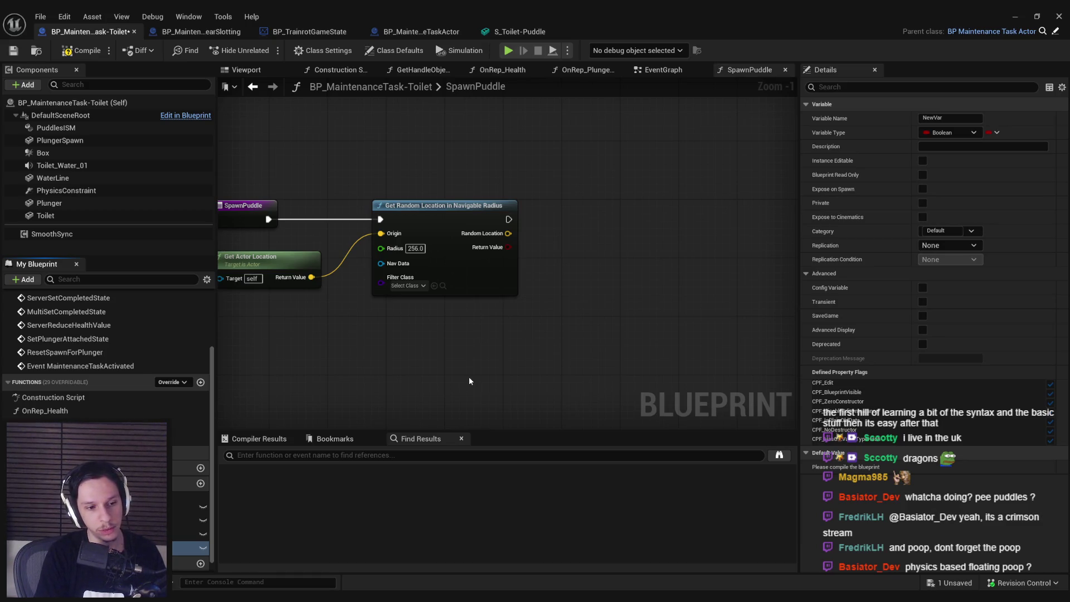
pyautogui.click(950, 132)
pyautogui.write('tions')
pyautogui.click(947, 159)
pyautogui.click(992, 133)
pyautogui.click(1003, 162)
pyautogui.click(947, 259)
pyautogui.click(936, 282)
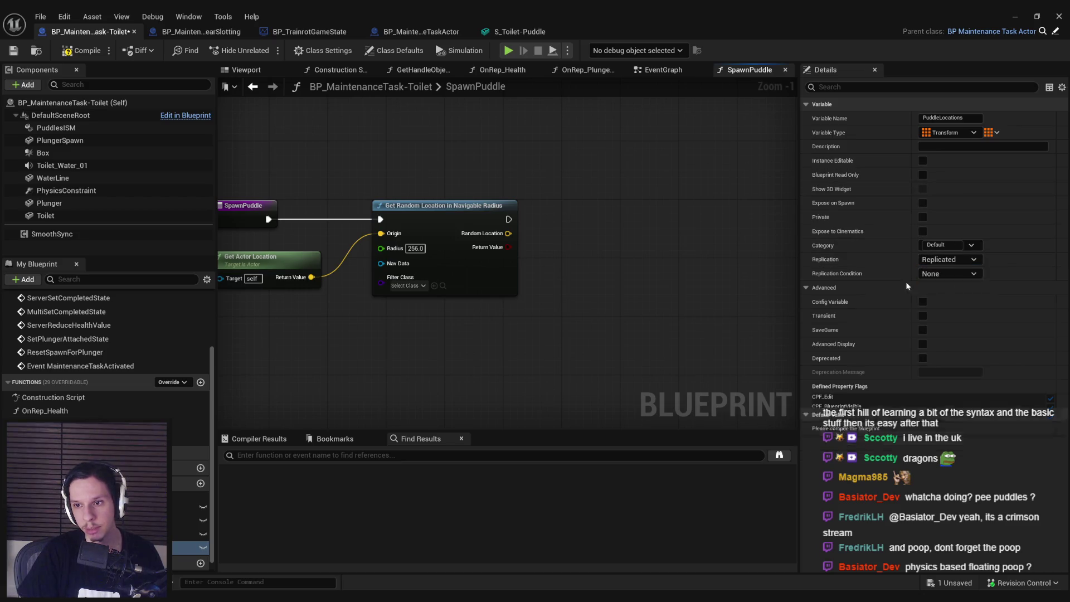
pyautogui.click(14, 51)
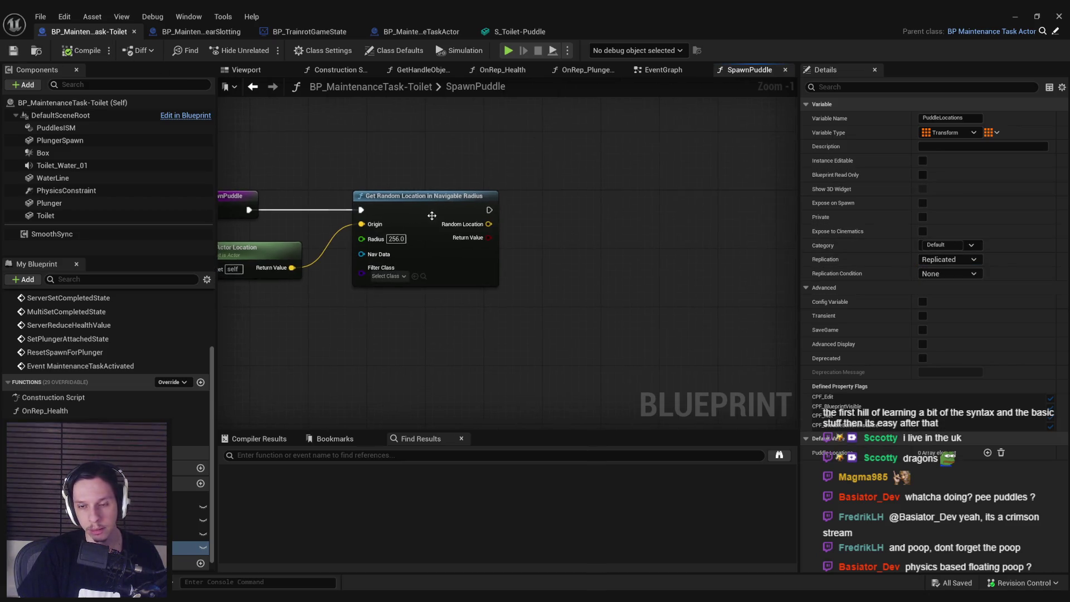
# Add the random location to PuddleLocations, get it back at the added index, and place PuddlesISM
pyautogui.scroll(-1, 451, 331)
pyautogui.moveTo(483, 237); pyautogui.dragTo(522, 241)
pyautogui.write('add')
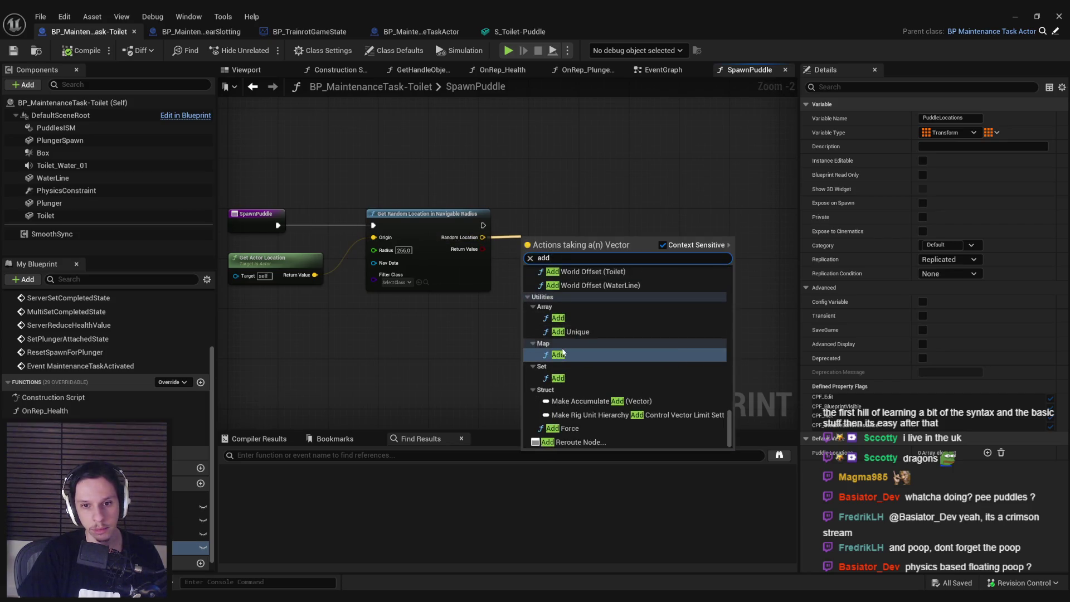
pyautogui.moveTo(579, 275); pyautogui.dragTo(594, 265)
pyautogui.write('get')
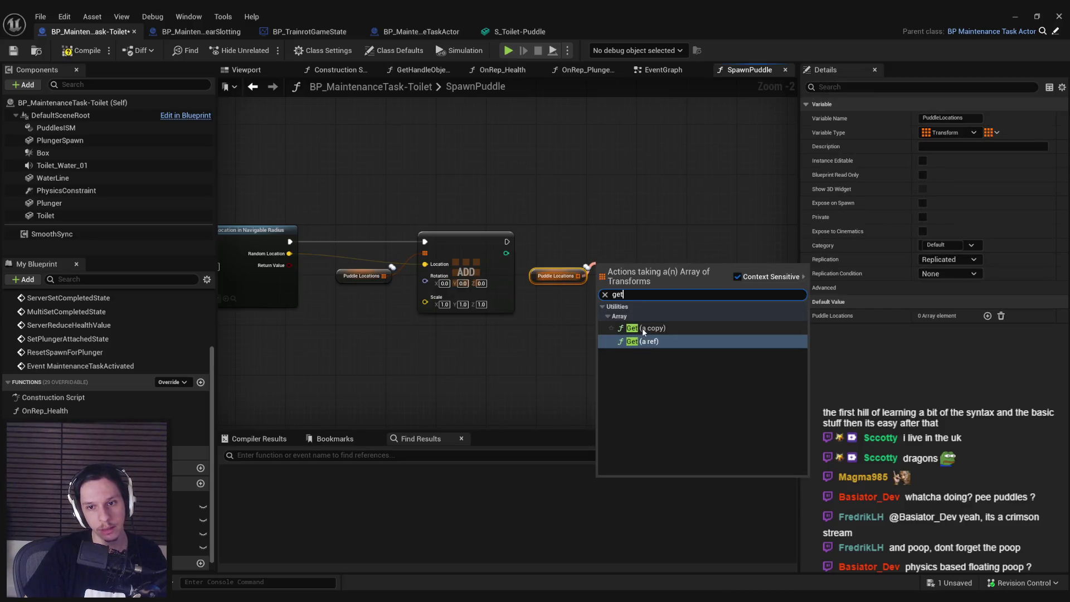
pyautogui.click(641, 328)
pyautogui.moveTo(611, 279); pyautogui.dragTo(505, 252)
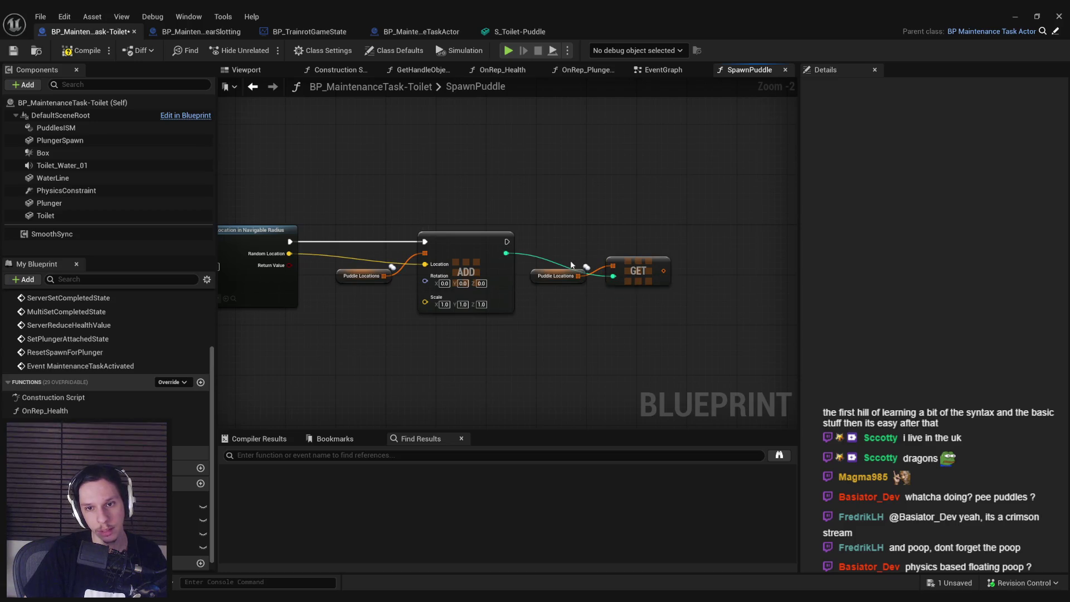
pyautogui.moveTo(56, 128)
pyautogui.mouseDown()
pyautogui.moveTo(479, 252)
pyautogui.moveTo(626, 325)
pyautogui.moveTo(636, 297)
pyautogui.mouseUp()
# Replace the single Add Instance call with an Add Instances node on Puddles ISM
pyautogui.write('add instan')
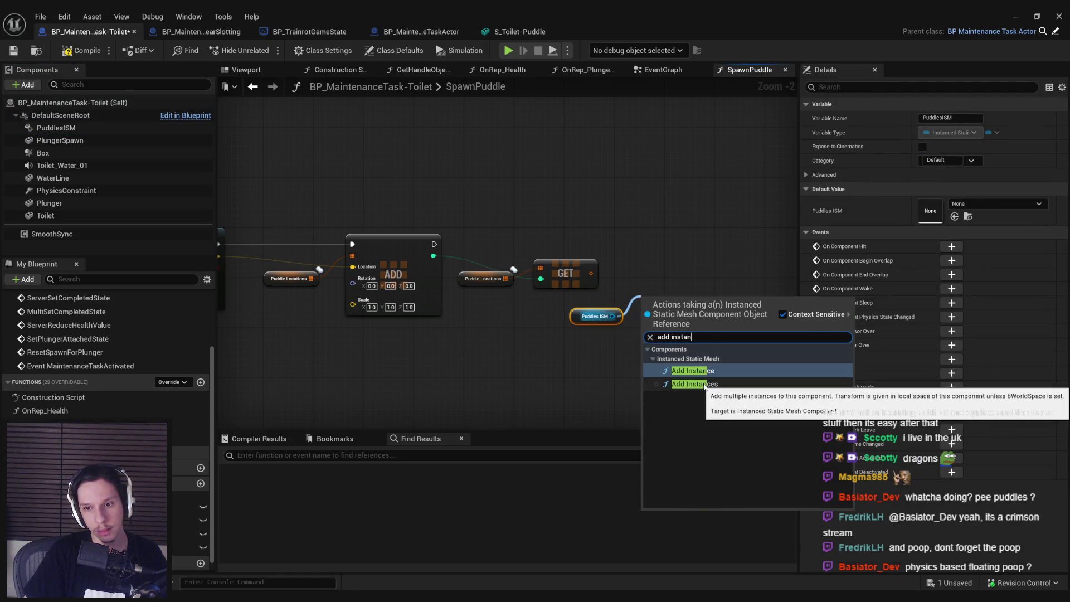
pyautogui.click(696, 371)
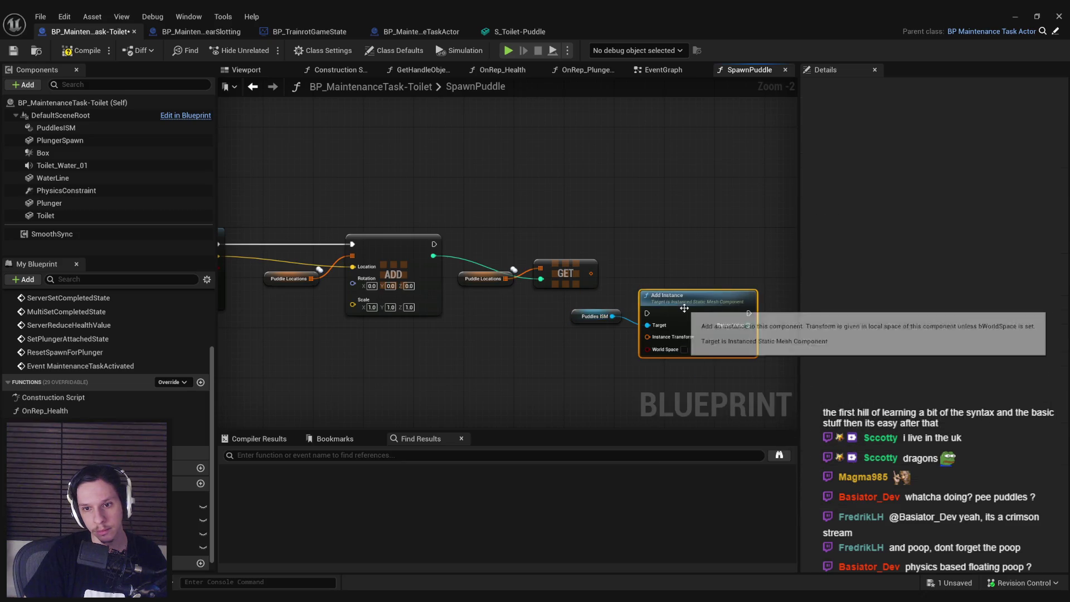
pyautogui.press('Delete')
pyautogui.moveTo(613, 316); pyautogui.dragTo(652, 307)
pyautogui.click(719, 367)
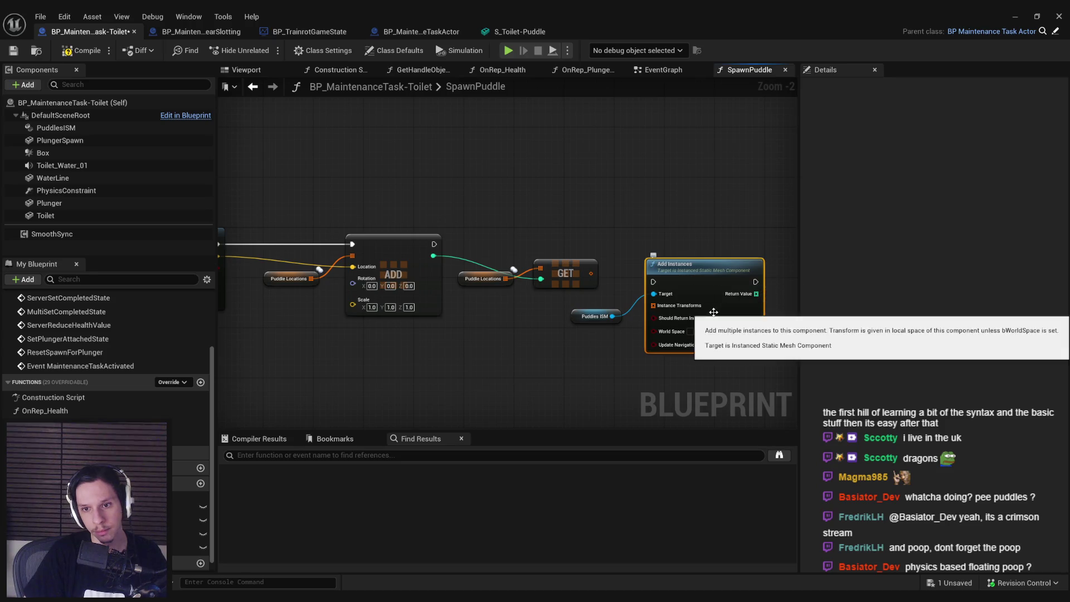
pyautogui.scroll(2, 680, 335)
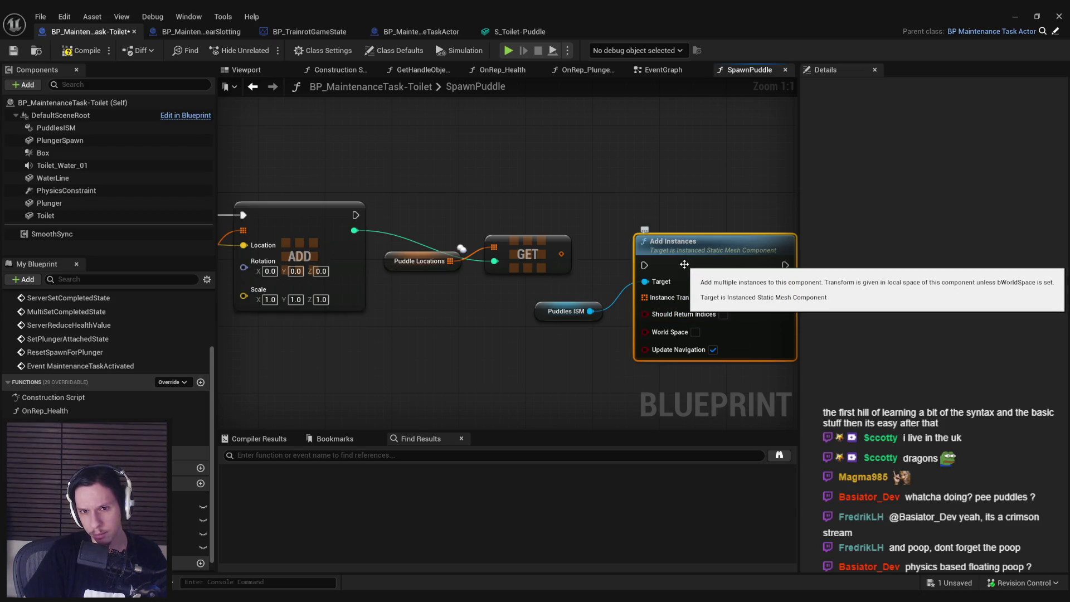
pyautogui.scroll(-2, 580, 292)
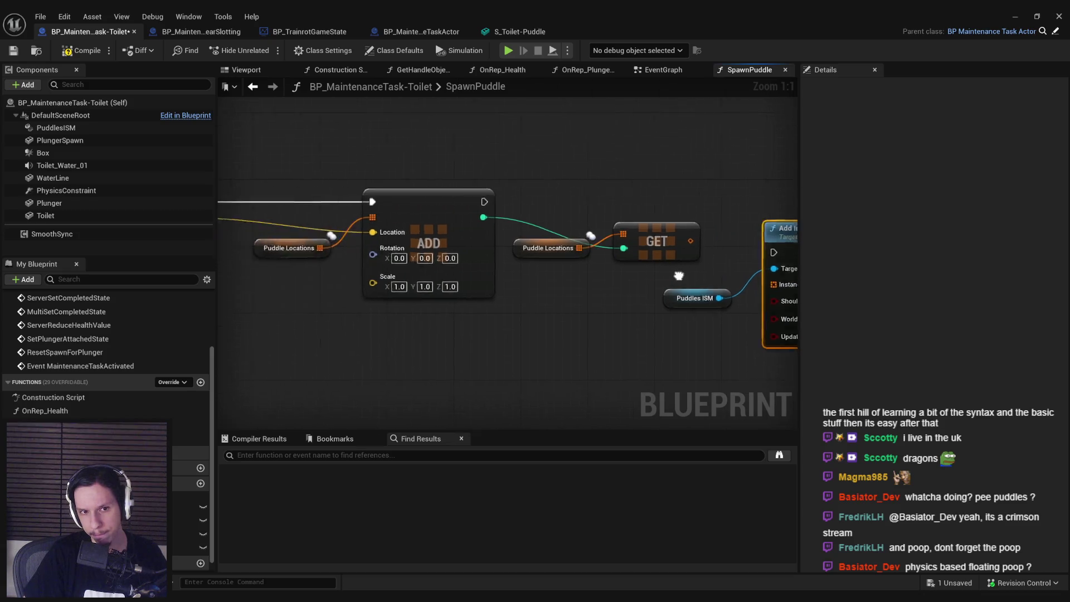
pyautogui.moveTo(730, 272); pyautogui.dragTo(585, 269)
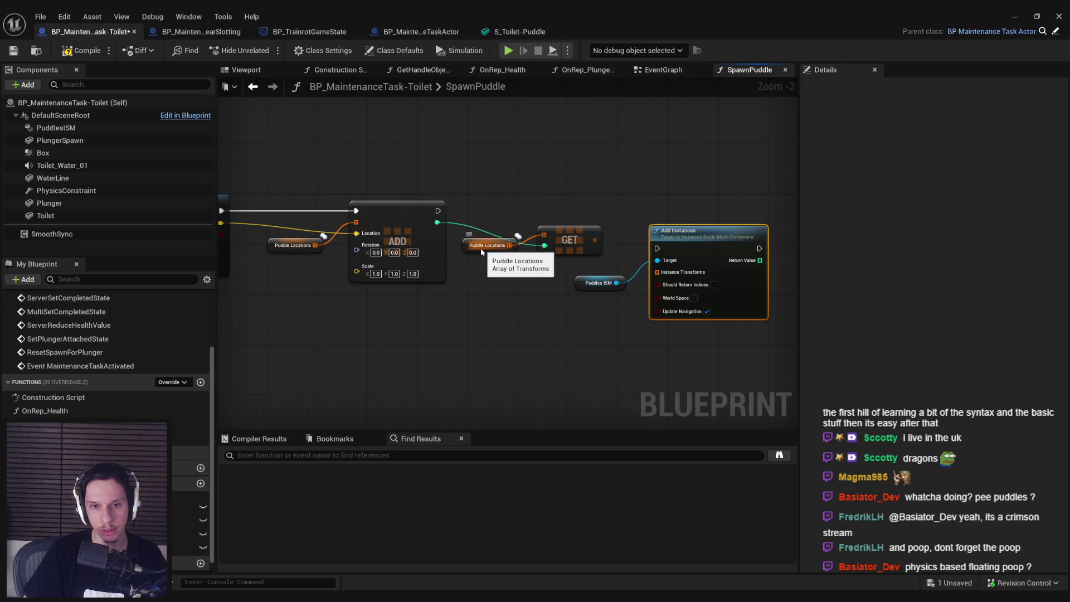
# Save the Blueprint and delete the Puddle Locations getter and GET nodes
pyautogui.hotkey('ctrl', 's')
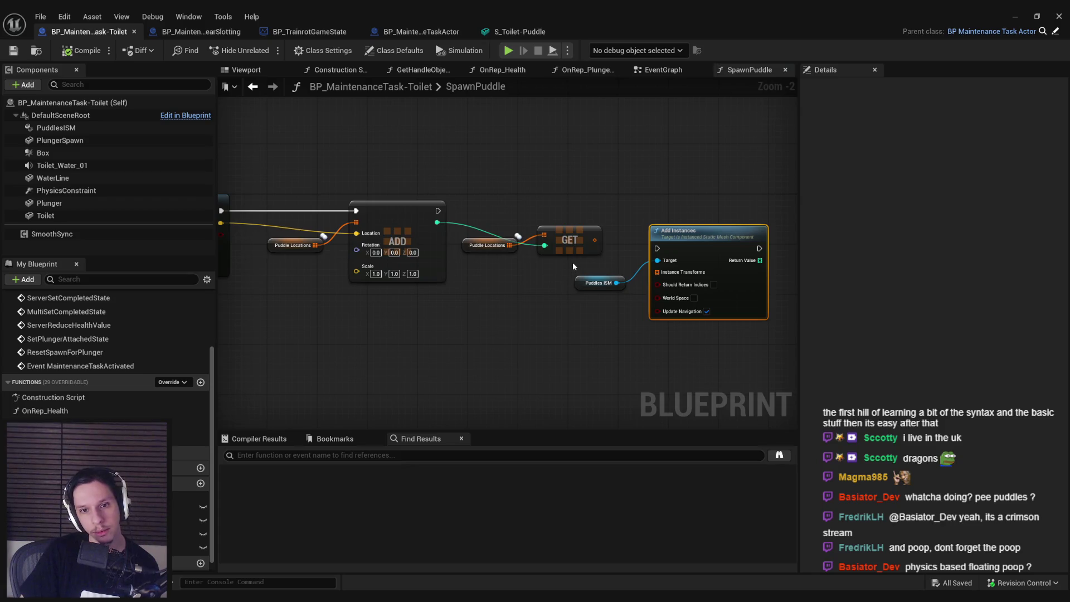
pyautogui.moveTo(573, 267)
pyautogui.mouseDown()
pyautogui.moveTo(502, 248)
pyautogui.moveTo(727, 252)
pyautogui.mouseUp()
pyautogui.press('Delete')
# Split the Rotation pin and drive Yaw with a Random Float in Range up to 360
pyautogui.rightClick(548, 272)
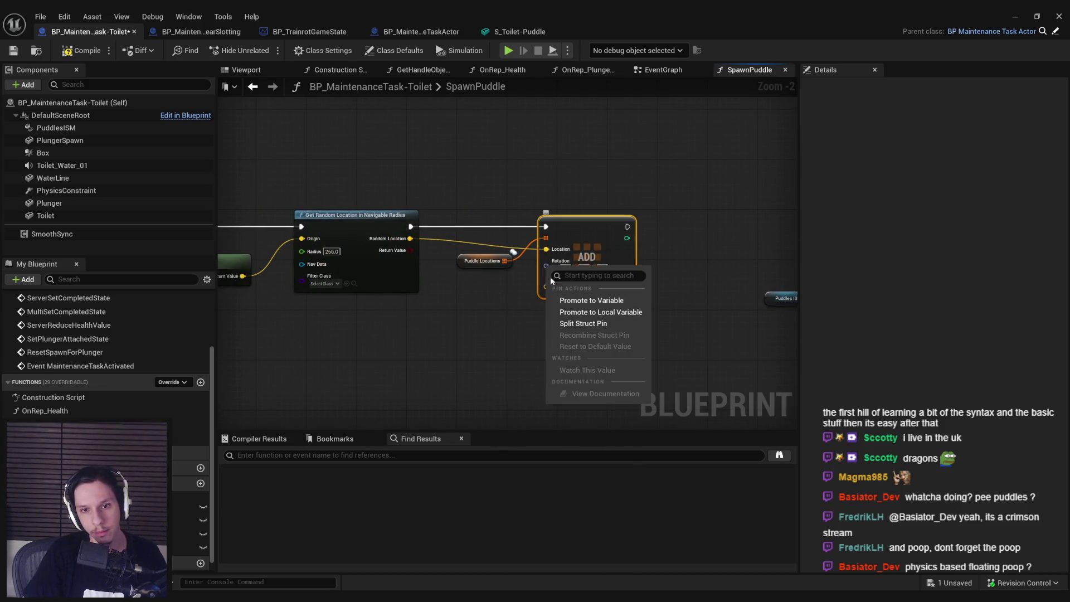
pyautogui.click(583, 323)
pyautogui.moveTo(546, 290)
pyautogui.mouseDown()
pyautogui.moveTo(487, 315)
pyautogui.moveTo(487, 343)
pyautogui.moveTo(477, 343)
pyautogui.moveTo(487, 322)
pyautogui.mouseUp()
pyautogui.write('random float')
pyautogui.press('Escape')
pyautogui.write('360')
pyautogui.press('Return')
pyautogui.click(573, 316)
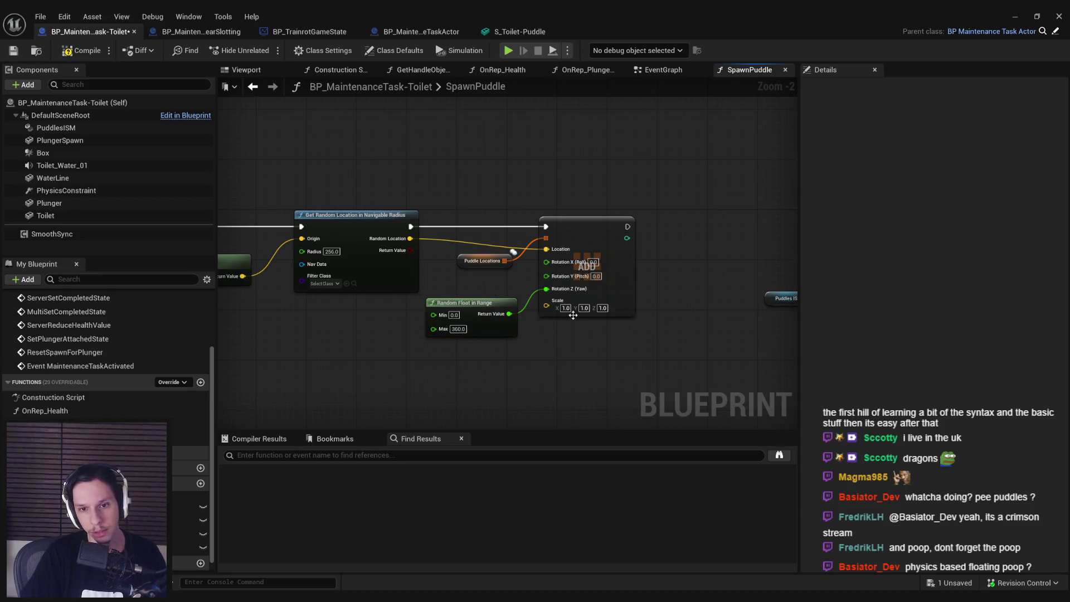
# Split the Scale pin and feed Scale X a Random Float in Range from 0.5 to 1
pyautogui.moveTo(546, 305); pyautogui.dragTo(536, 363)
pyautogui.write('random')
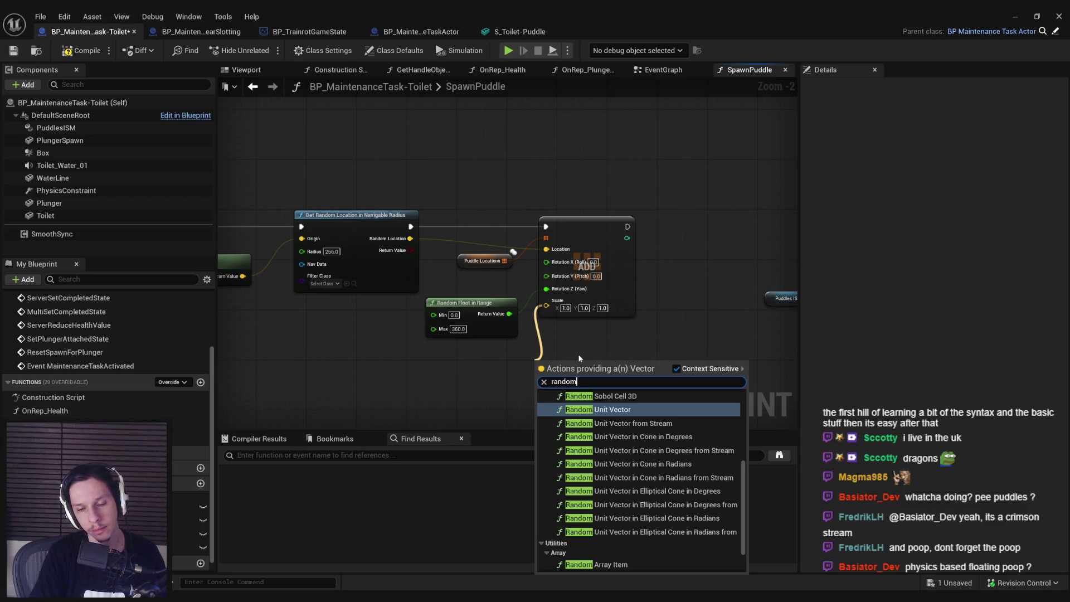
pyautogui.scroll(5, 640, 484)
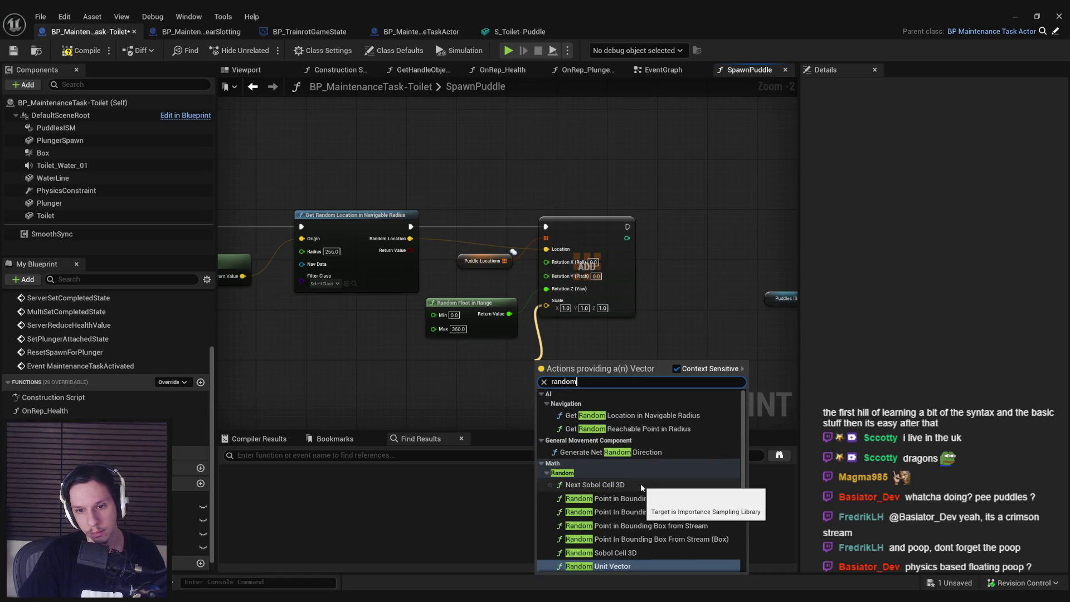
pyautogui.click(499, 418)
pyautogui.rightClick(546, 306)
pyautogui.click(574, 362)
pyautogui.scroll(1, 544, 301)
pyautogui.moveTo(544, 300); pyautogui.dragTo(469, 382)
pyautogui.write('random float')
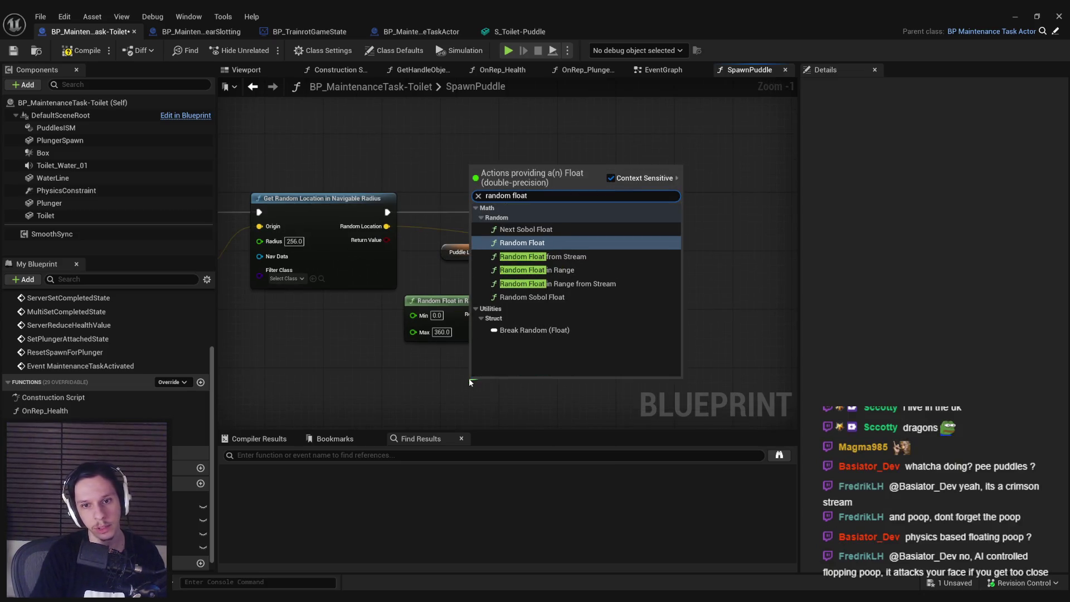
pyautogui.click(537, 269)
pyautogui.click(495, 396)
pyautogui.write('0.5')
pyautogui.click(496, 412)
pyautogui.write('0.')
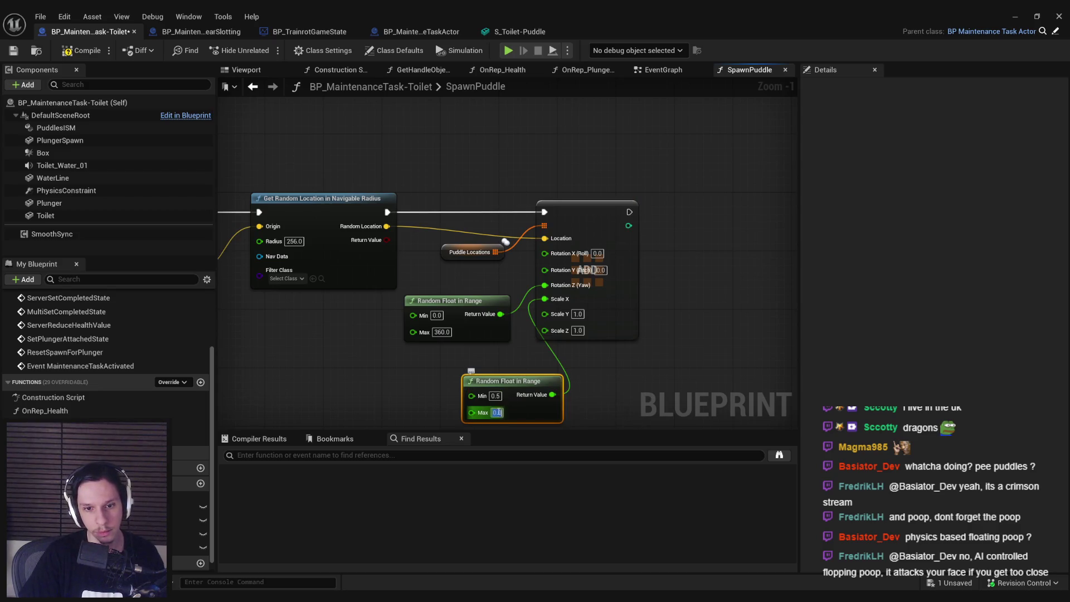
pyautogui.write('1')
pyautogui.press('Return')
# Duplicate the scale random node into Scale Y and tidy the node layout
pyautogui.moveTo(526, 413)
pyautogui.mouseDown()
pyautogui.moveTo(465, 378)
pyautogui.moveTo(482, 389)
pyautogui.mouseUp()
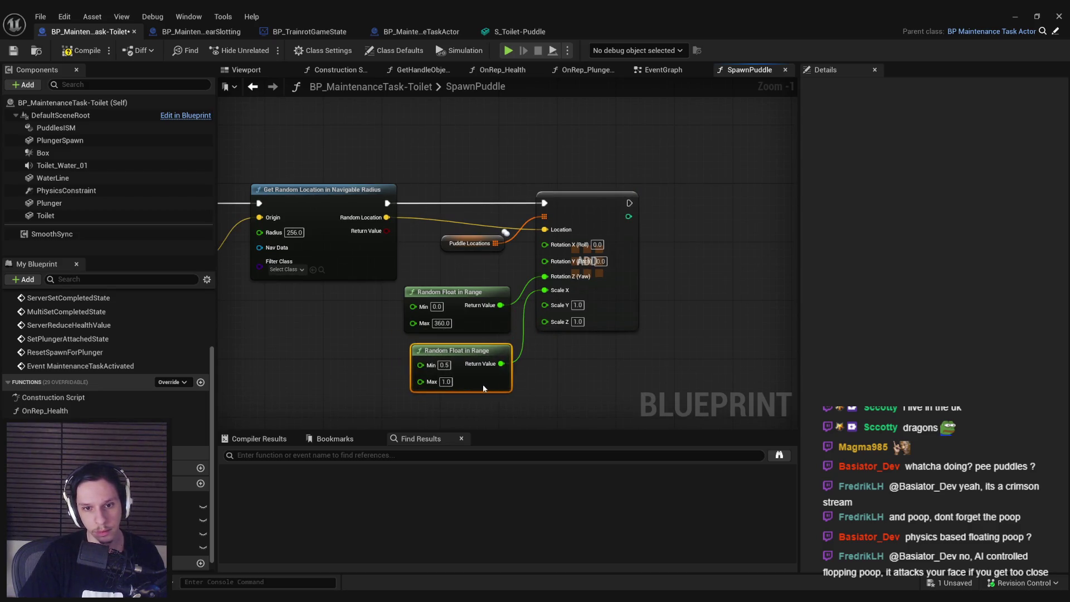
pyautogui.hotkey('ctrl', 'c')
pyautogui.hotkey('ctrl', 'v')
pyautogui.moveTo(486, 342)
pyautogui.mouseDown()
pyautogui.moveTo(613, 379)
pyautogui.moveTo(534, 237)
pyautogui.mouseUp()
pyautogui.click(614, 313)
pyautogui.moveTo(604, 223); pyautogui.dragTo(626, 222)
pyautogui.click(630, 328)
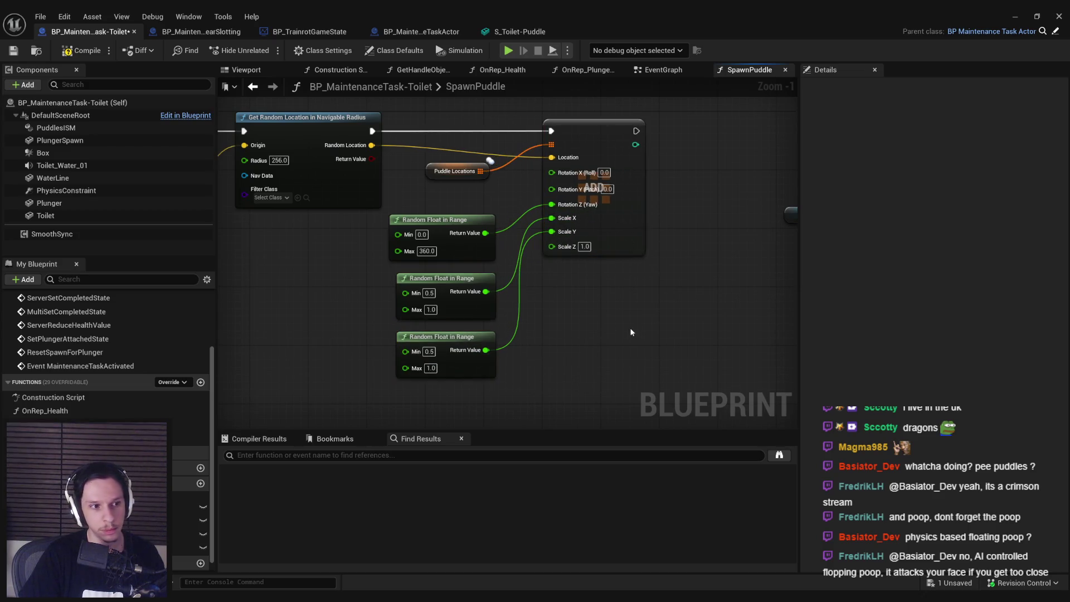
pyautogui.scroll(-2, 630, 333)
pyautogui.moveTo(553, 379); pyautogui.dragTo(474, 205)
pyautogui.moveTo(492, 274); pyautogui.dragTo(503, 273)
pyautogui.keyDown('ctrl'); pyautogui.click(623, 249); pyautogui.keyUp('ctrl')
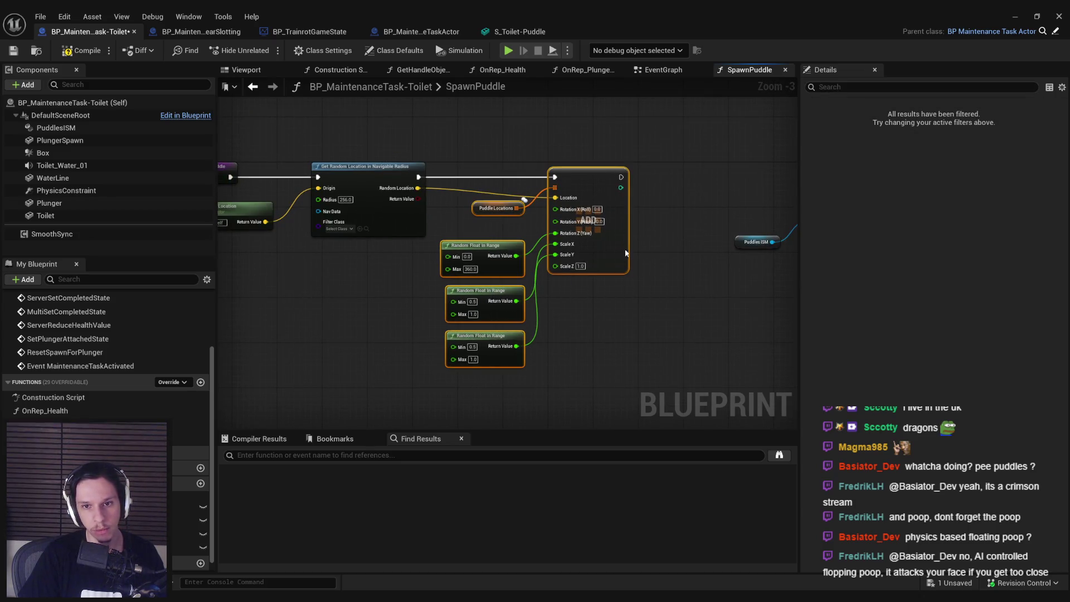
pyautogui.moveTo(623, 248); pyautogui.dragTo(651, 249)
pyautogui.click(657, 351)
pyautogui.moveTo(657, 351); pyautogui.dragTo(454, 370)
pyautogui.click(552, 260)
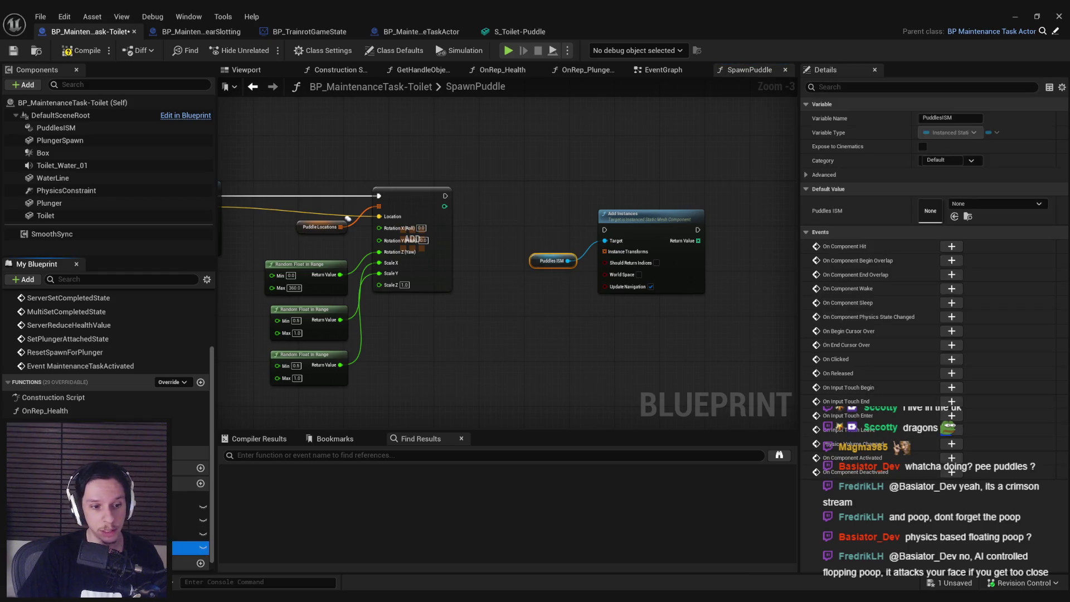
# Set PuddleLocations replication to RepNotify and compile the Blueprint
pyautogui.click(189, 548)
pyautogui.click(929, 260)
pyautogui.click(937, 294)
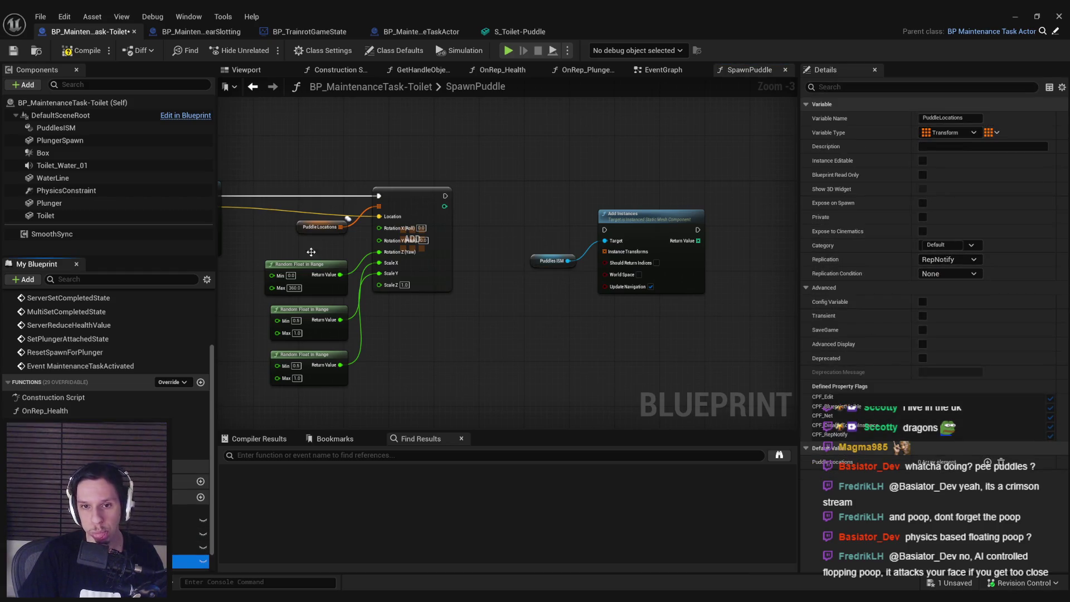
pyautogui.click(71, 55)
# Delete the Add Instances and Puddles ISM nodes, tidy the random nodes, and save
pyautogui.moveTo(430, 346); pyautogui.dragTo(623, 342)
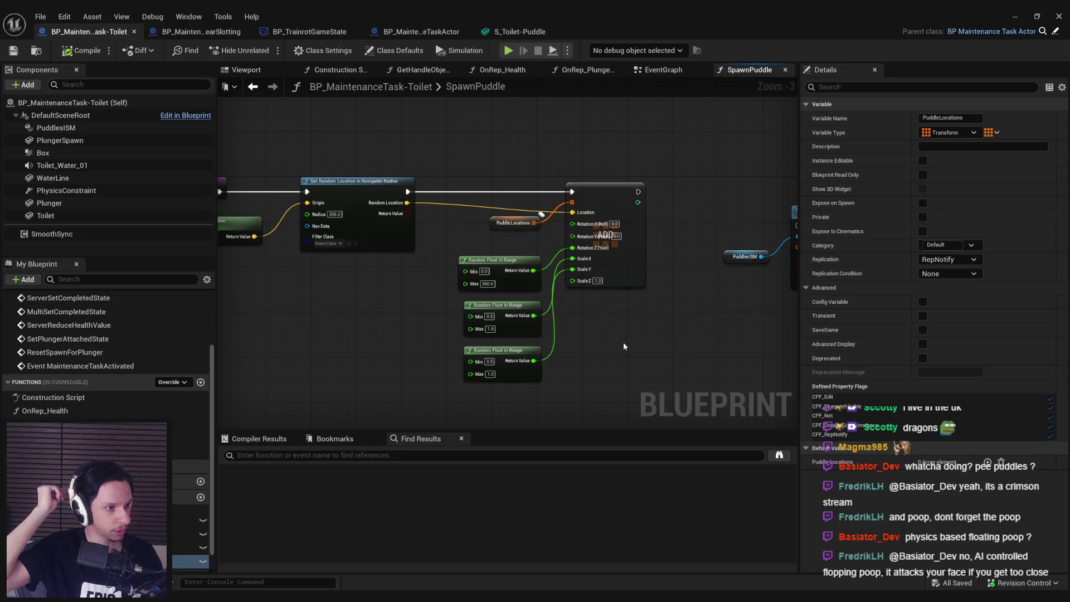
pyautogui.moveTo(554, 390); pyautogui.dragTo(515, 270)
pyautogui.click(604, 337)
pyautogui.moveTo(374, 306); pyautogui.dragTo(437, 341)
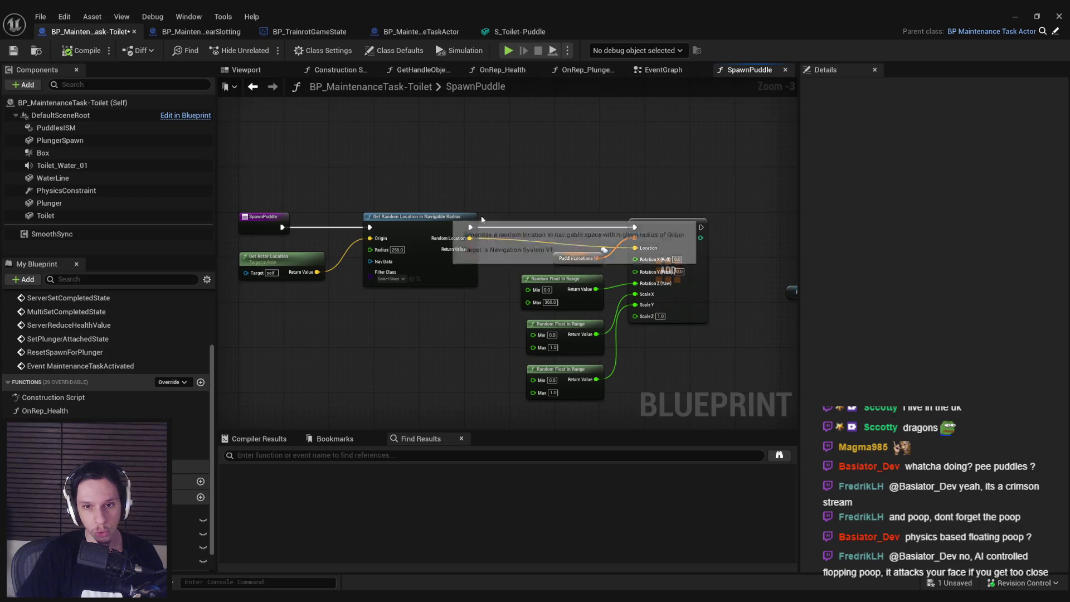
pyautogui.moveTo(689, 341); pyautogui.dragTo(424, 333)
pyautogui.moveTo(510, 221); pyautogui.dragTo(669, 341)
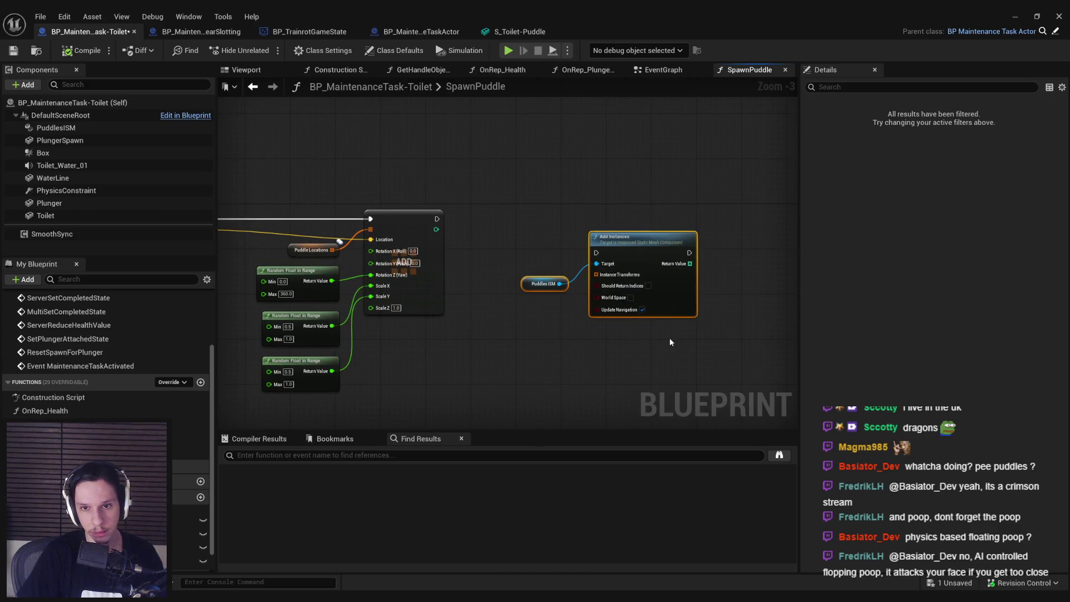
pyautogui.press('Delete')
pyautogui.hotkey('ctrl', 's')
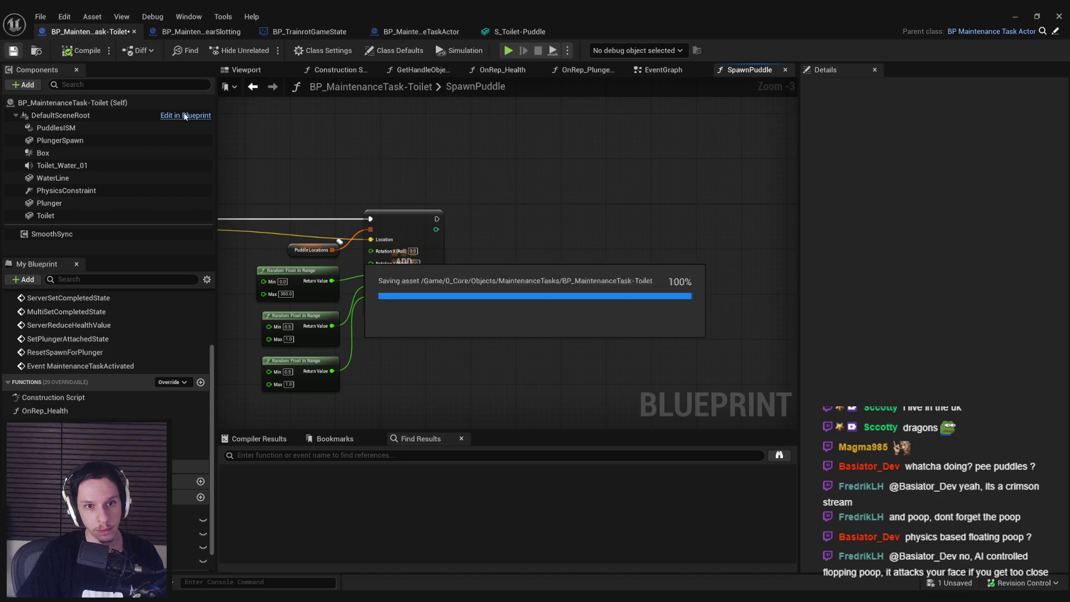
pyautogui.moveTo(388, 188); pyautogui.dragTo(521, 135)
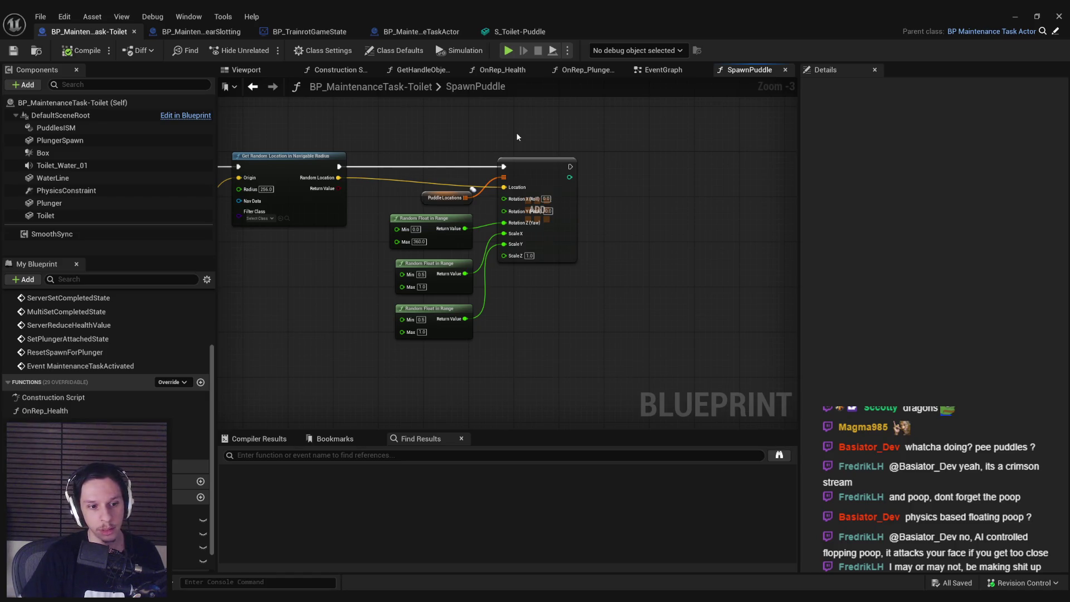
pyautogui.scroll(-2, 119, 393)
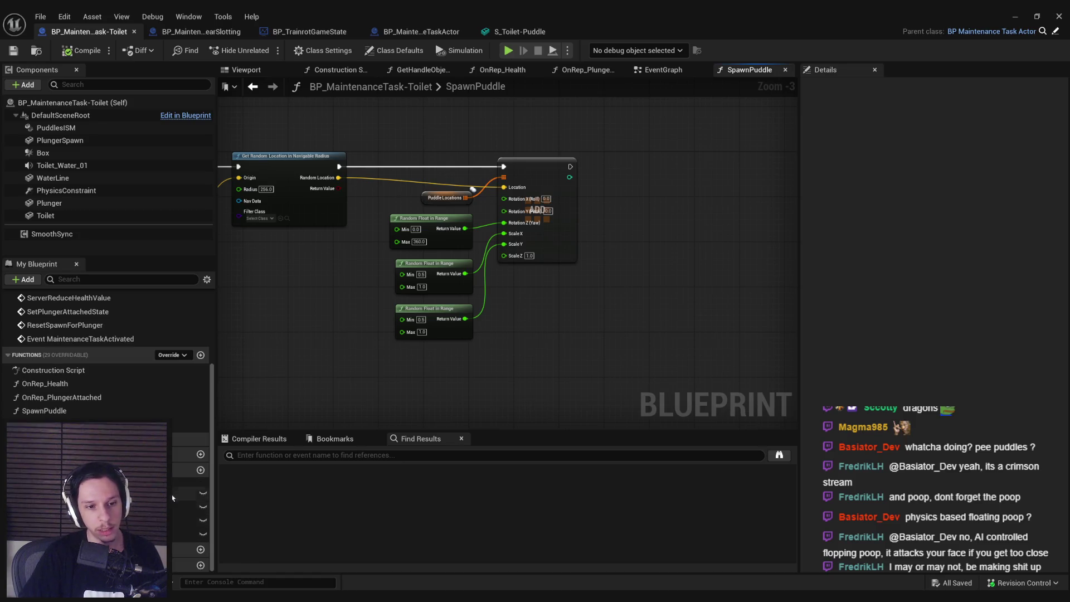
# Create a private single Integer variable LocalPuddleGenIndex, then compile and save
pyautogui.click(200, 469)
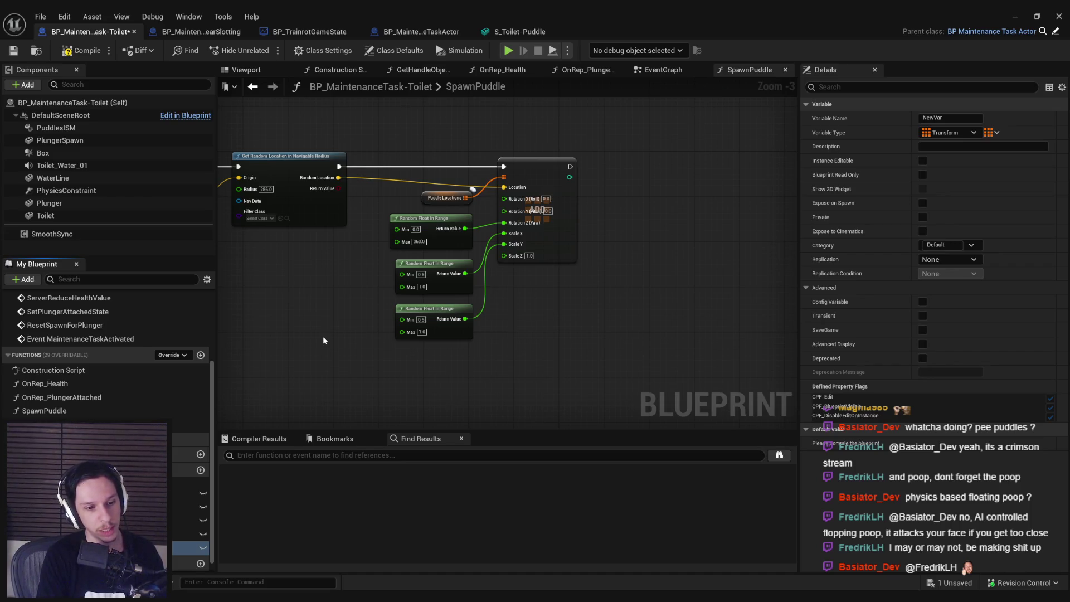
pyautogui.press('Return')
pyautogui.click(950, 133)
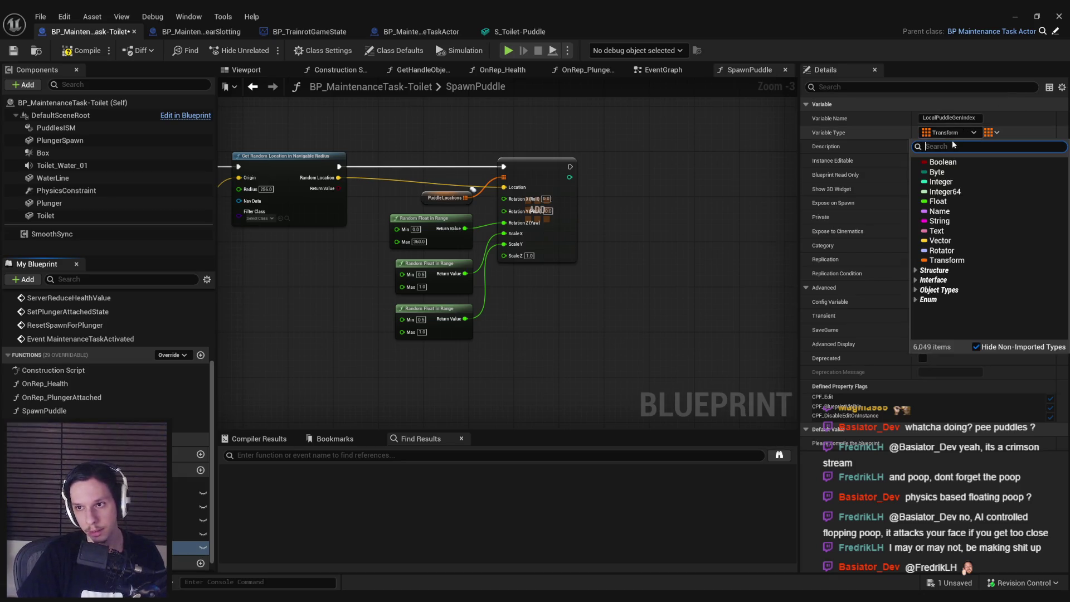
pyautogui.click(940, 182)
pyautogui.click(991, 133)
pyautogui.click(985, 149)
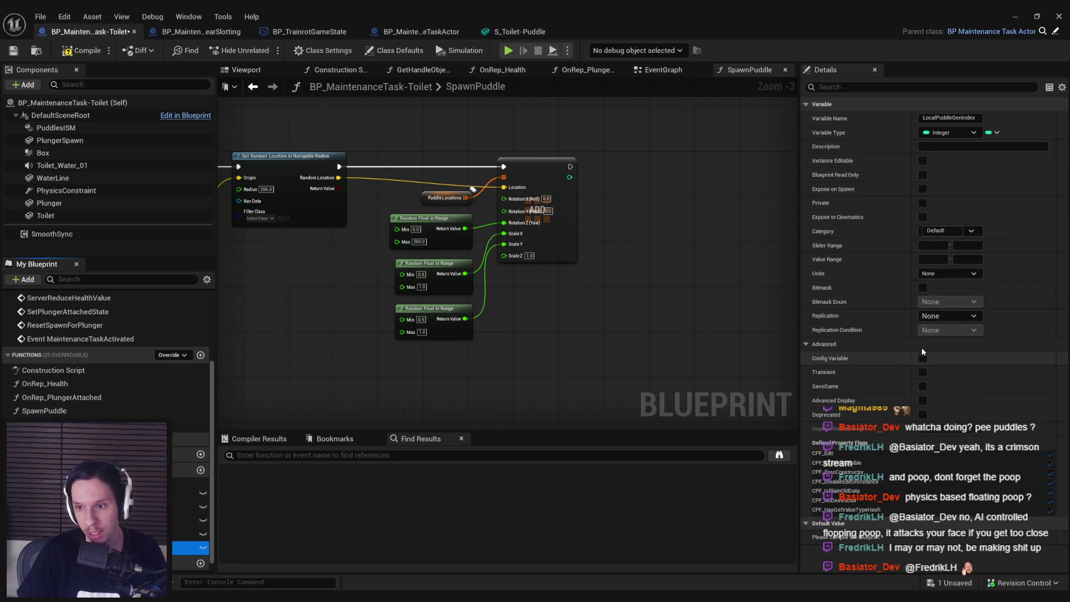
pyautogui.click(923, 203)
pyautogui.press('F7')
pyautogui.hotkey('ctrl', 's')
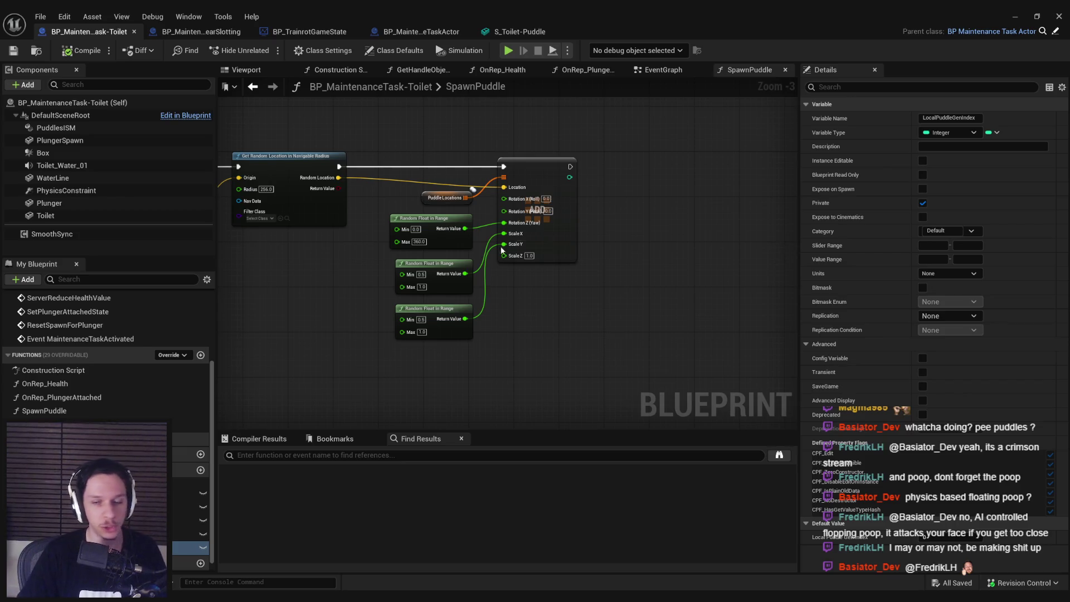
# Open the OnRep_PuddleLocations function graph
pyautogui.moveTo(485, 255)
pyautogui.mouseDown()
pyautogui.moveTo(495, 288)
pyautogui.moveTo(414, 292)
pyautogui.moveTo(532, 305)
pyautogui.mouseUp()
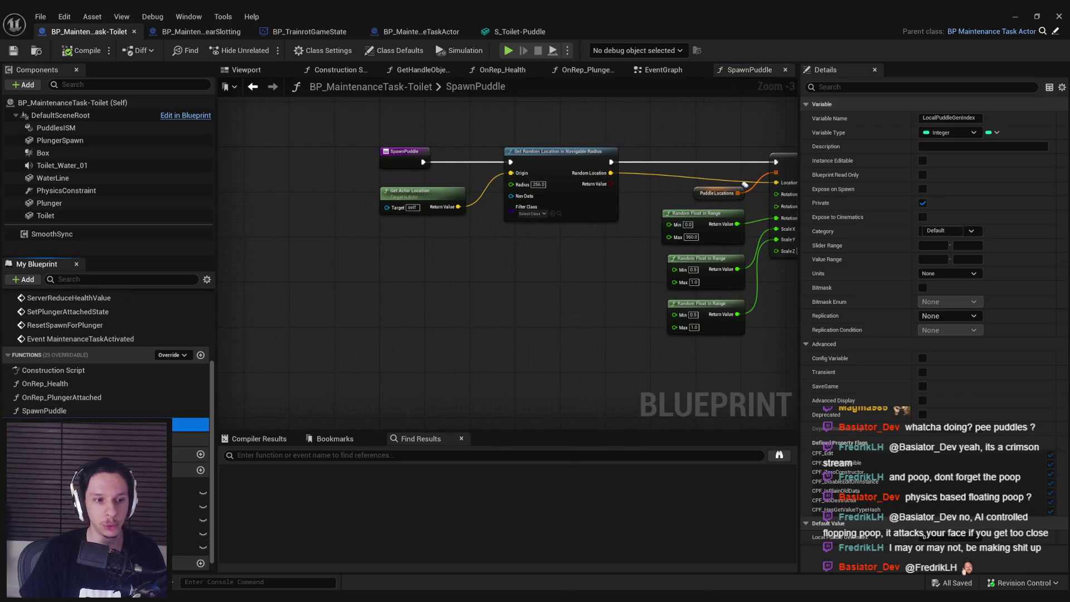
pyautogui.doubleClick(742, 183)
pyautogui.moveTo(446, 346); pyautogui.dragTo(334, 343)
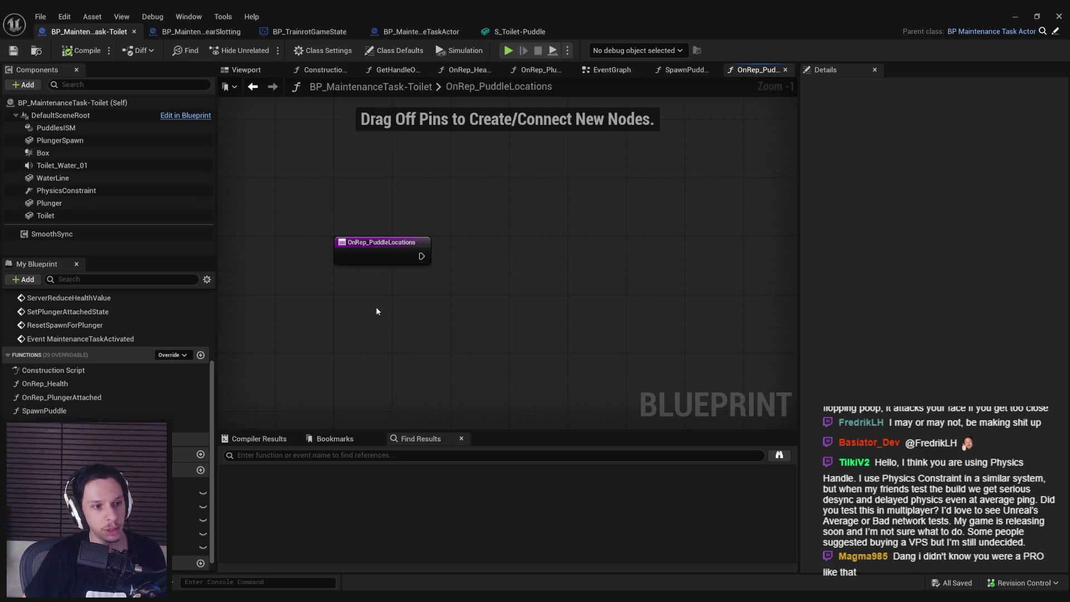
pyautogui.click(75, 234)
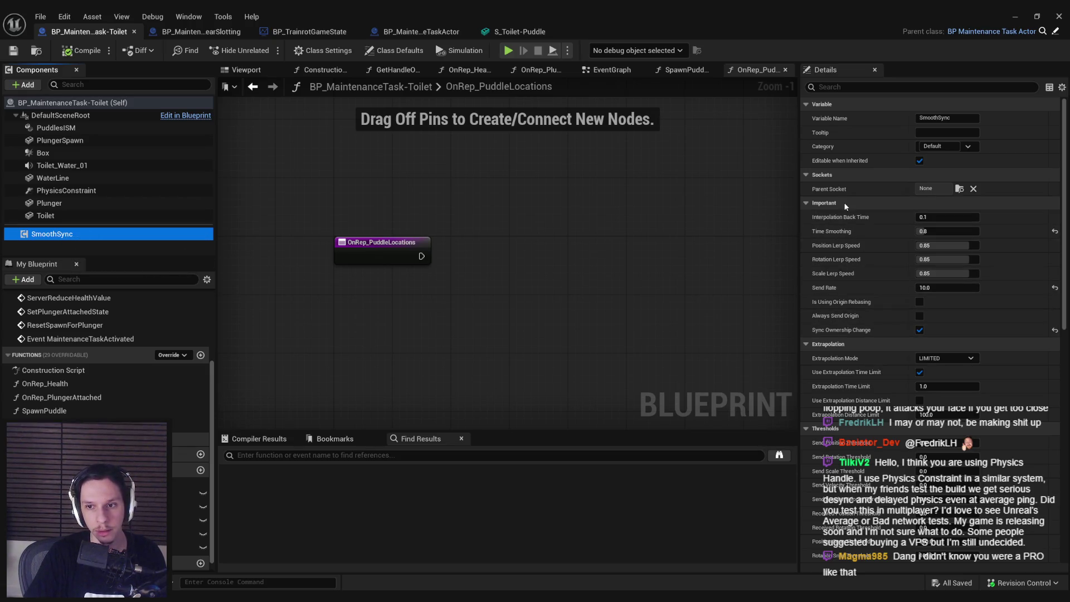
pyautogui.scroll(-5, 845, 335)
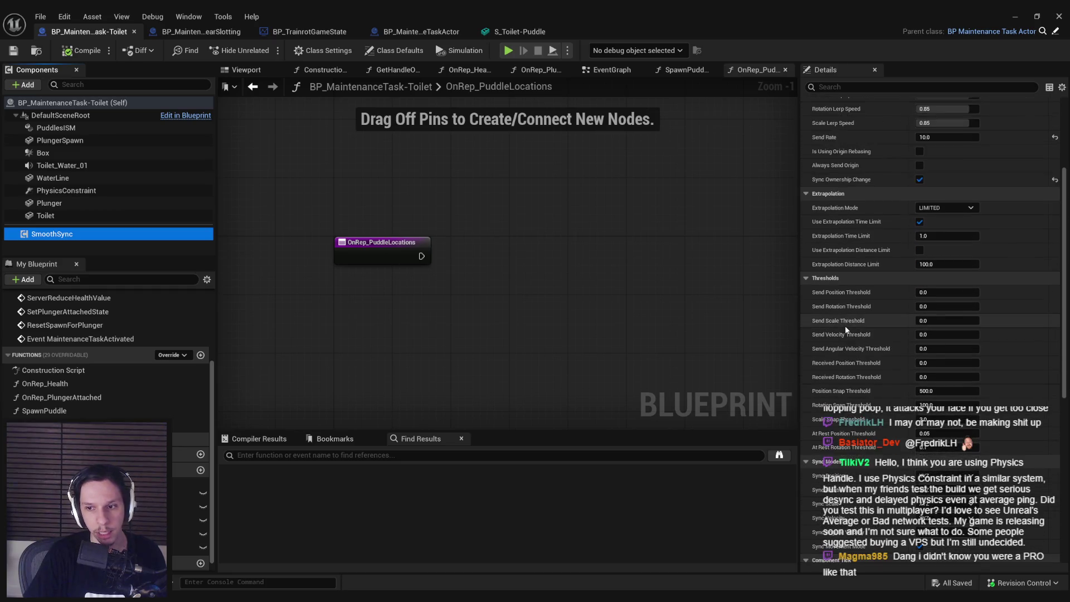
pyautogui.scroll(2, 845, 329)
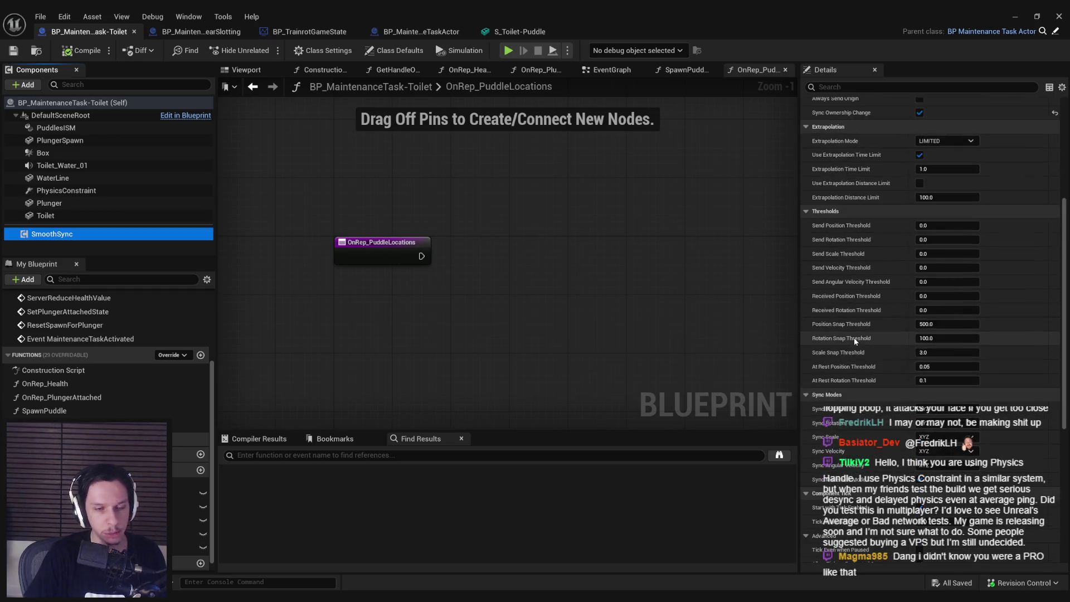
pyautogui.scroll(3, 863, 362)
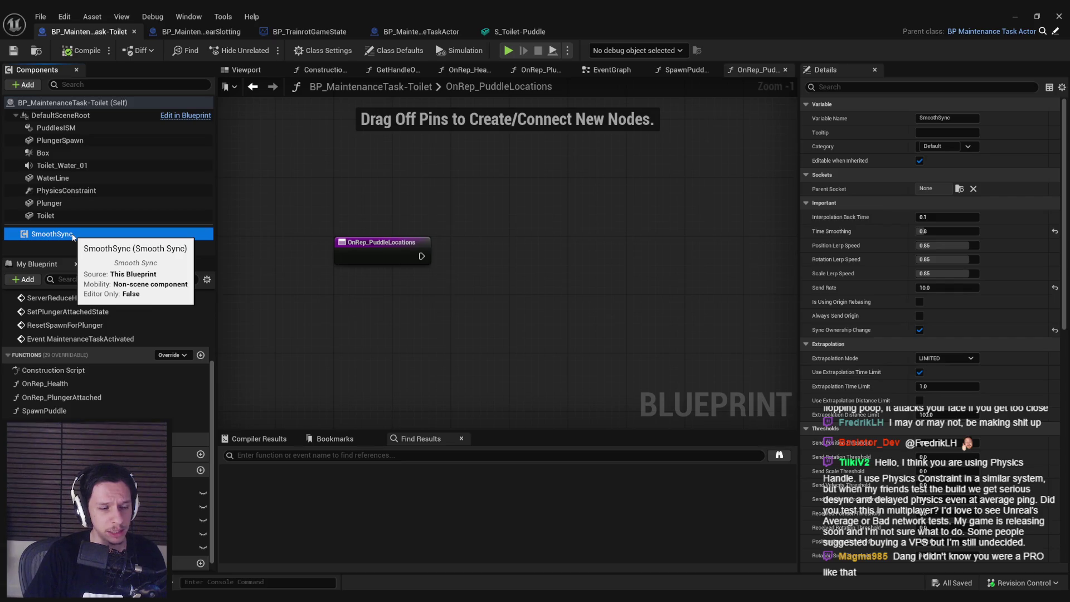
pyautogui.click(367, 292)
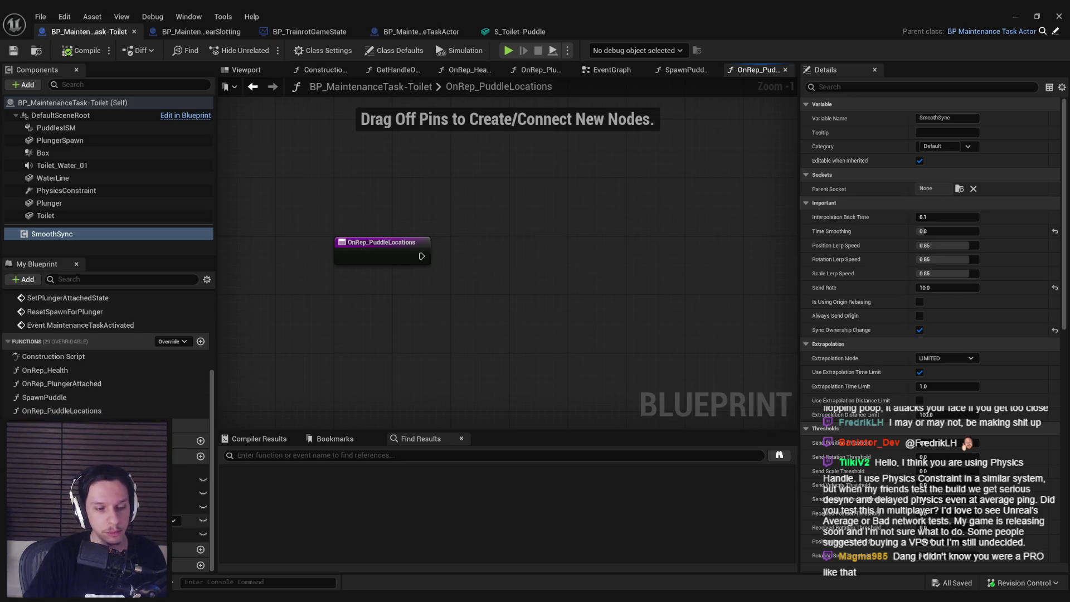
pyautogui.moveTo(84, 520)
pyautogui.mouseDown()
pyautogui.moveTo(363, 407)
pyautogui.moveTo(369, 304)
pyautogui.mouseUp()
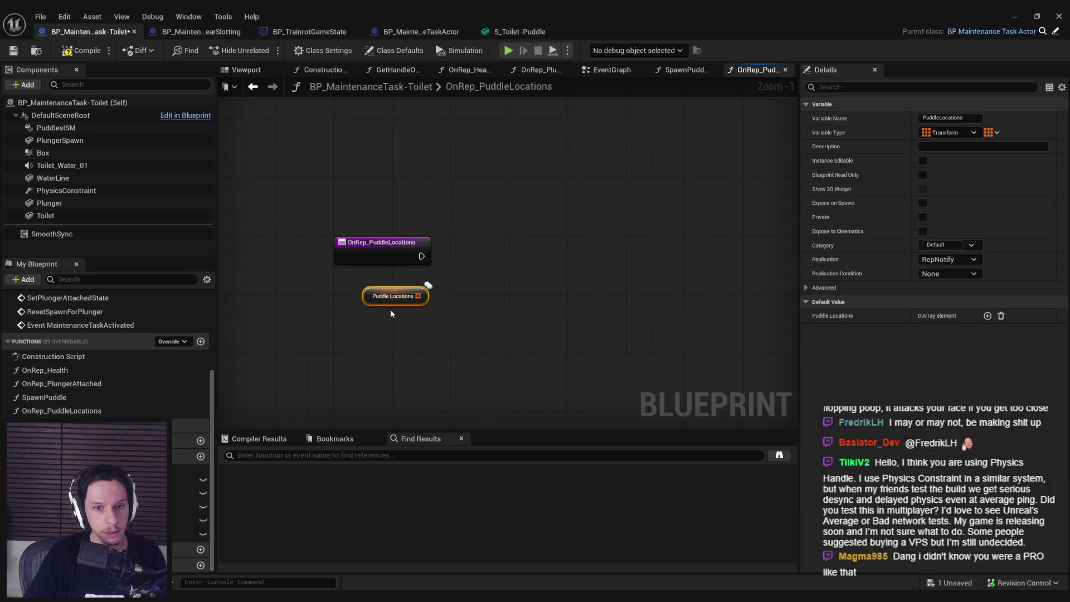
# Place a Local Puddle Gen Index getter in the OnRep graph
pyautogui.moveTo(139, 533)
pyautogui.mouseDown()
pyautogui.moveTo(370, 339)
pyautogui.moveTo(362, 349)
pyautogui.mouseUp()
pyautogui.click(383, 360)
pyautogui.click(390, 326)
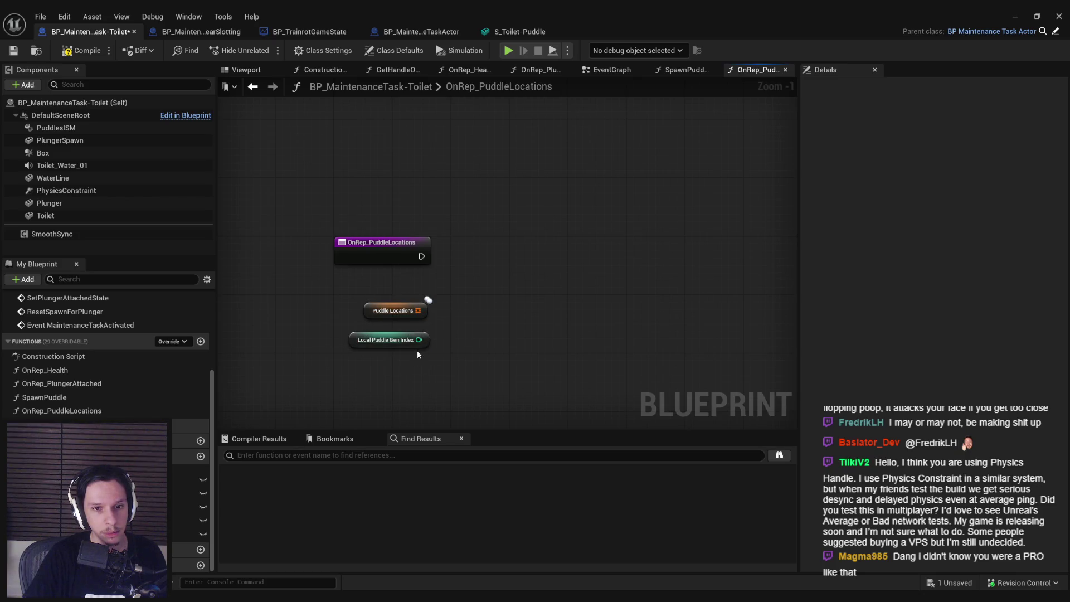
# Browse Puddle Locations' array actions and add a For Each Loop fed by the array
pyautogui.moveTo(418, 311); pyautogui.dragTo(468, 316)
pyautogui.scroll(-2, 492, 440)
pyautogui.scroll(-3, 517, 442)
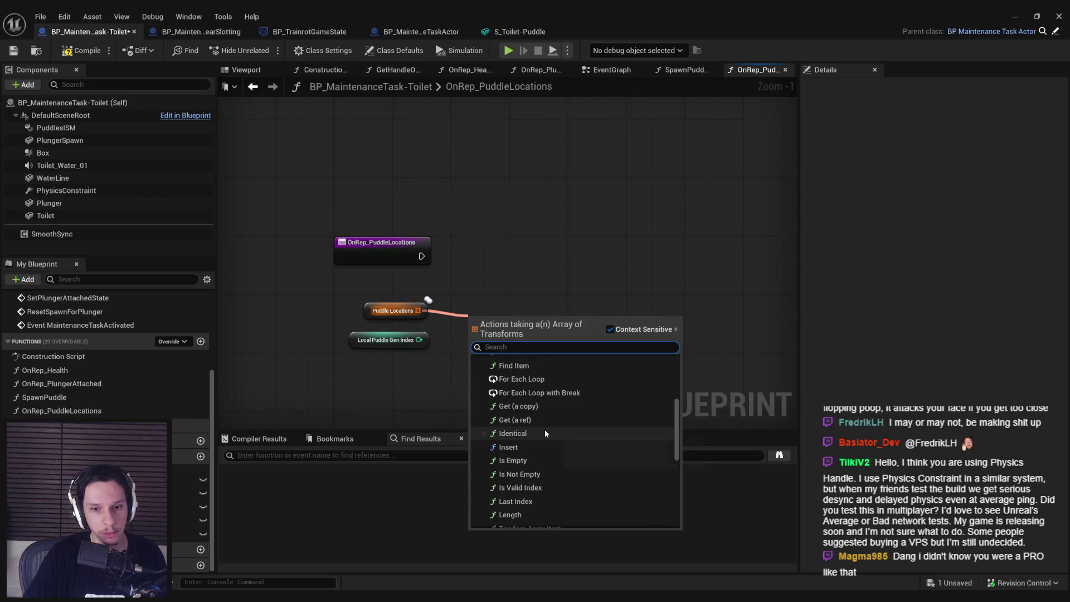
pyautogui.scroll(-3, 547, 435)
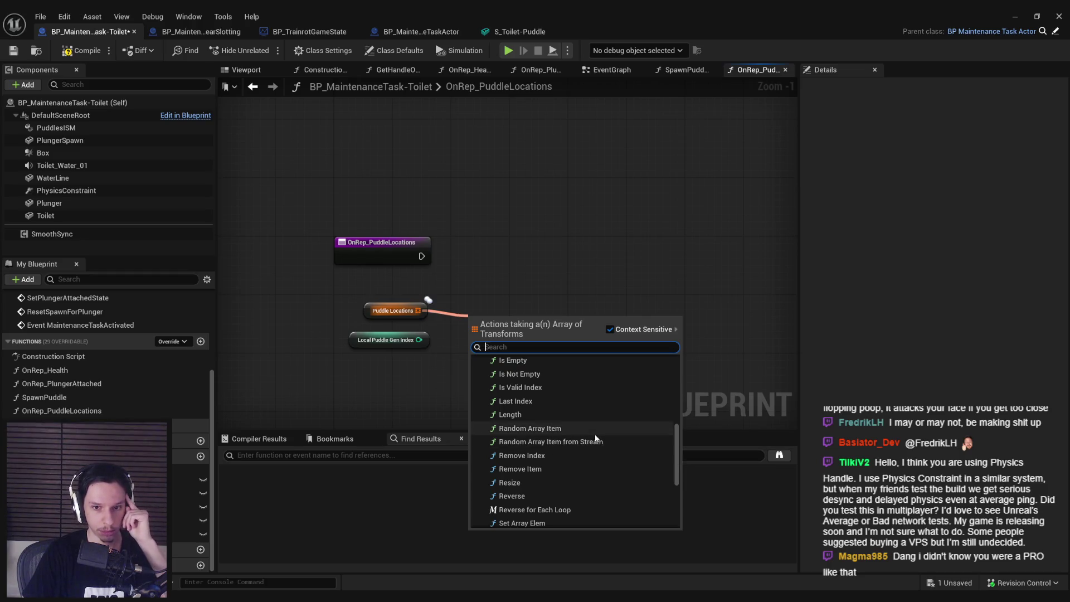
pyautogui.scroll(-2, 593, 439)
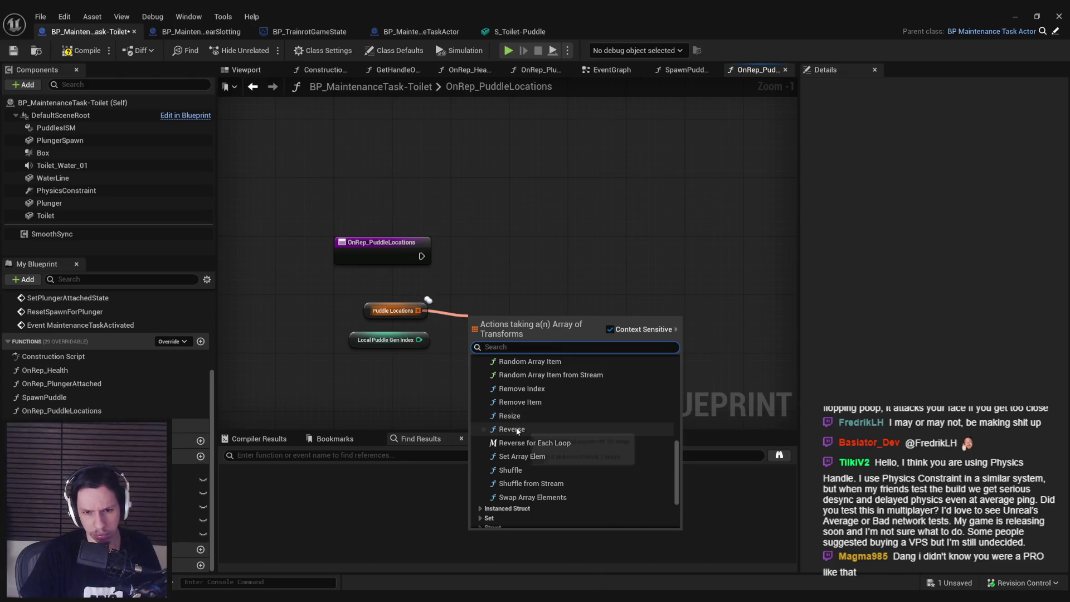
pyautogui.scroll(4, 518, 454)
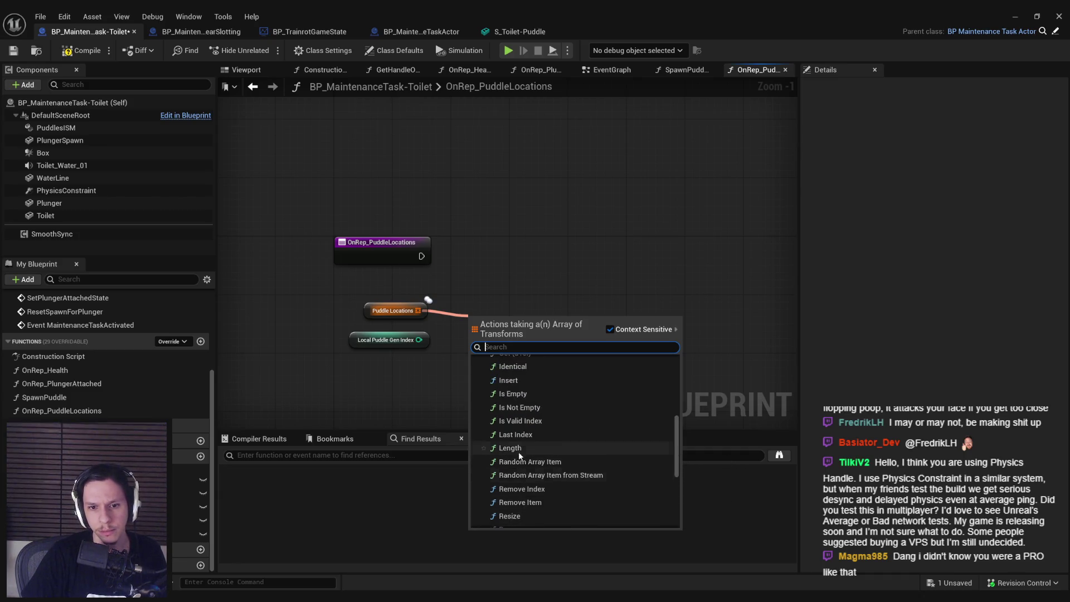
pyautogui.scroll(3, 518, 456)
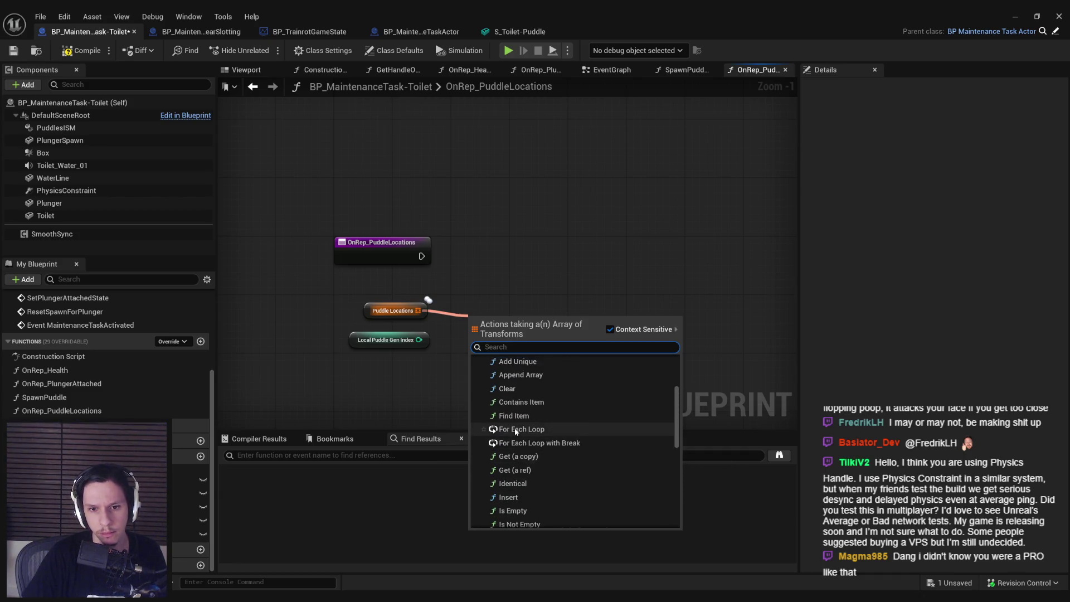
pyautogui.scroll(-4, 516, 415)
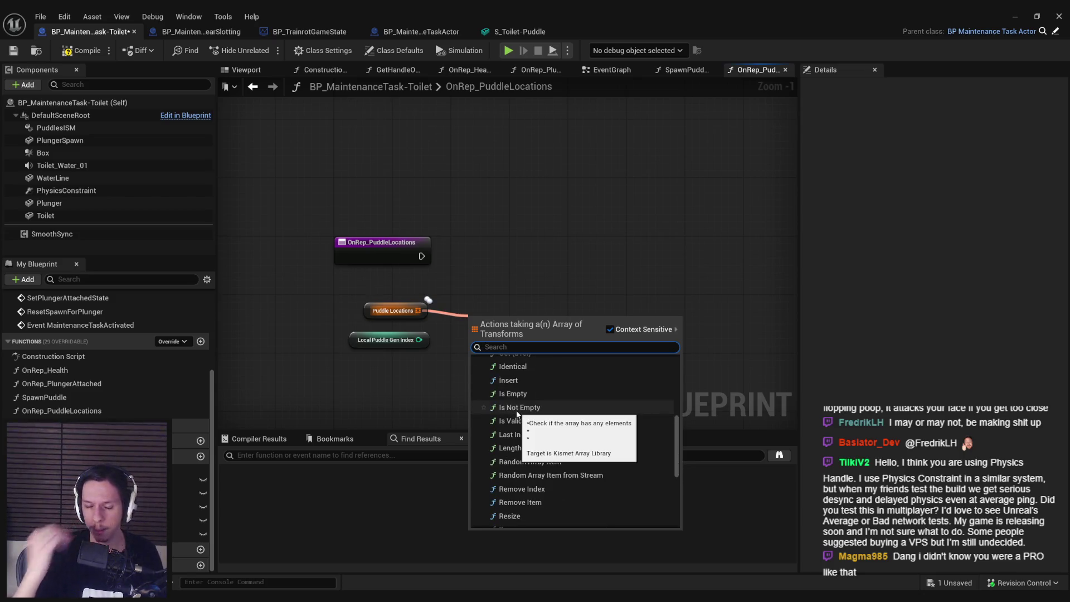
pyautogui.scroll(-1, 517, 413)
pyautogui.scroll(-5, 517, 413)
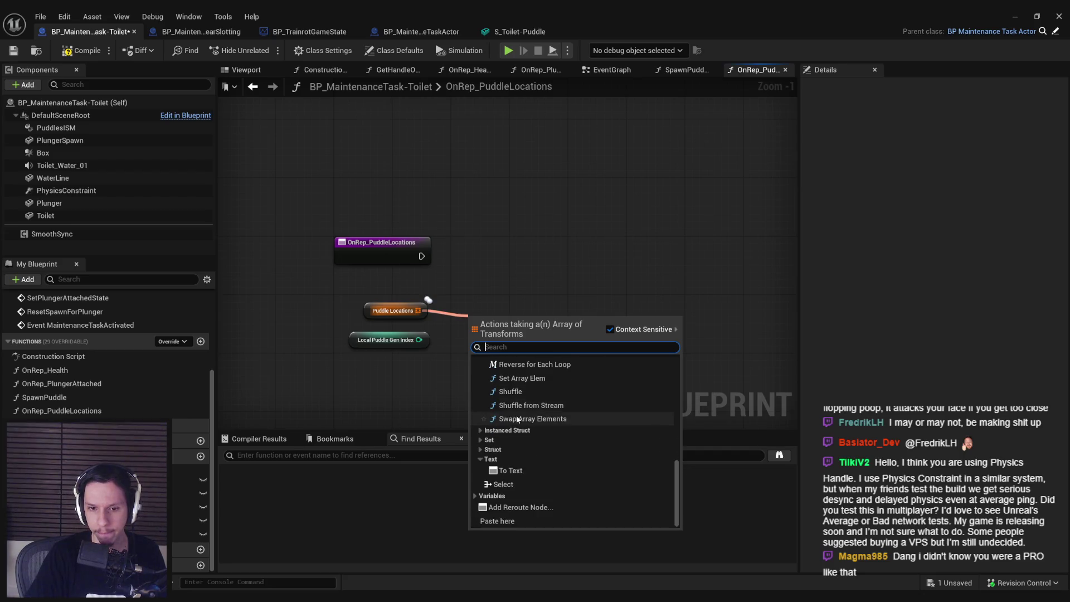
pyautogui.scroll(3, 517, 430)
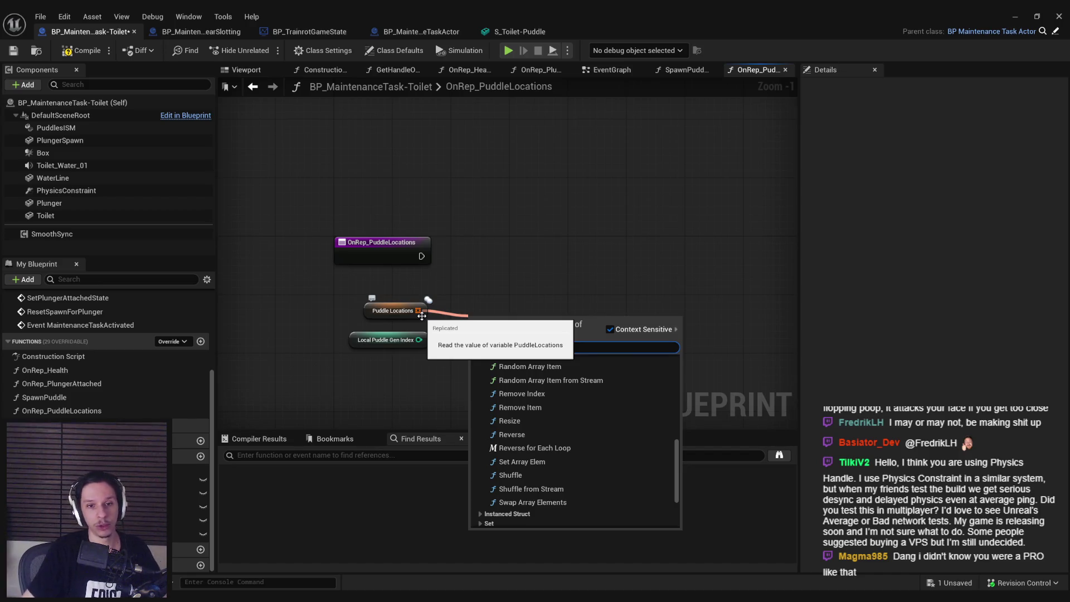
pyautogui.moveTo(419, 311); pyautogui.dragTo(471, 293)
pyautogui.write('for each')
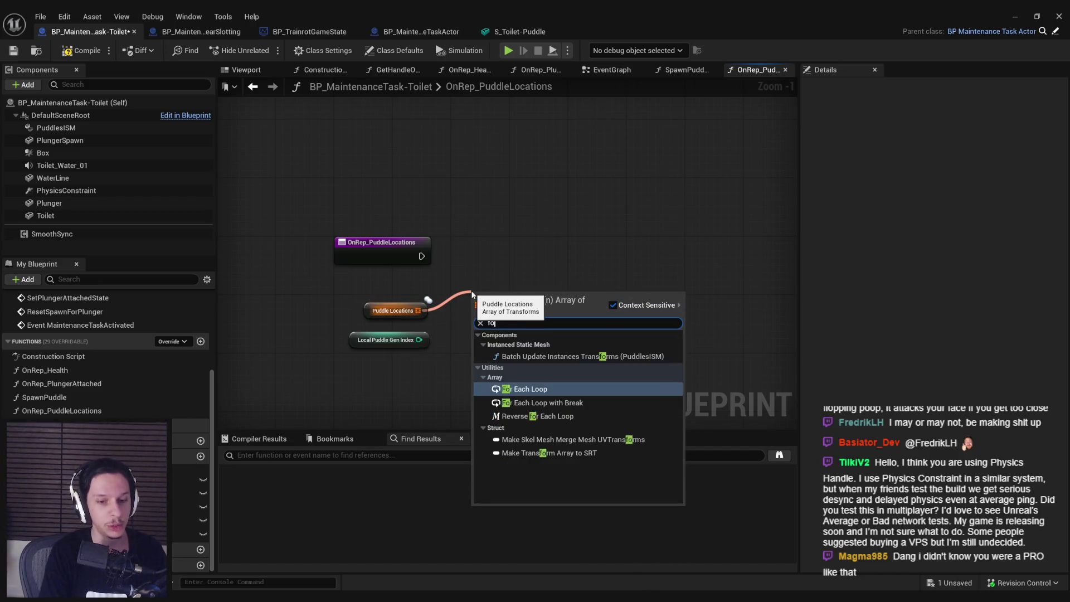
pyautogui.press('Return')
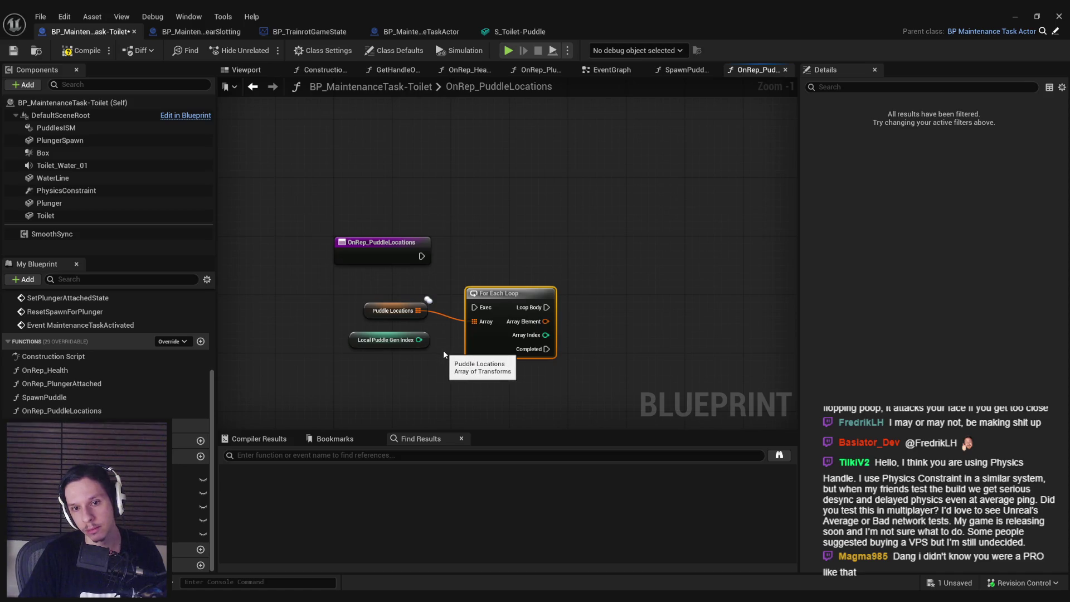
# Line the For Each Loop up with the event and Puddle Locations getter, compile and save
pyautogui.moveTo(490, 347); pyautogui.dragTo(491, 296)
pyautogui.moveTo(474, 256); pyautogui.dragTo(422, 256)
pyautogui.click(413, 283)
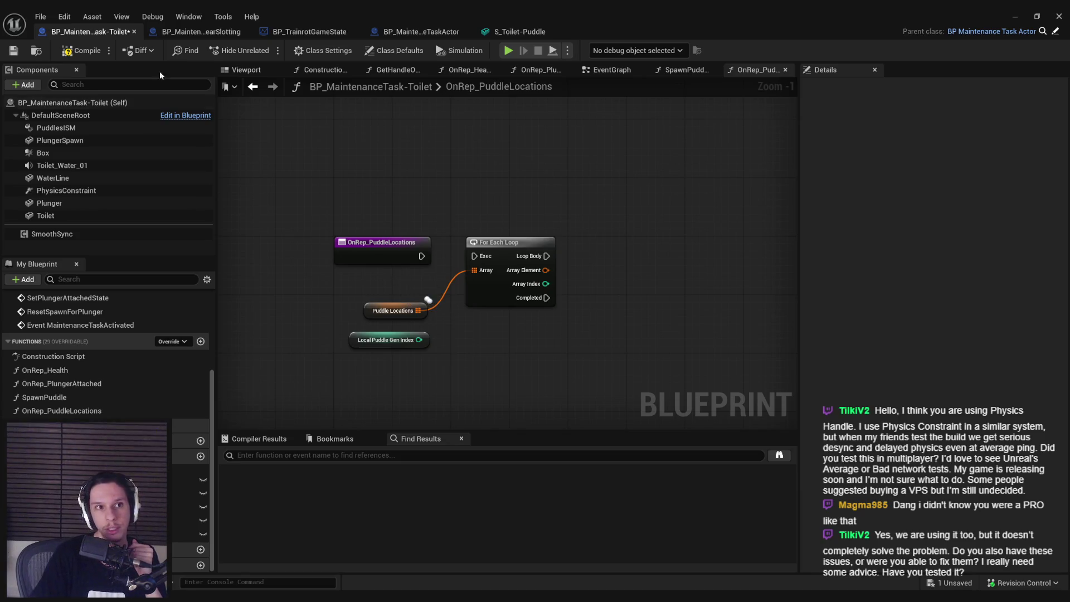
pyautogui.click(67, 50)
pyautogui.click(14, 50)
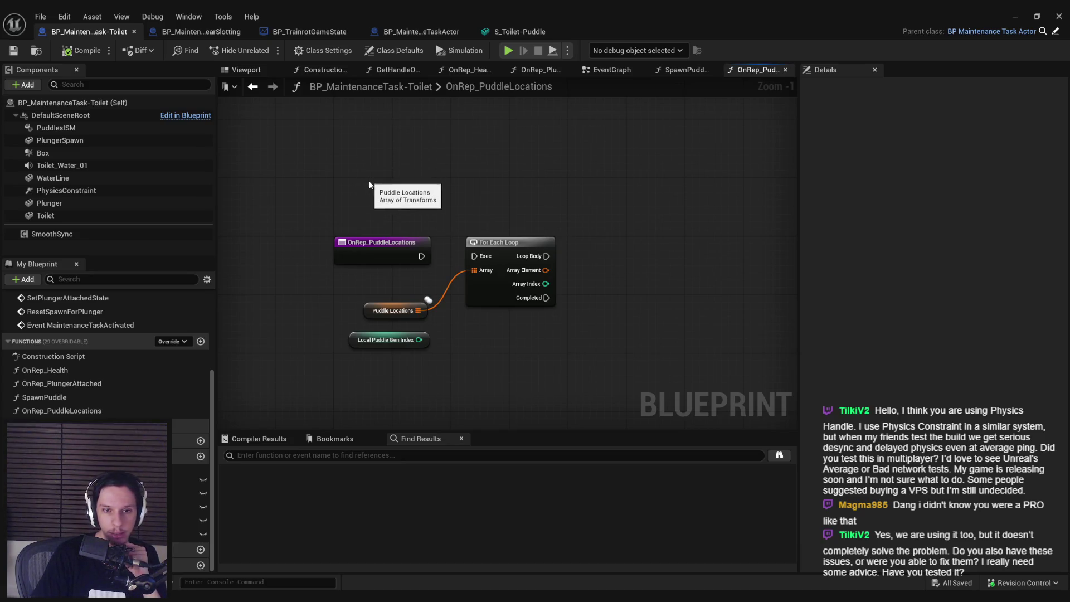
pyautogui.moveTo(387, 313); pyautogui.dragTo(387, 291)
pyautogui.click(381, 307)
pyautogui.hotkey('ctrl', 's')
# Wire the OnRep event into the loop, place Local Puddle Gen Index below, and save
pyautogui.moveTo(422, 257); pyautogui.dragTo(474, 256)
pyautogui.moveTo(400, 343)
pyautogui.mouseDown()
pyautogui.moveTo(524, 351)
pyautogui.moveTo(523, 337)
pyautogui.mouseUp()
pyautogui.click(505, 372)
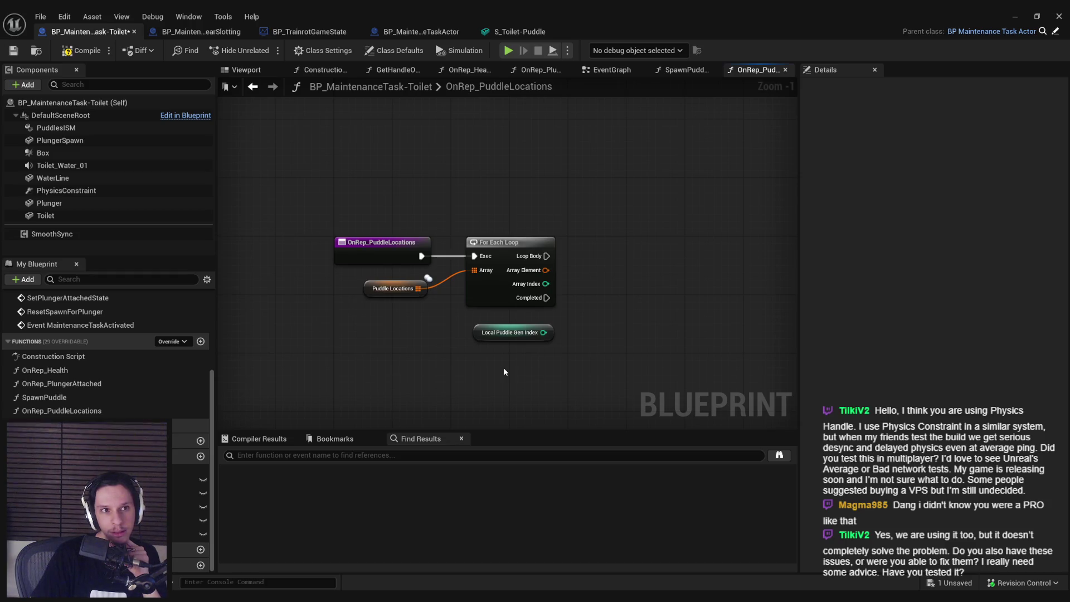
pyautogui.click(21, 49)
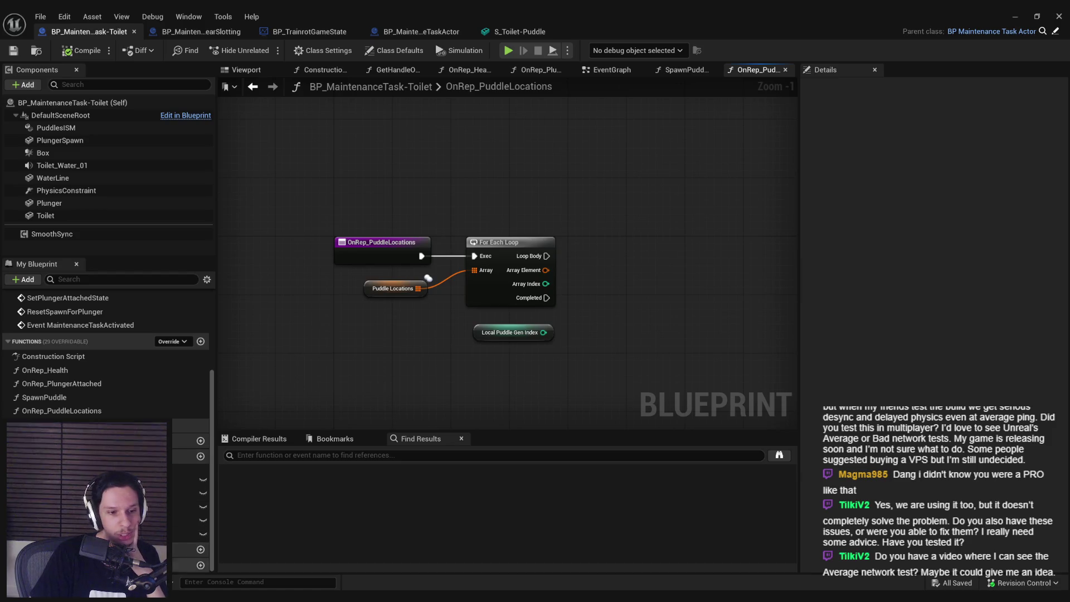
# Switch to the YouTube channel page in Chrome
pyautogui.moveTo(190, 585)
pyautogui.moveTo(250, 553)
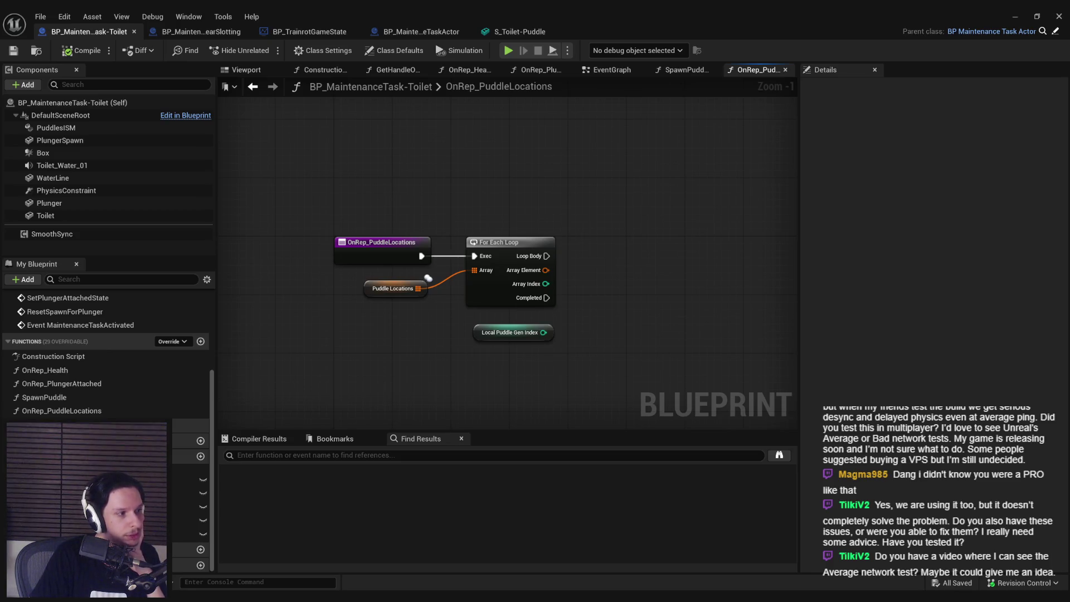
pyautogui.hotkey('alt', 'Tab')
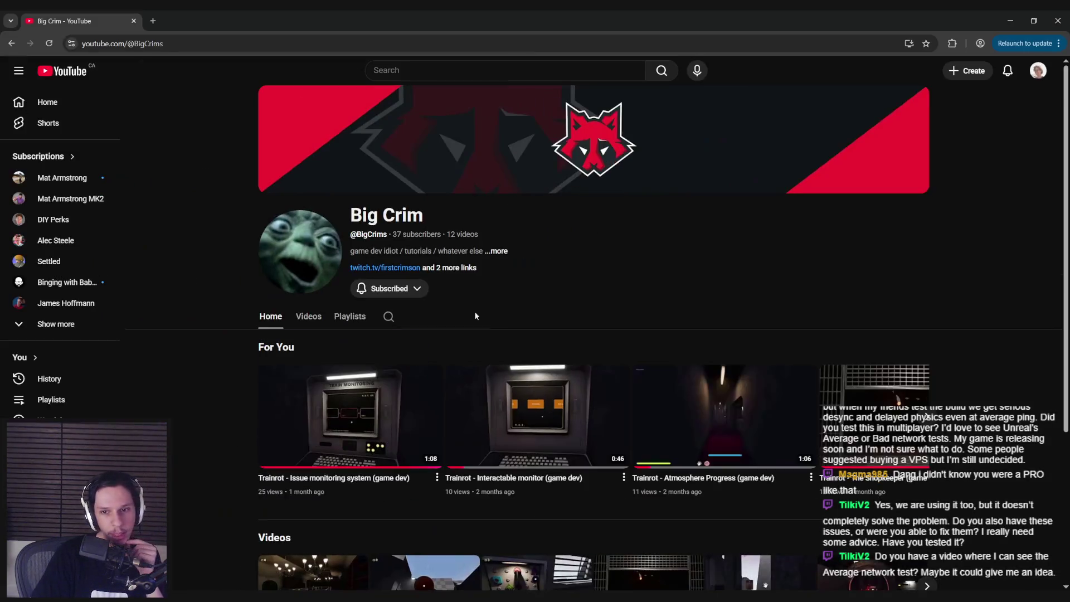
# Open the channel's Videos tab, scroll the list, then switch back to the Blueprint editor
pyautogui.click(319, 316)
pyautogui.scroll(-3, 238, 374)
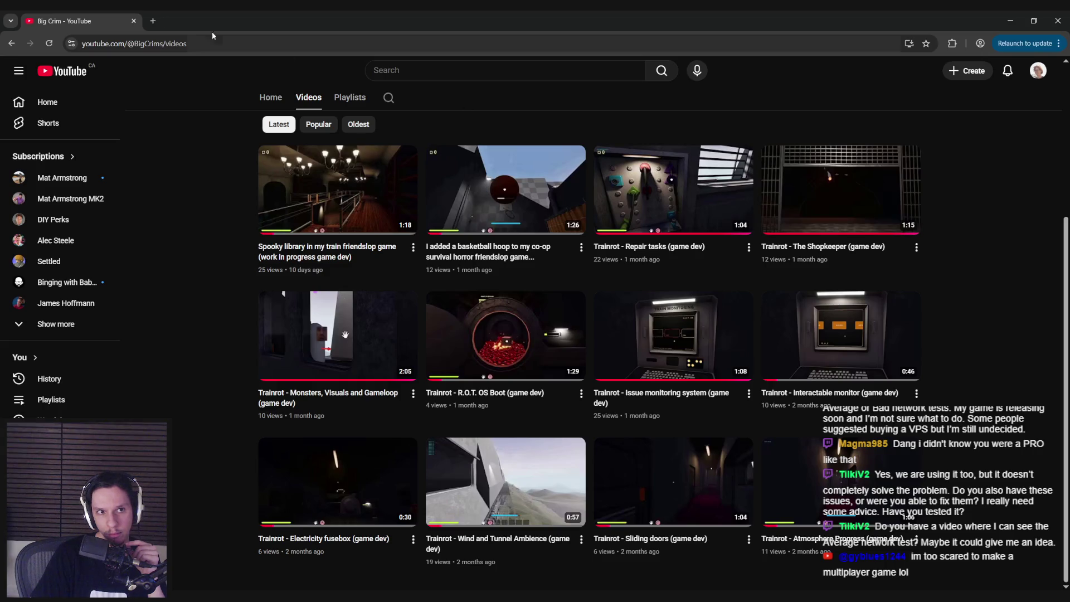
pyautogui.hotkey('alt', 'Tab')
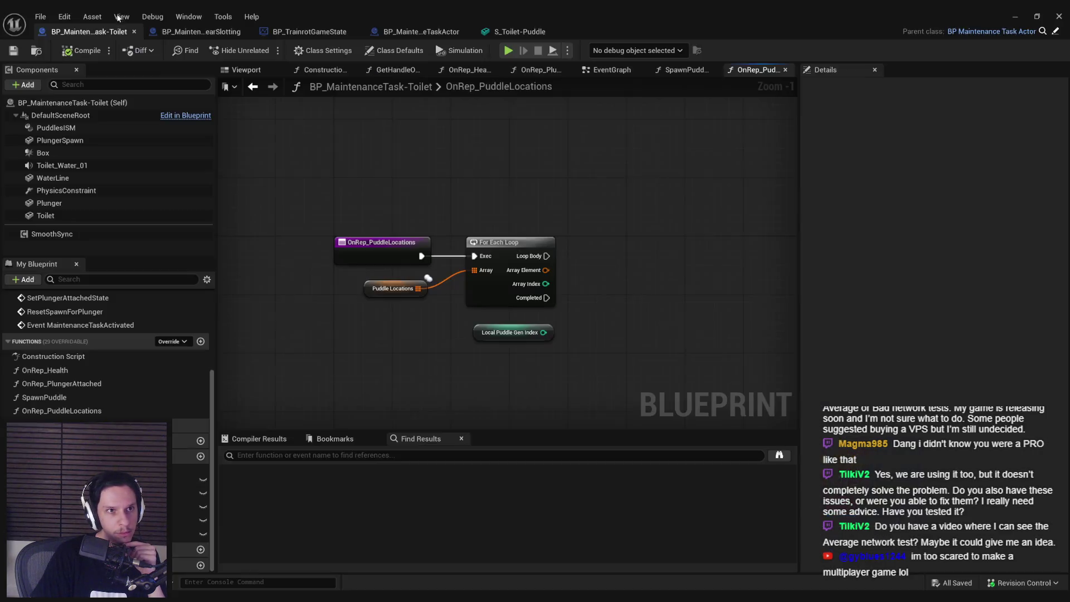
# Start a multiplayer Play-in-Editor session with a server and two clients
pyautogui.click(1015, 17)
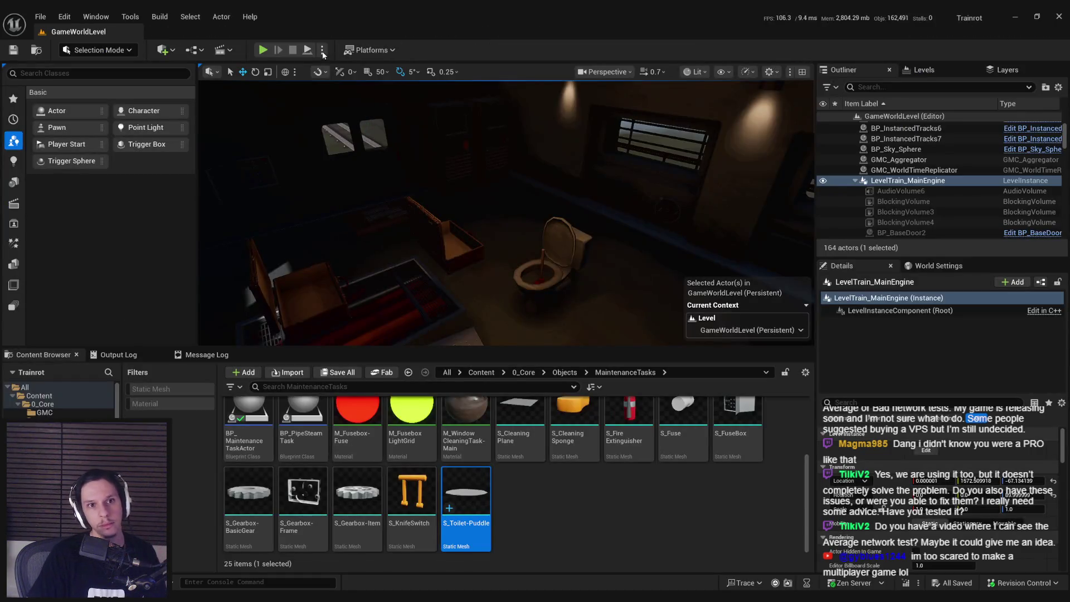
pyautogui.click(323, 53)
pyautogui.click(368, 105)
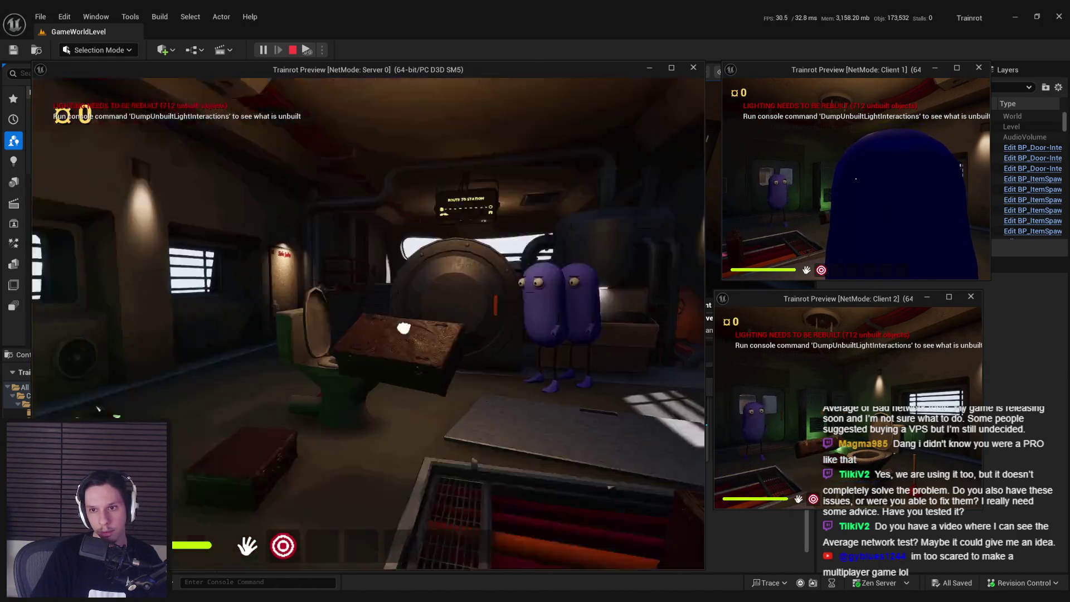
# Drop, pick up and toss the stacked boxes as the first player
pyautogui.press('g')
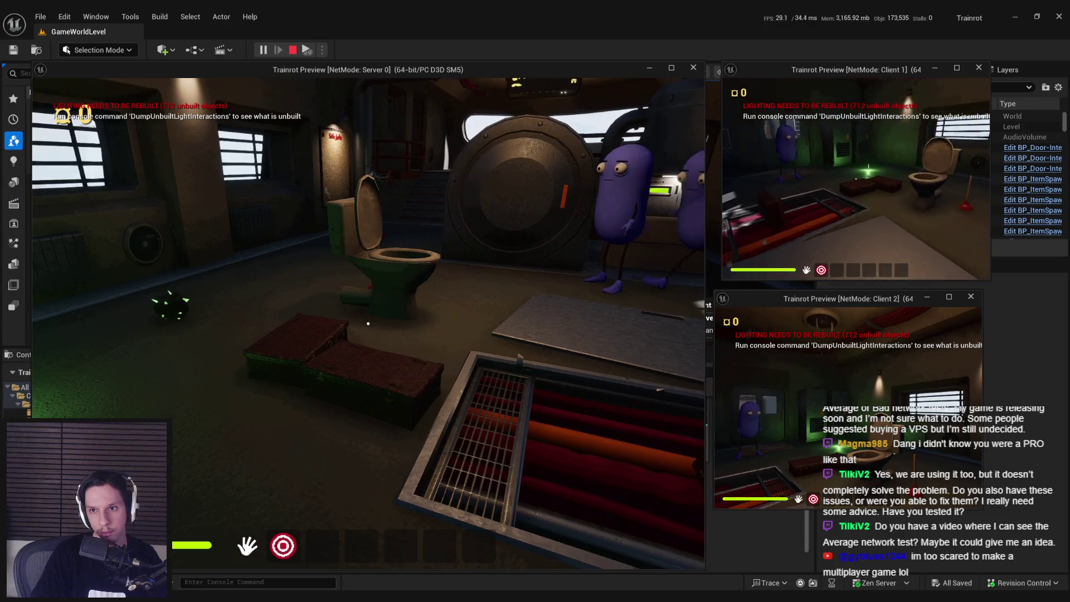
pyautogui.press('e')
pyautogui.press('g')
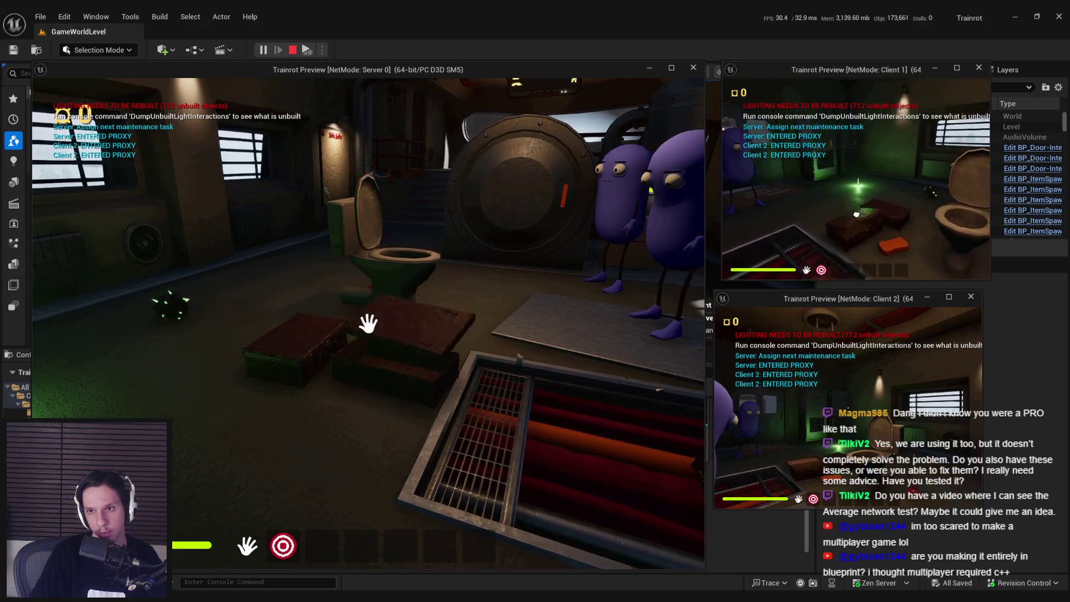
pyautogui.press('e')
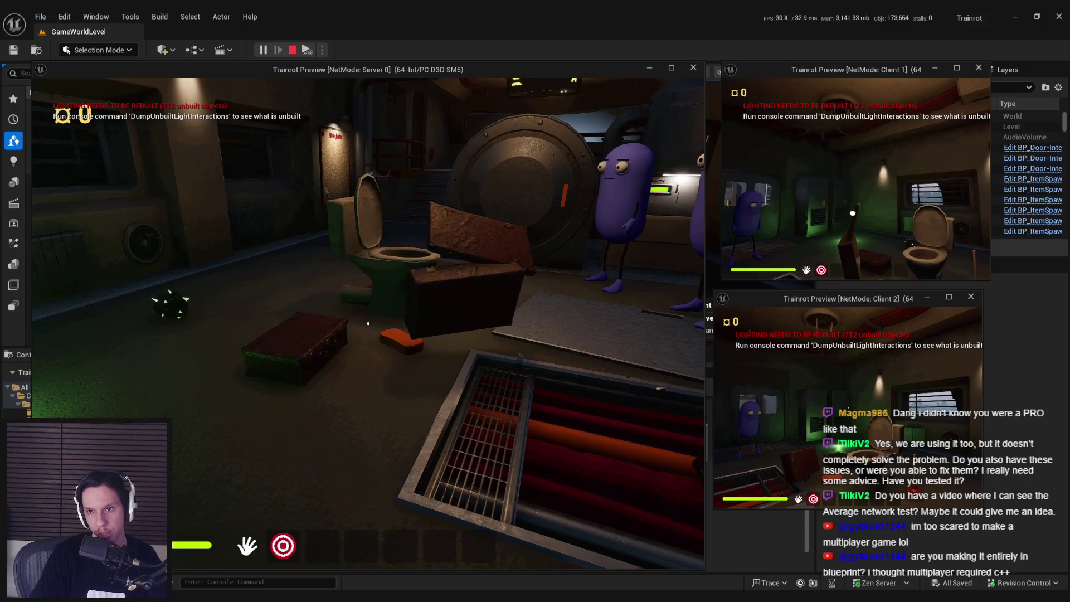
pyautogui.press('g')
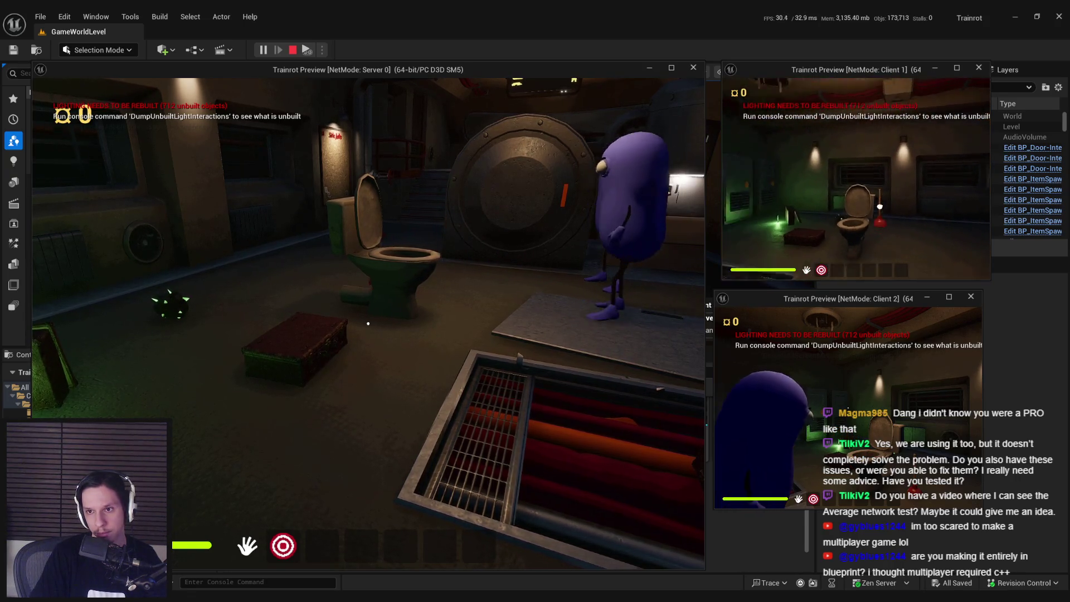
# As Client 2, grab the plunger; as the server, drop the red box onto the table
pyautogui.click(812, 304)
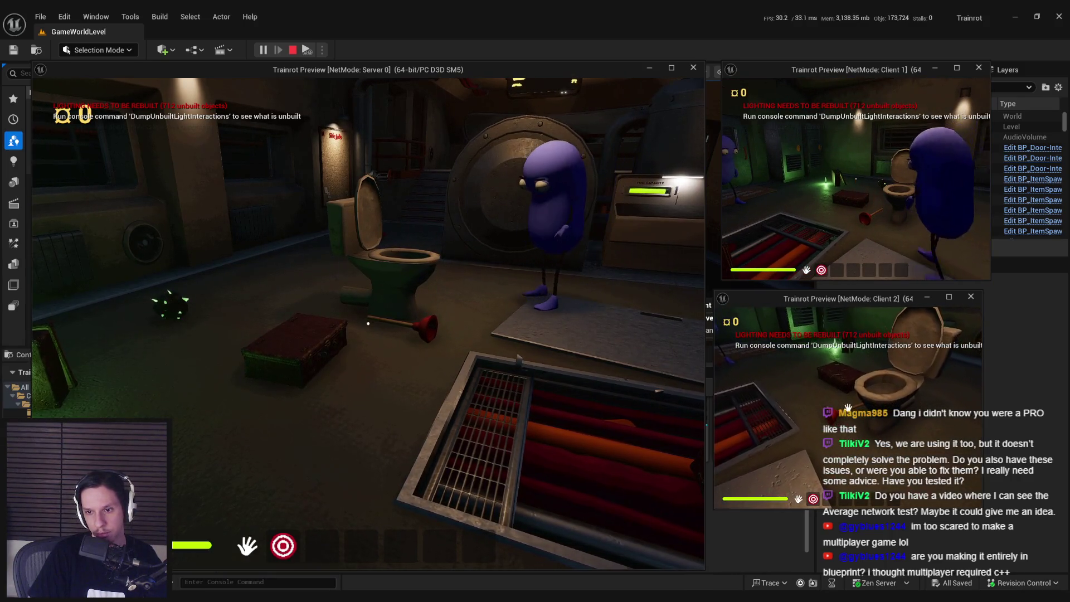
pyautogui.press('e')
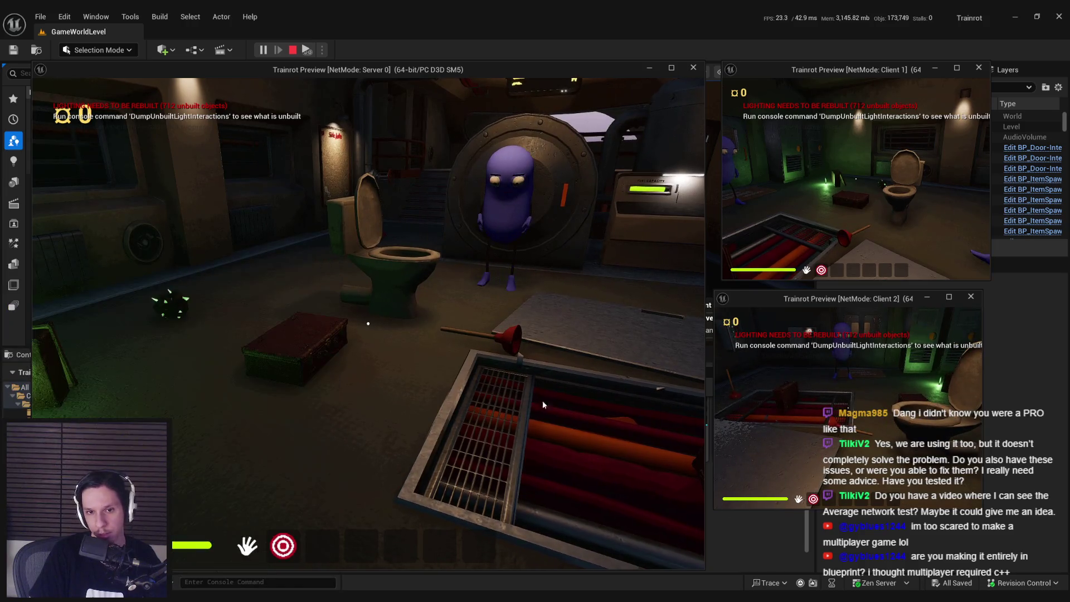
pyautogui.click(525, 402)
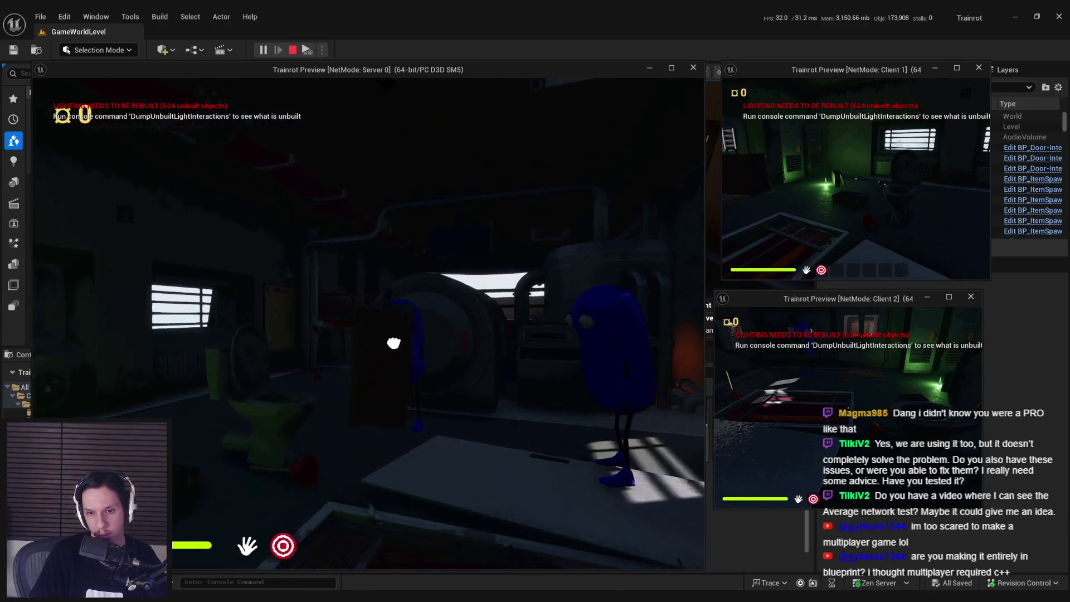
pyautogui.click(358, 331)
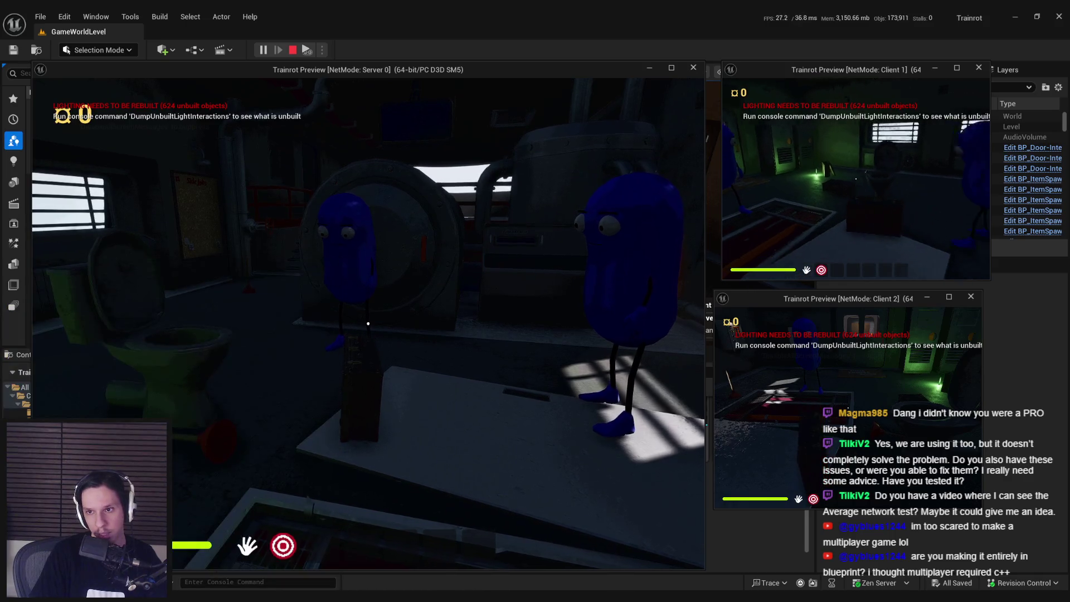
pyautogui.click(858, 203)
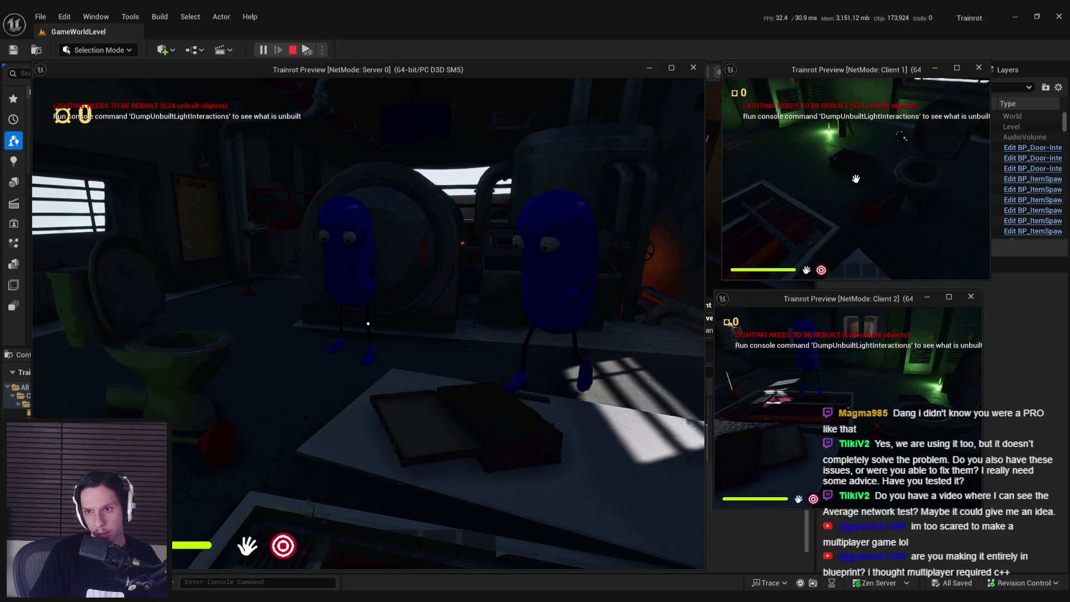
pyautogui.press('w')
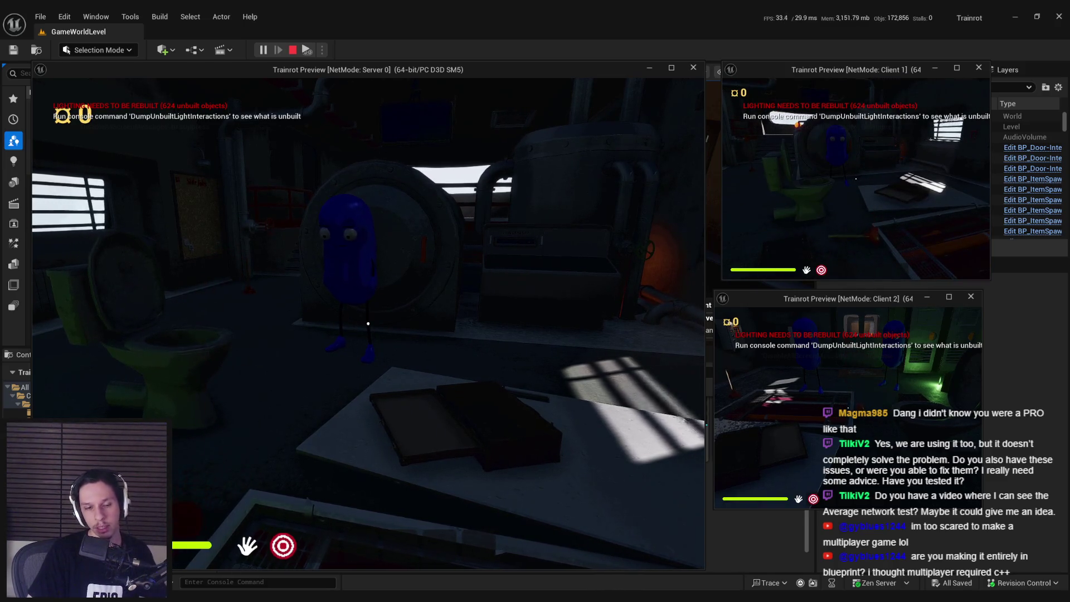
# Stop the multiplayer test, check the Play options, and run then stop a quick viewport play
pyautogui.press('Escape')
pyautogui.click(322, 50)
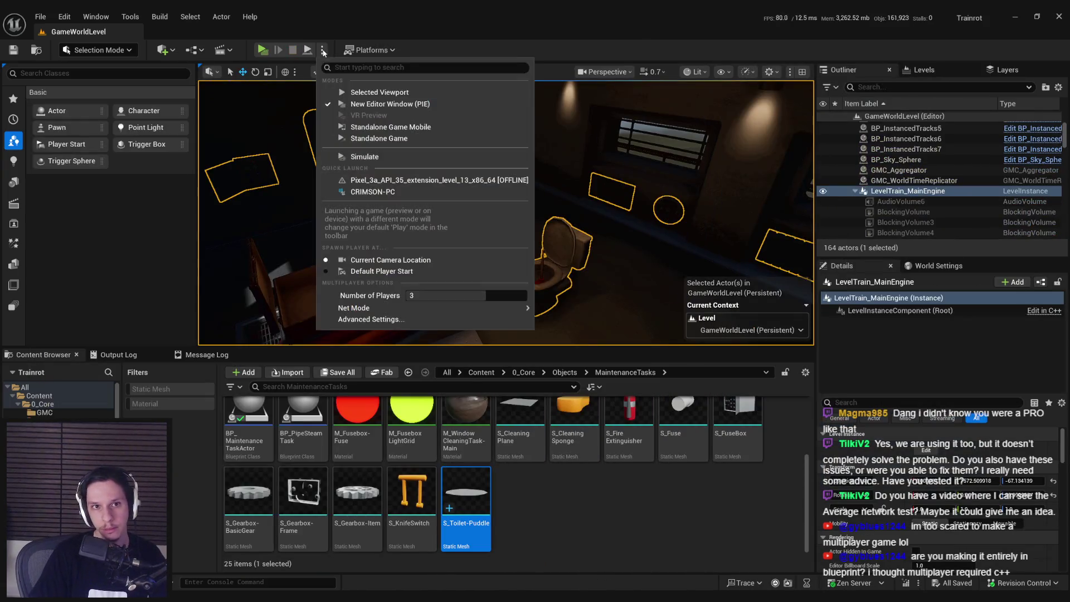
pyautogui.click(370, 97)
pyautogui.hotkey('alt', 'p')
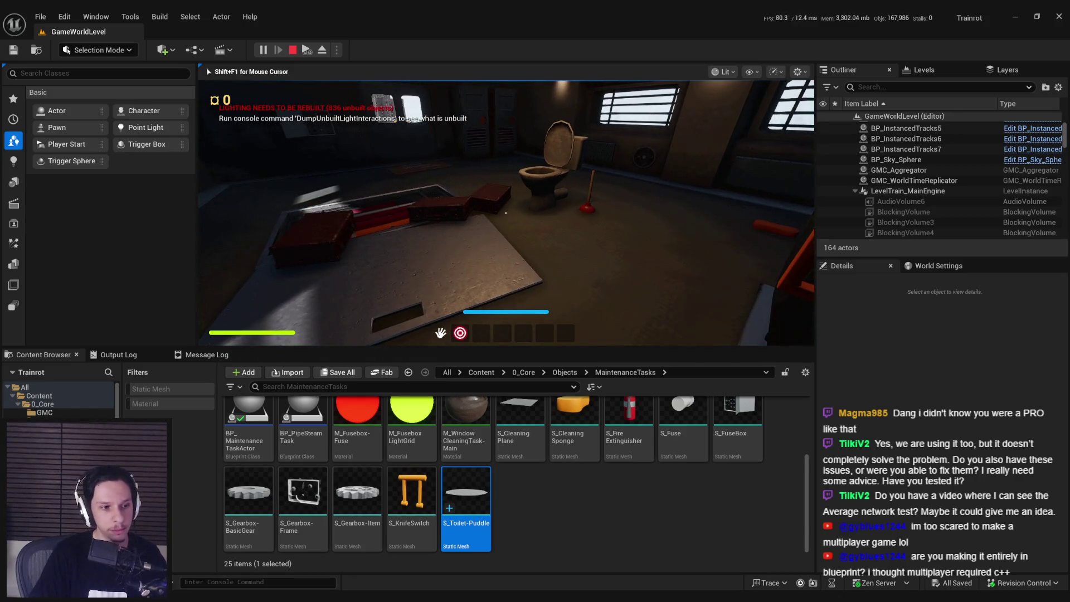
pyautogui.press('Escape')
# Enlarge the details panel and fly the viewport camera close to the toilet and its floor
pyautogui.moveTo(592, 231); pyautogui.dragTo(666, 280)
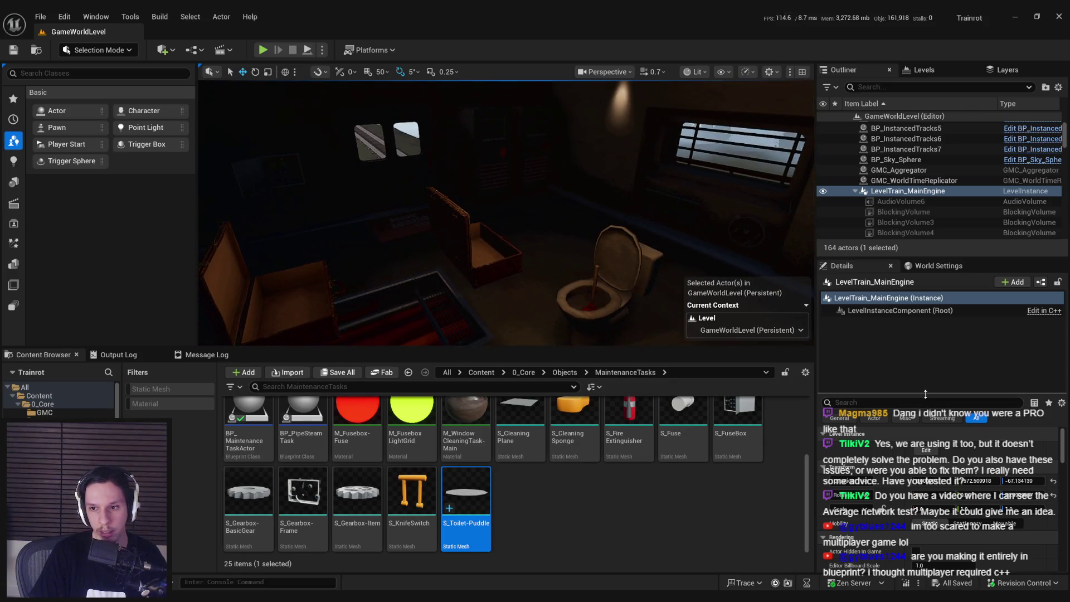
pyautogui.moveTo(925, 393); pyautogui.dragTo(925, 336)
pyautogui.moveTo(609, 278); pyautogui.dragTo(537, 240)
pyautogui.moveTo(371, 326); pyautogui.dragTo(370, 325)
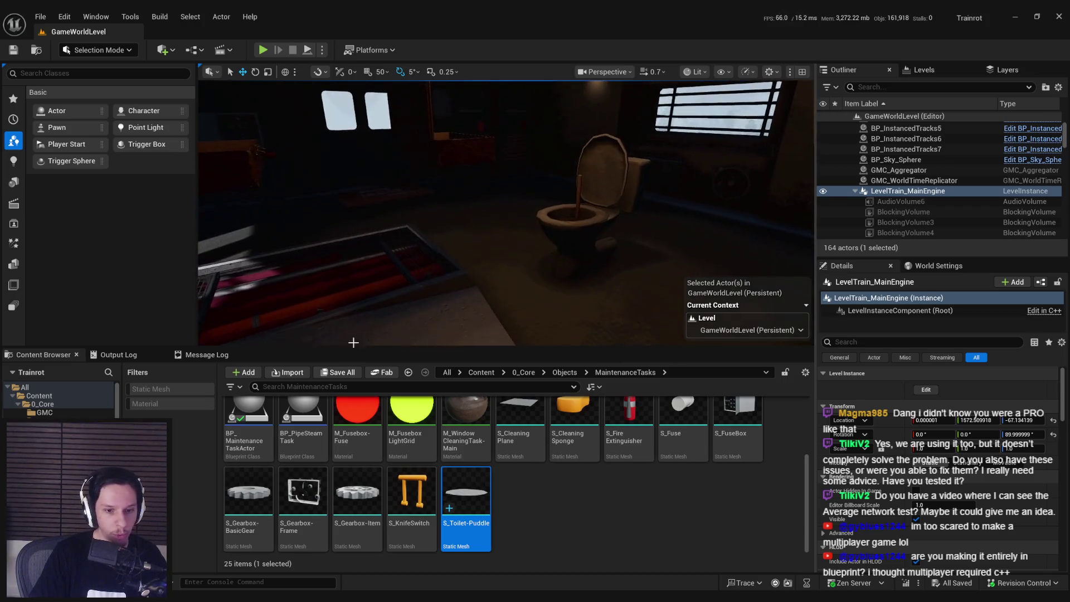
pyautogui.moveTo(325, 601)
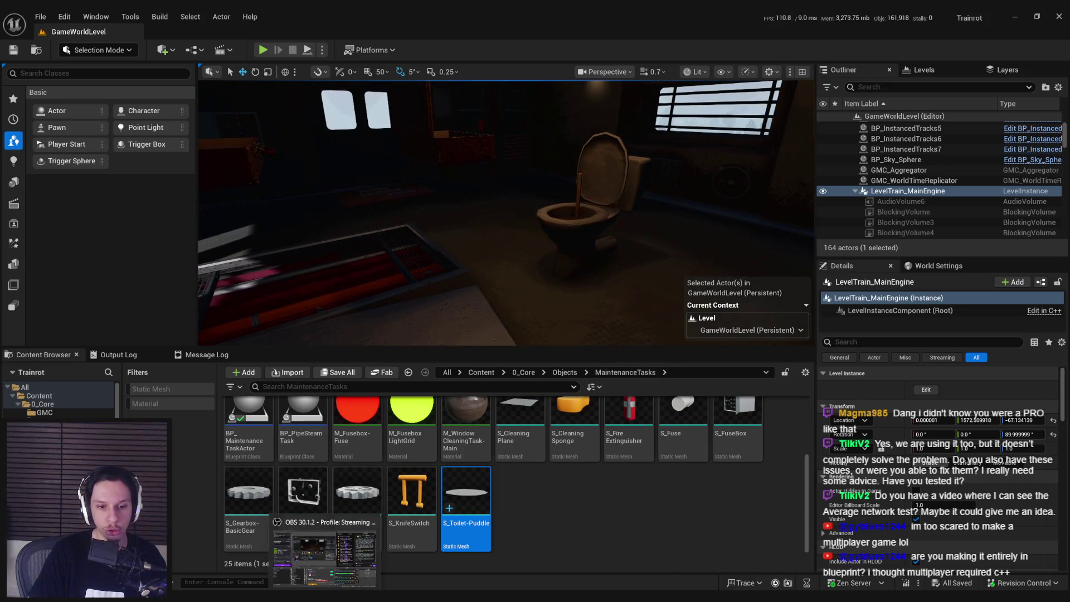
pyautogui.moveTo(528, 315); pyautogui.dragTo(528, 315)
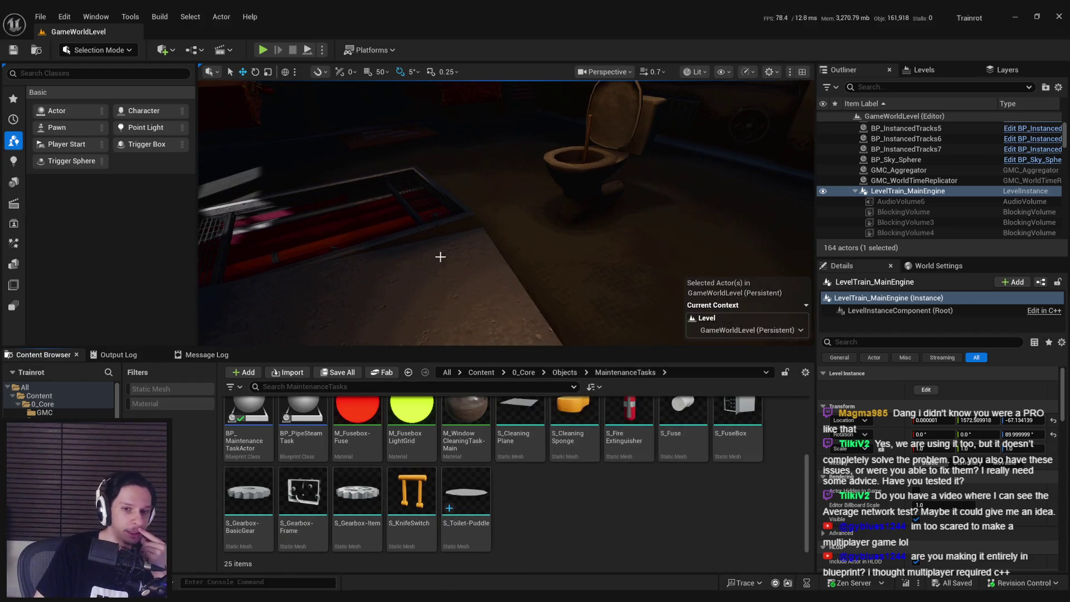
pyautogui.moveTo(449, 268); pyautogui.dragTo(449, 268)
pyautogui.moveTo(520, 259); pyautogui.dragTo(521, 259)
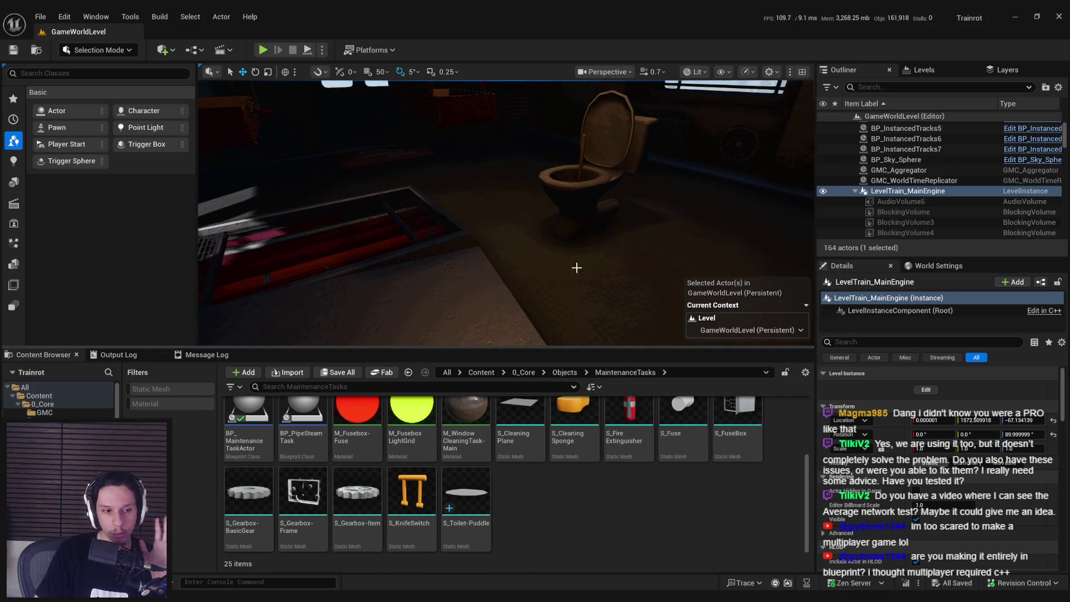
pyautogui.moveTo(454, 279); pyautogui.dragTo(454, 278)
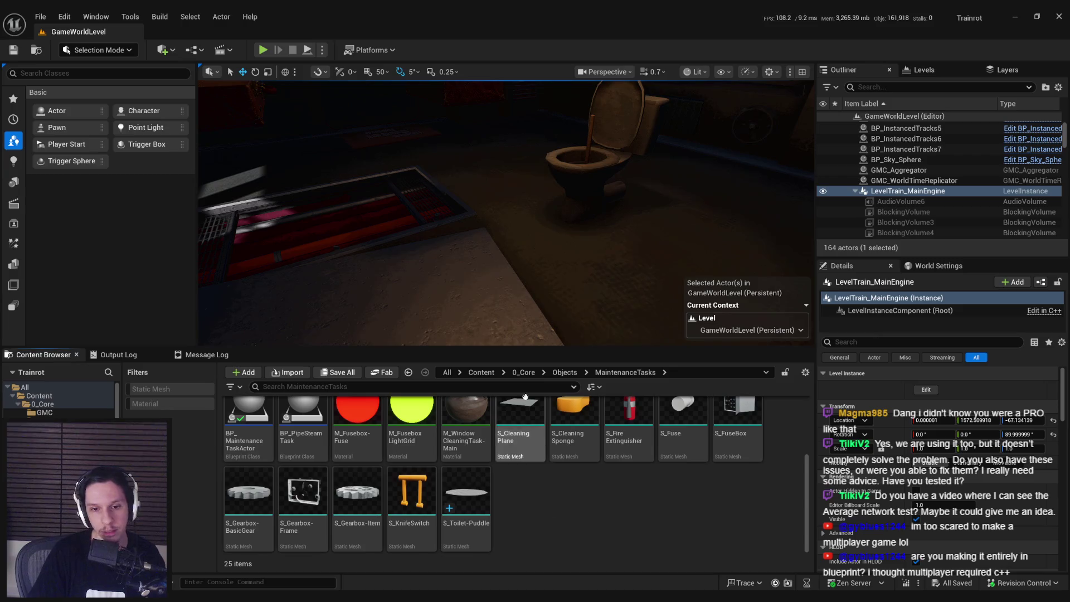
pyautogui.hotkey('alt', 'Tab')
# Open EquippableItem.h in Rider and scroll through its replication declarations
pyautogui.scroll(10, 473, 246)
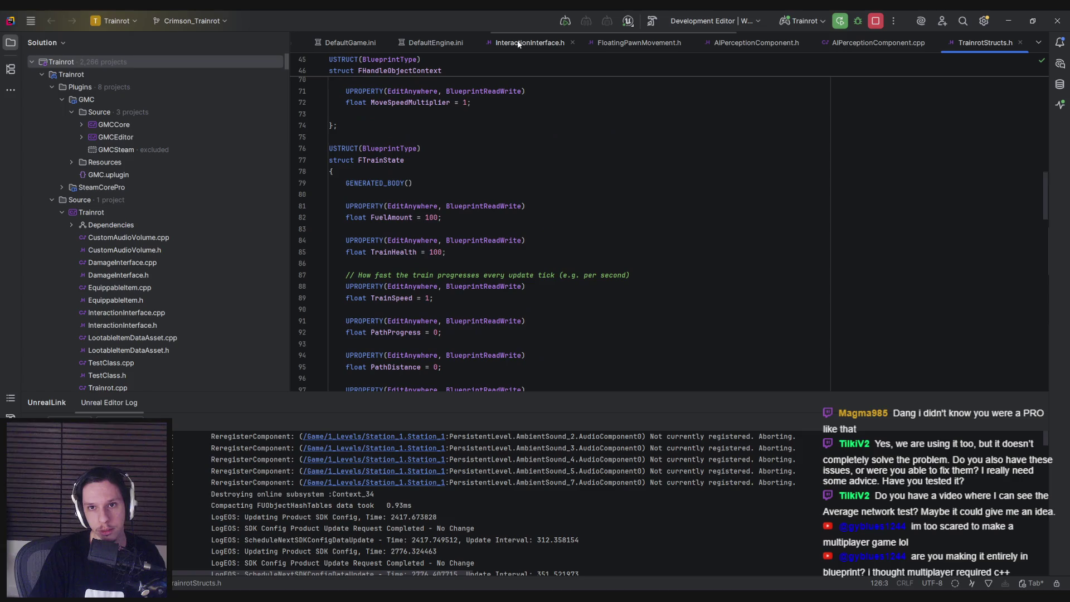
pyautogui.scroll(-3, 139, 277)
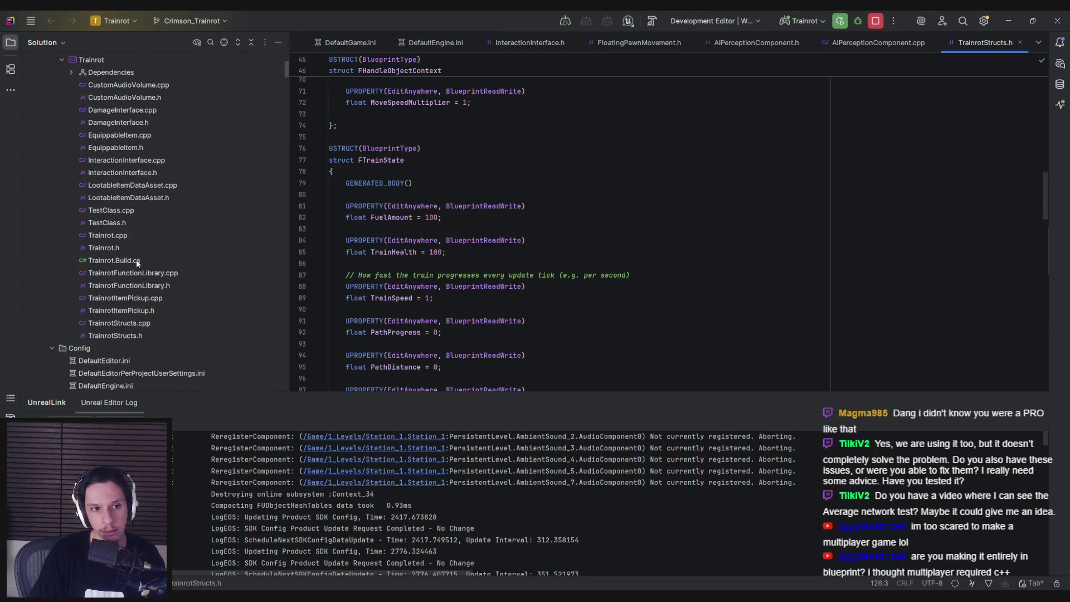
pyautogui.doubleClick(132, 185)
pyautogui.scroll(-5, 449, 211)
pyautogui.scroll(-2, 449, 211)
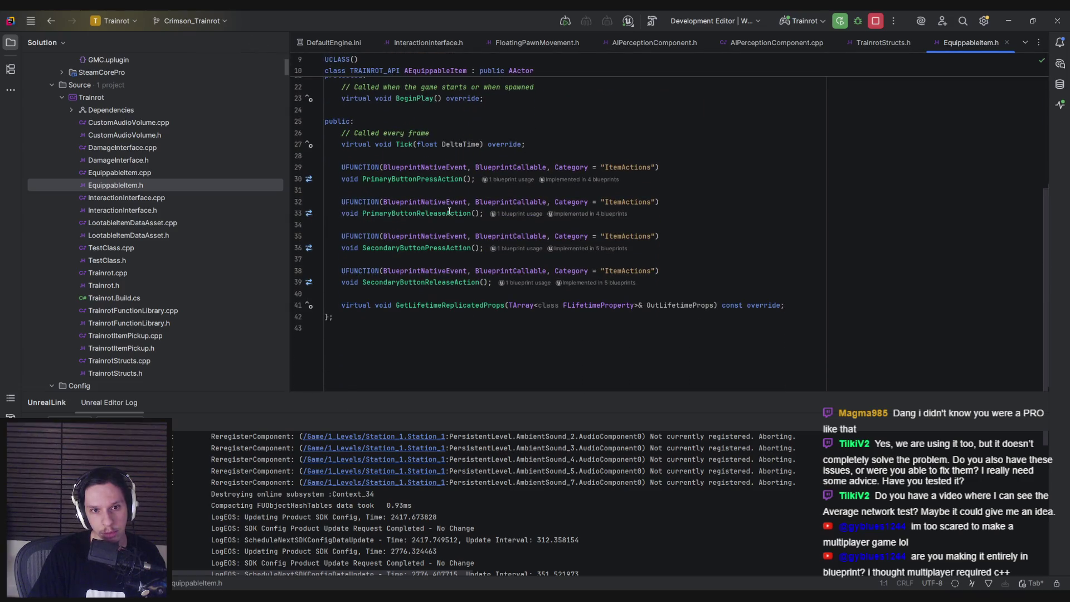
# Open EquippableItem.cpp, skim its code, and return to Unreal
pyautogui.click(121, 174)
pyautogui.doubleClick(121, 173)
pyautogui.scroll(-10, 449, 211)
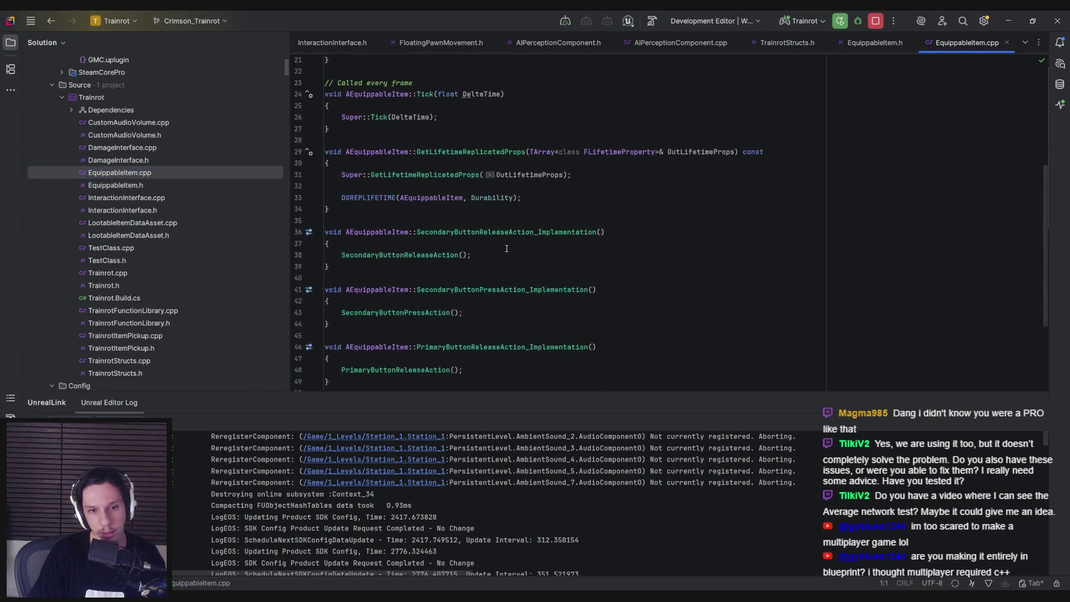
pyautogui.hotkey('alt', 'Tab')
pyautogui.scroll(-5, 489, 287)
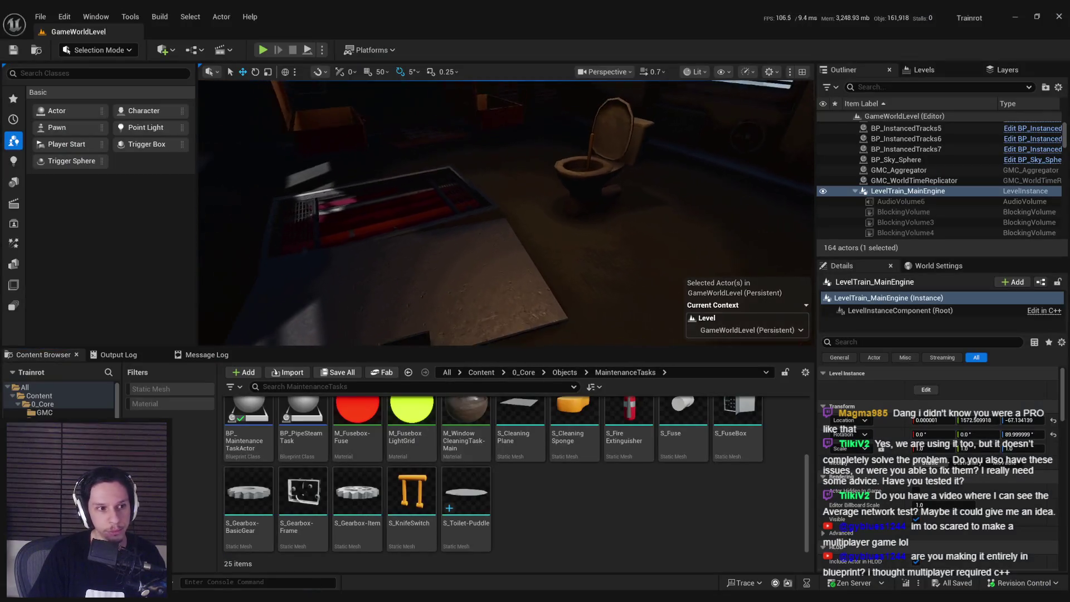
# Delete the For Each Loop node in the toilet Blueprint's OnRep_PuddleLocations graph
pyautogui.moveTo(502, 212)
pyautogui.mouseDown()
pyautogui.moveTo(468, 220)
pyautogui.moveTo(480, 218)
pyautogui.moveTo(549, 303)
pyautogui.mouseUp()
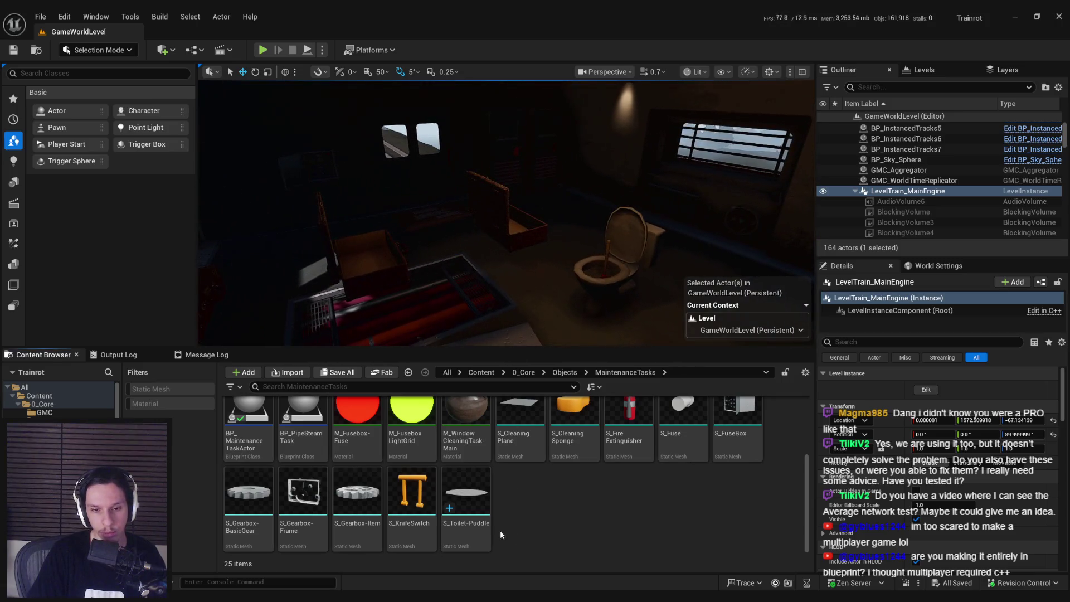
pyautogui.hotkey('alt', 'Tab')
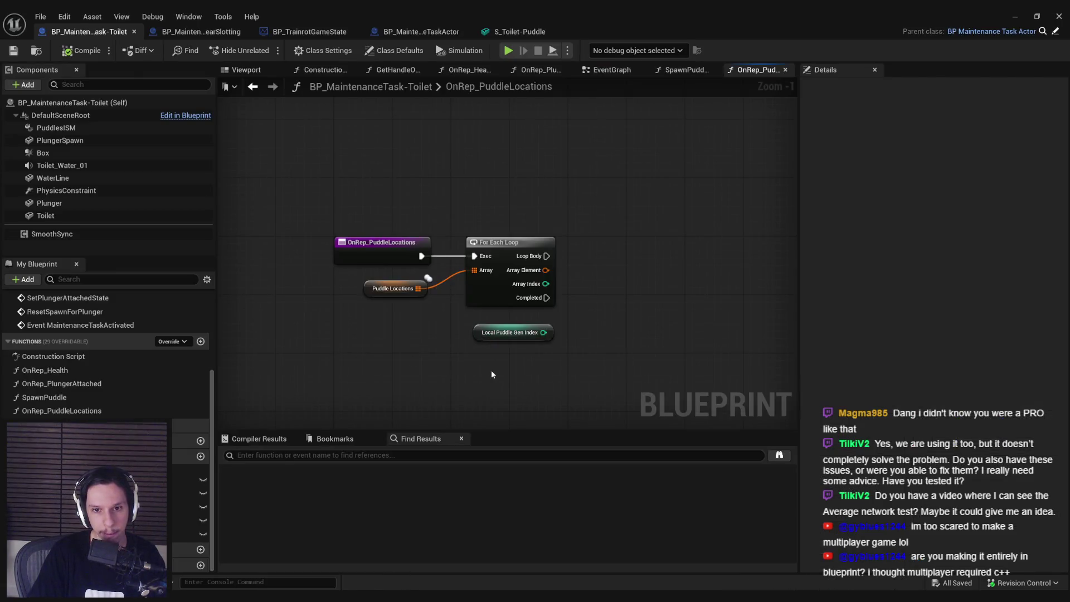
pyautogui.moveTo(492, 374); pyautogui.dragTo(404, 336)
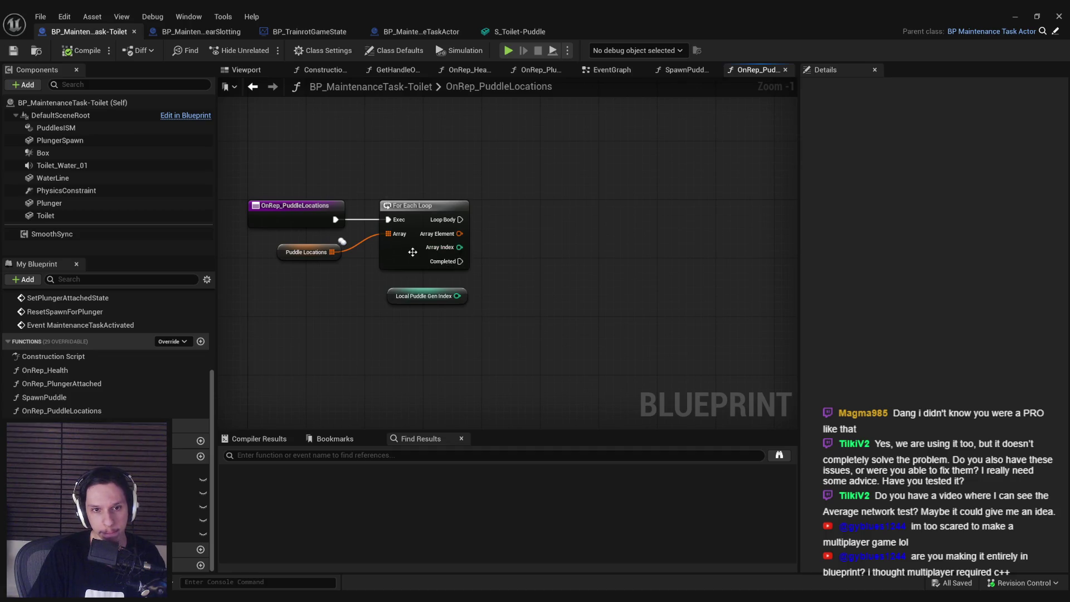
pyautogui.click(393, 256)
pyautogui.press('Delete')
# Add a Reverse for Each Loop fed by Puddle Locations and wire the function entry to its Exec
pyautogui.moveTo(332, 252); pyautogui.dragTo(387, 252)
pyautogui.write('reverse')
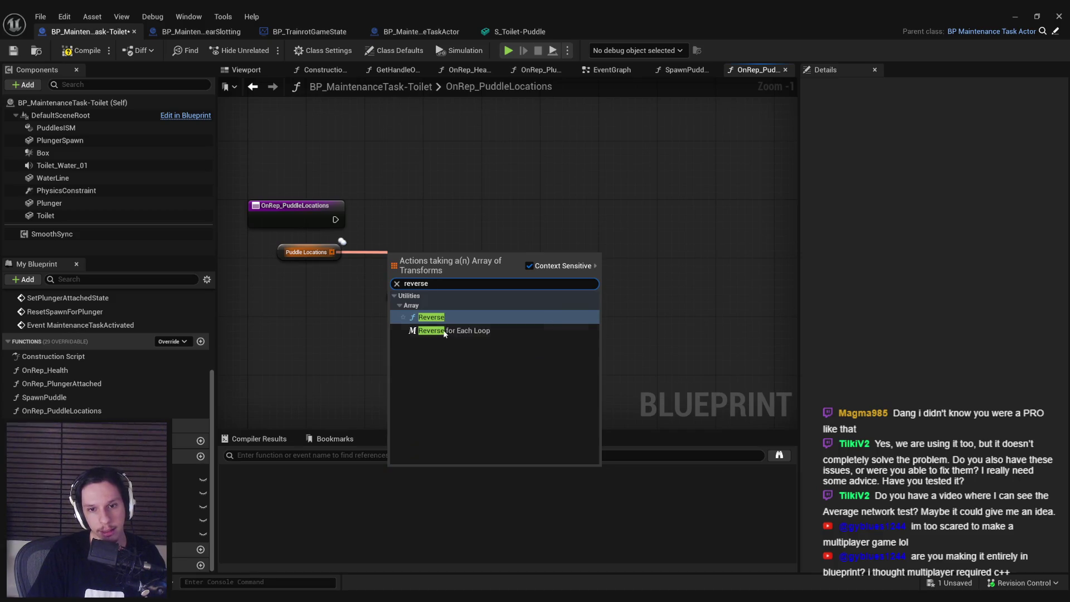
pyautogui.click(444, 332)
pyautogui.moveTo(423, 259)
pyautogui.mouseDown()
pyautogui.moveTo(423, 208)
pyautogui.moveTo(342, 222)
pyautogui.moveTo(389, 224)
pyautogui.mouseUp()
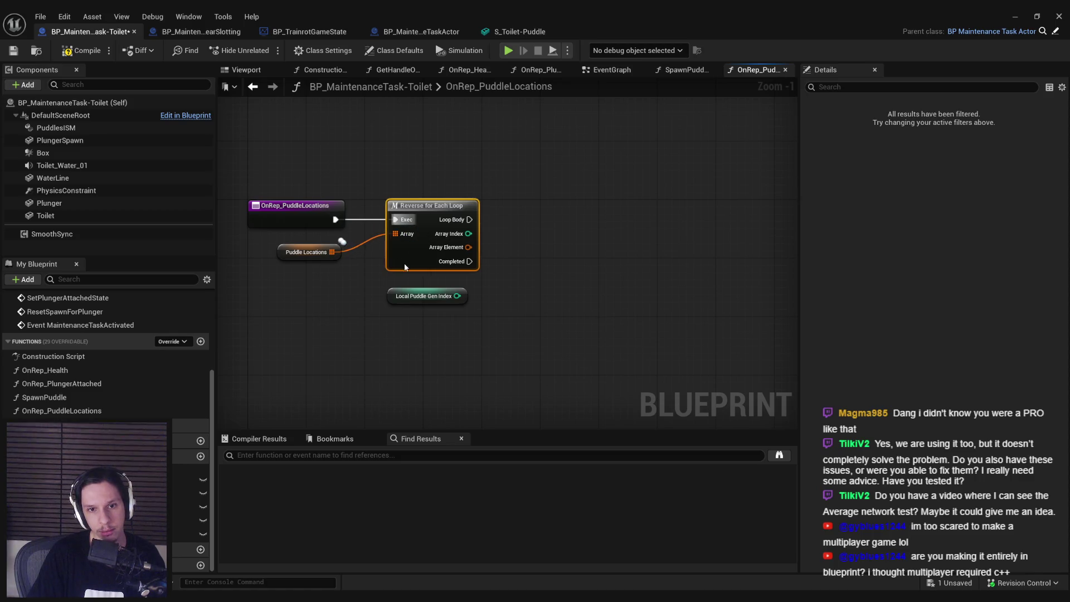
pyautogui.moveTo(427, 295); pyautogui.dragTo(435, 304)
pyautogui.click(377, 328)
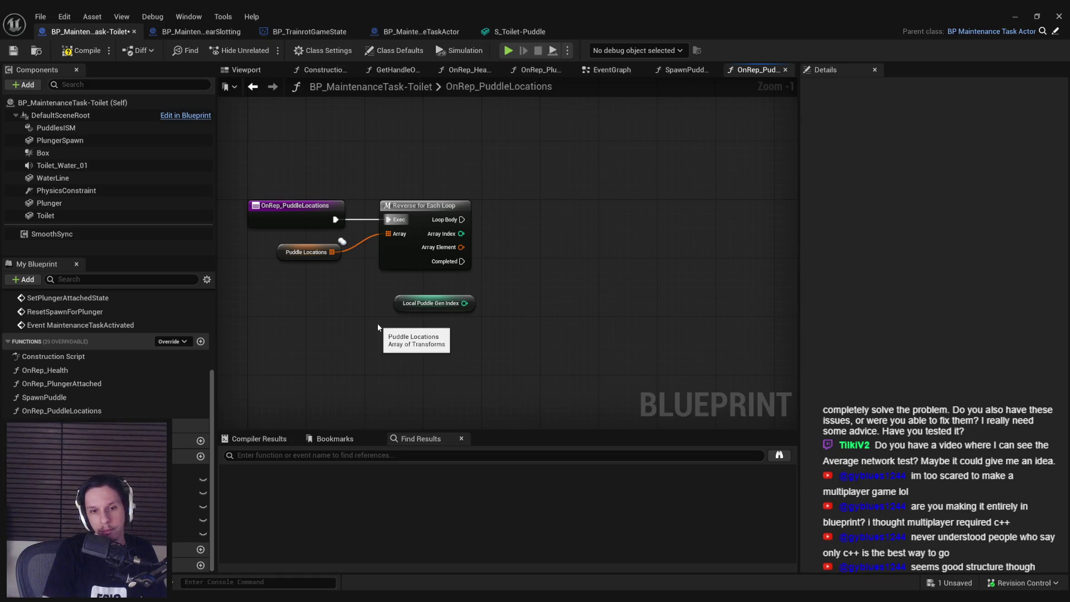
# Compile and save the toilet Blueprint, nudging the loop and Local Puddle Gen Index nodes right
pyautogui.click(81, 50)
pyautogui.click(13, 50)
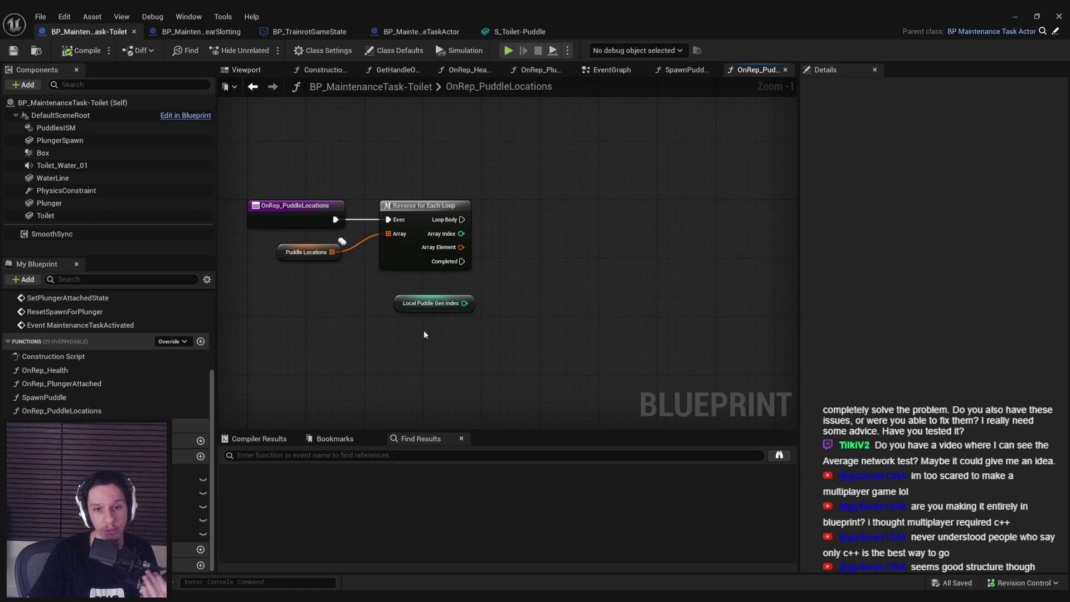
pyautogui.moveTo(470, 348)
pyautogui.mouseDown()
pyautogui.moveTo(424, 251)
pyautogui.moveTo(409, 257)
pyautogui.mouseUp()
pyautogui.click(376, 299)
pyautogui.hotkey('ctrl', 's')
# Line up the Puddle Locations and loop nodes, then compile and save again
pyautogui.moveTo(437, 269)
pyautogui.mouseDown()
pyautogui.moveTo(341, 301)
pyautogui.moveTo(423, 337)
pyautogui.mouseUp()
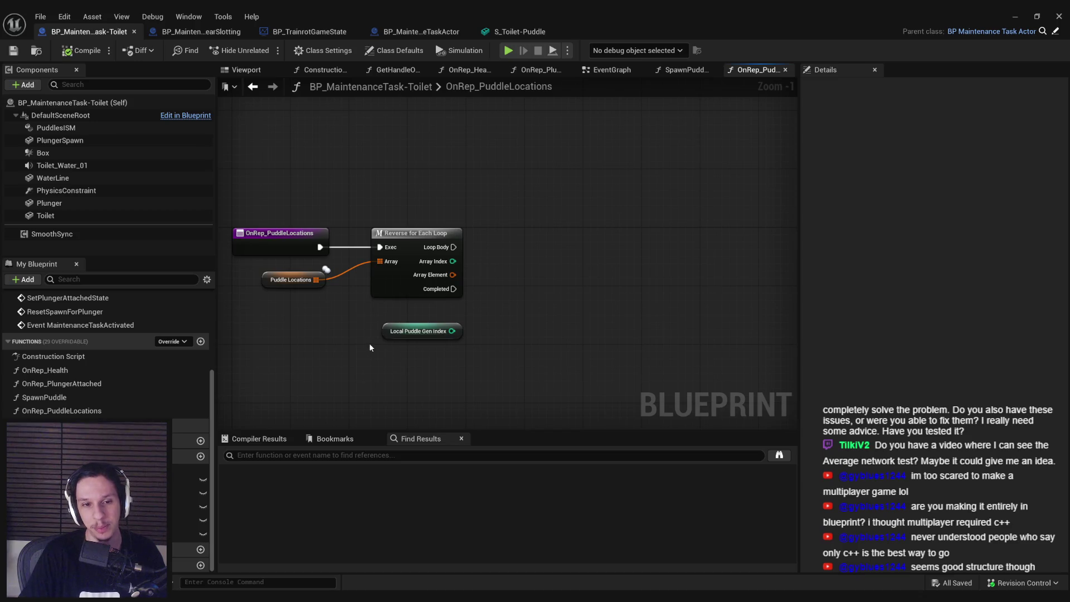
pyautogui.moveTo(423, 337); pyautogui.dragTo(443, 332)
pyautogui.moveTo(289, 272); pyautogui.dragTo(289, 279)
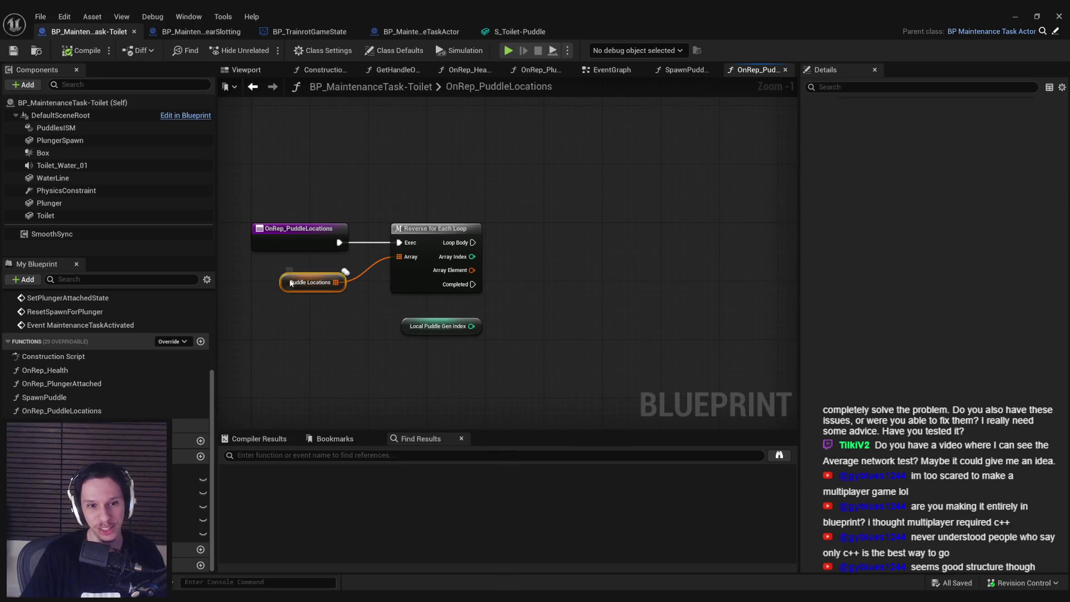
pyautogui.click(328, 333)
pyautogui.moveTo(341, 340); pyautogui.dragTo(250, 206)
pyautogui.moveTo(287, 238); pyautogui.dragTo(290, 239)
pyautogui.click(235, 288)
pyautogui.click(83, 53)
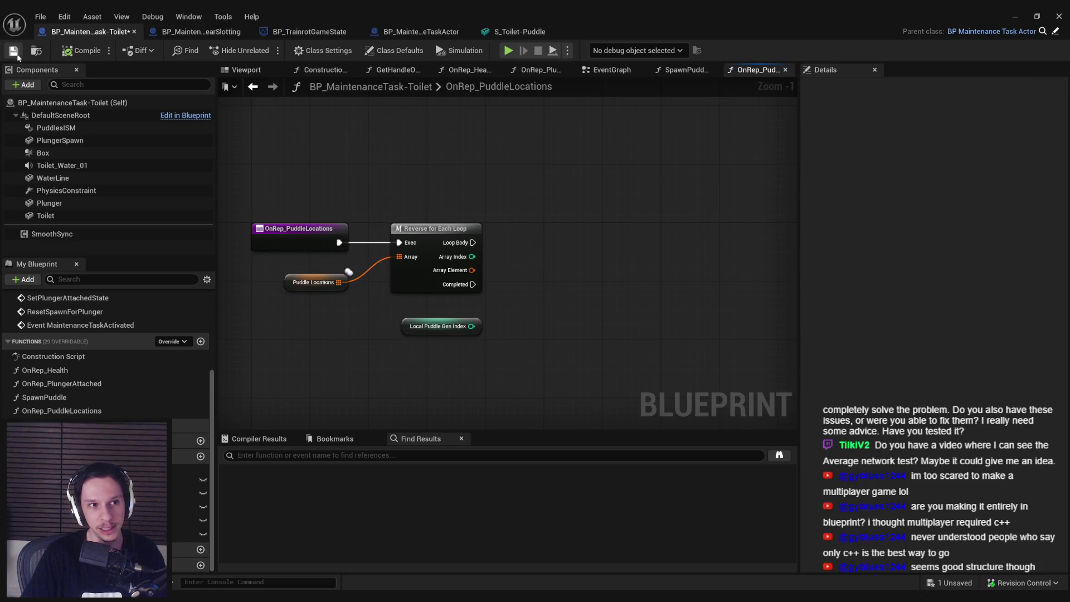
# Select the reverse-loop nodes and zoom in and out to review the graph layout
pyautogui.scroll(-1, 348, 239)
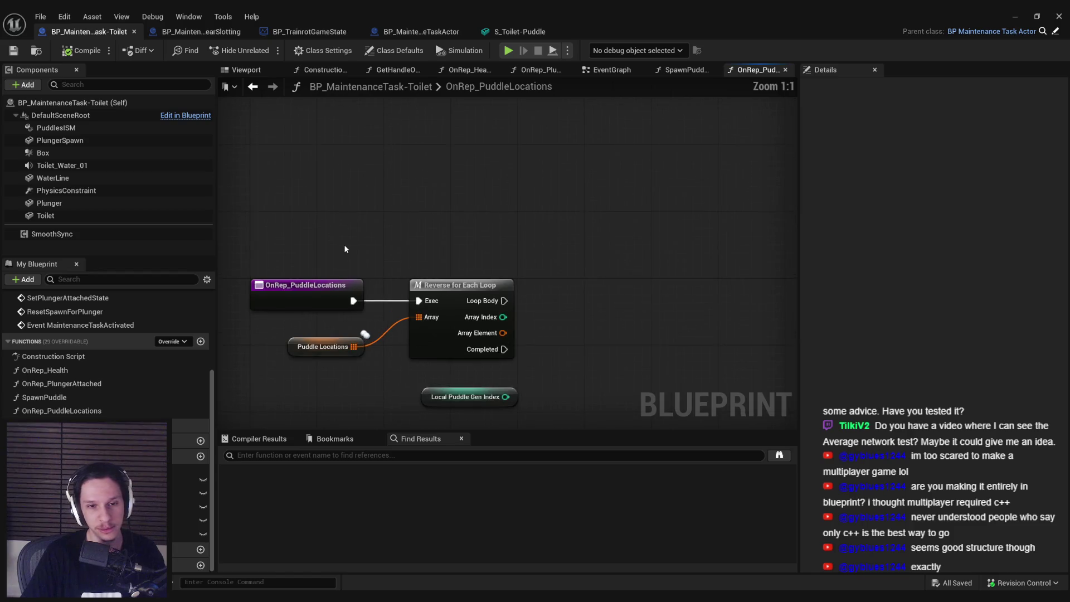
pyautogui.moveTo(345, 247); pyautogui.dragTo(430, 232)
pyautogui.moveTo(346, 241); pyautogui.dragTo(563, 355)
pyautogui.scroll(2, 563, 356)
pyautogui.scroll(-1, 476, 323)
pyautogui.scroll(-1, 477, 324)
pyautogui.scroll(2, 477, 324)
pyautogui.scroll(-1, 477, 324)
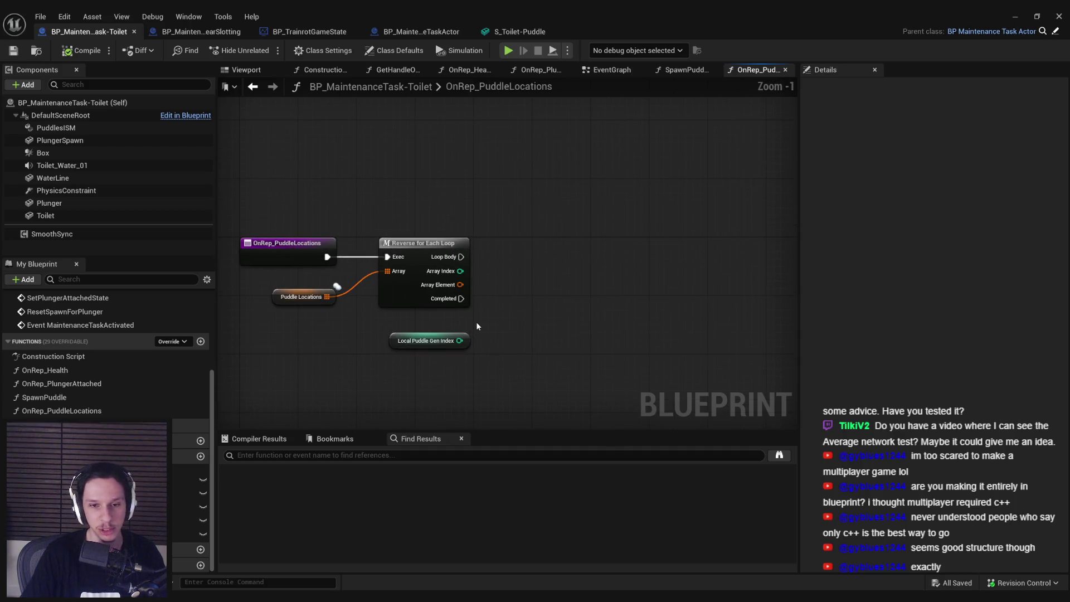
pyautogui.scroll(1, 477, 326)
pyautogui.scroll(-1, 475, 322)
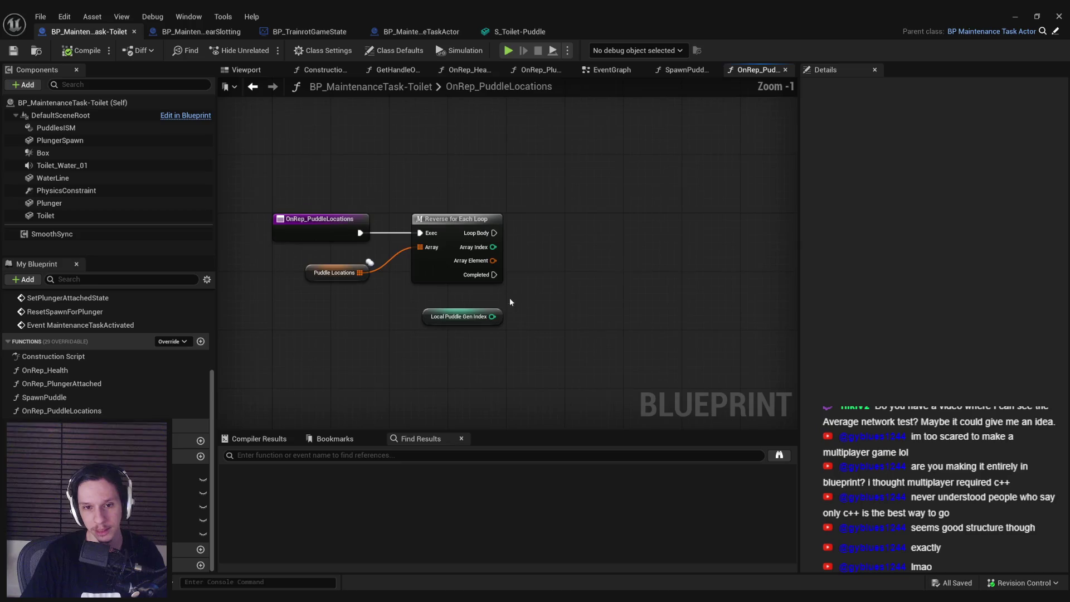
# Shift the Local Puddle Gen Index getter beside the Reverse for Each Loop and open the loop's macro graph
pyautogui.click(454, 310)
pyautogui.moveTo(462, 309); pyautogui.dragTo(492, 310)
pyautogui.click(480, 349)
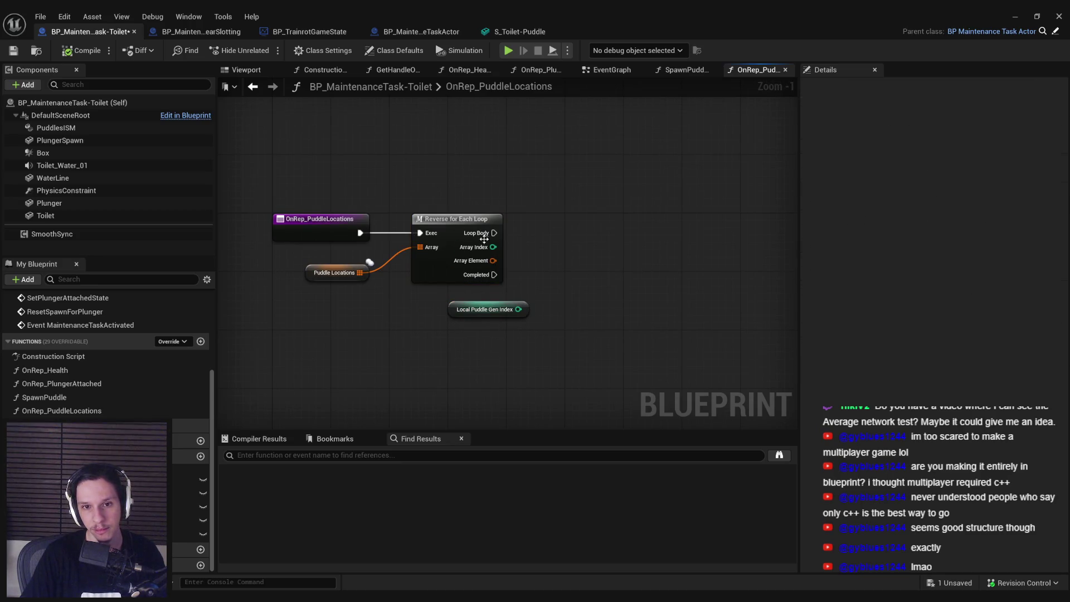
pyautogui.click(461, 312)
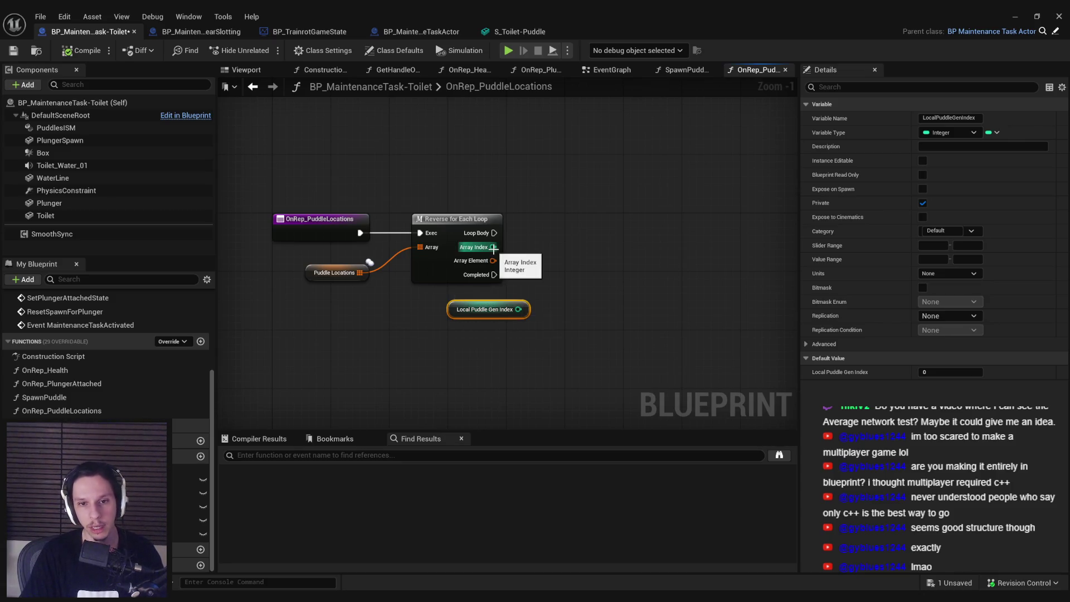
pyautogui.click(440, 275)
pyautogui.doubleClick(456, 262)
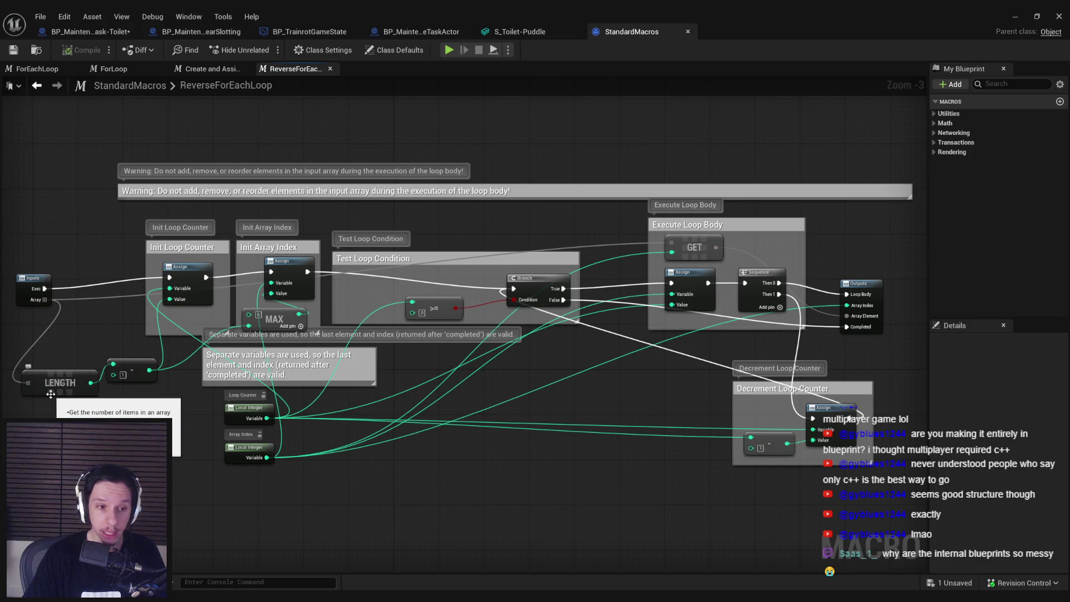
# Close the StandardMacros ReverseForEachLoop graph after reviewing its internals
pyautogui.middleClick(631, 35)
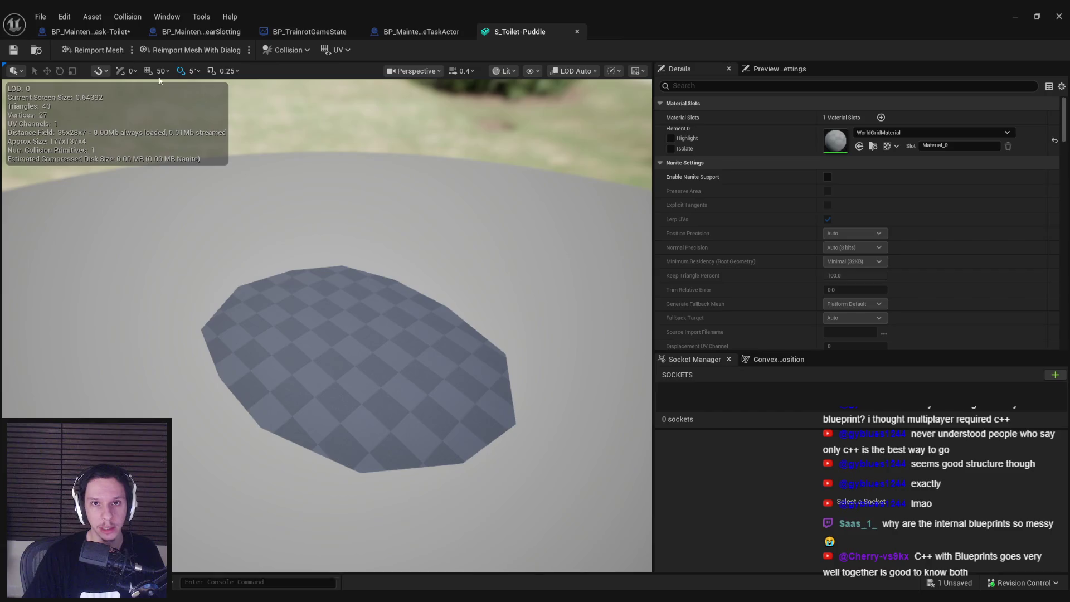
# Add an Array Index > Local Puddle Gen Index comparison, then compile and save
pyautogui.click(89, 32)
pyautogui.click(460, 322)
pyautogui.click(468, 359)
pyautogui.moveTo(503, 316); pyautogui.dragTo(567, 317)
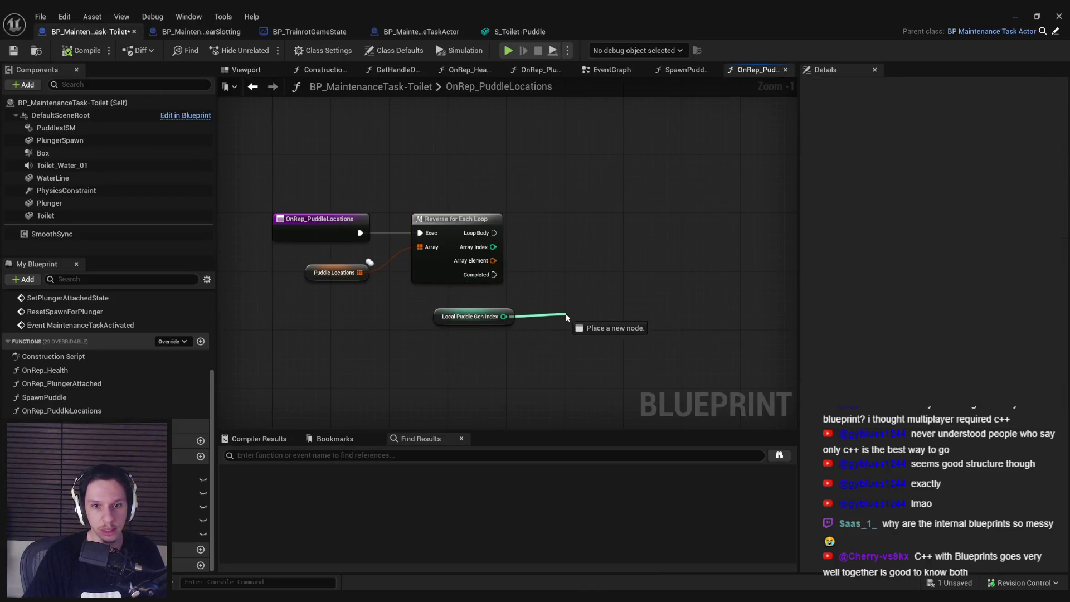
pyautogui.moveTo(493, 246); pyautogui.dragTo(546, 263)
pyautogui.write('>')
pyautogui.press('Return')
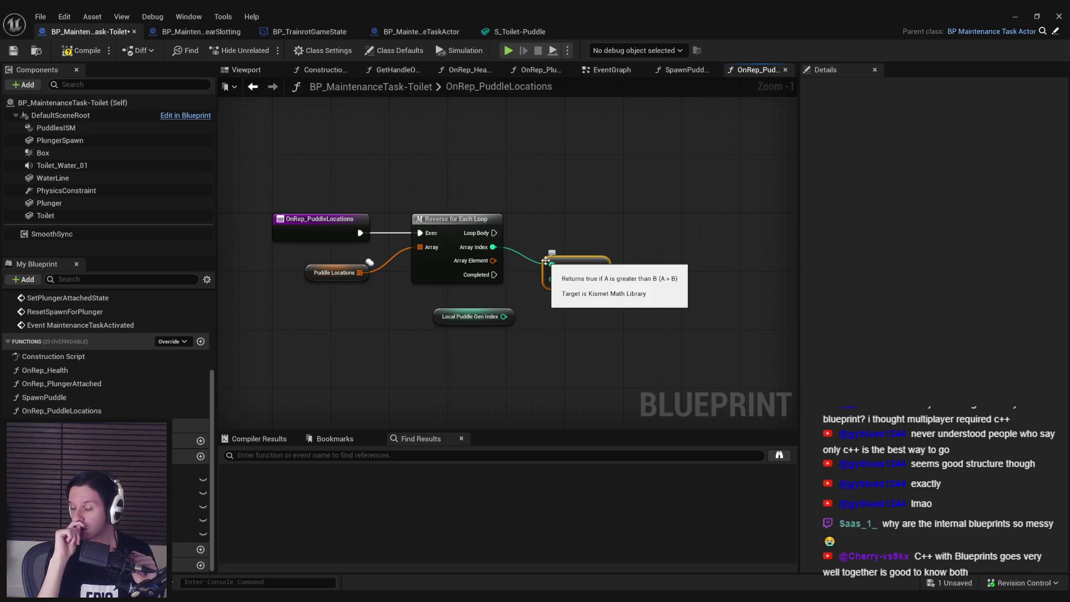
pyautogui.moveTo(552, 276); pyautogui.dragTo(503, 317)
pyautogui.moveTo(573, 271); pyautogui.dragTo(574, 278)
pyautogui.click(546, 325)
pyautogui.click(67, 53)
pyautogui.click(13, 51)
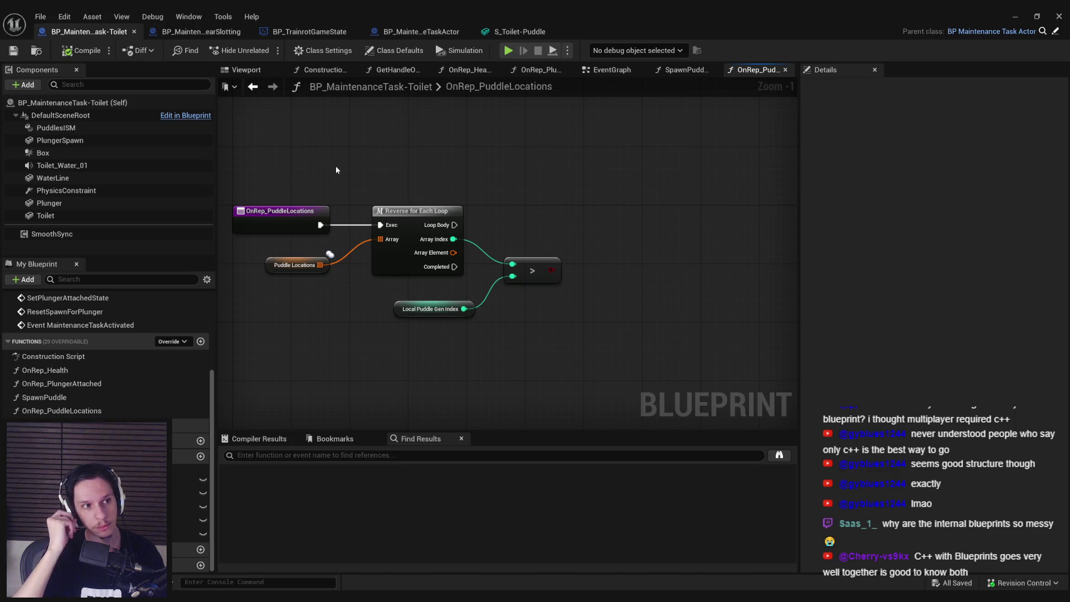
# Add a Branch on the comparison result and connect Loop Body to it
pyautogui.moveTo(551, 270); pyautogui.dragTo(585, 232)
pyautogui.write('branc')
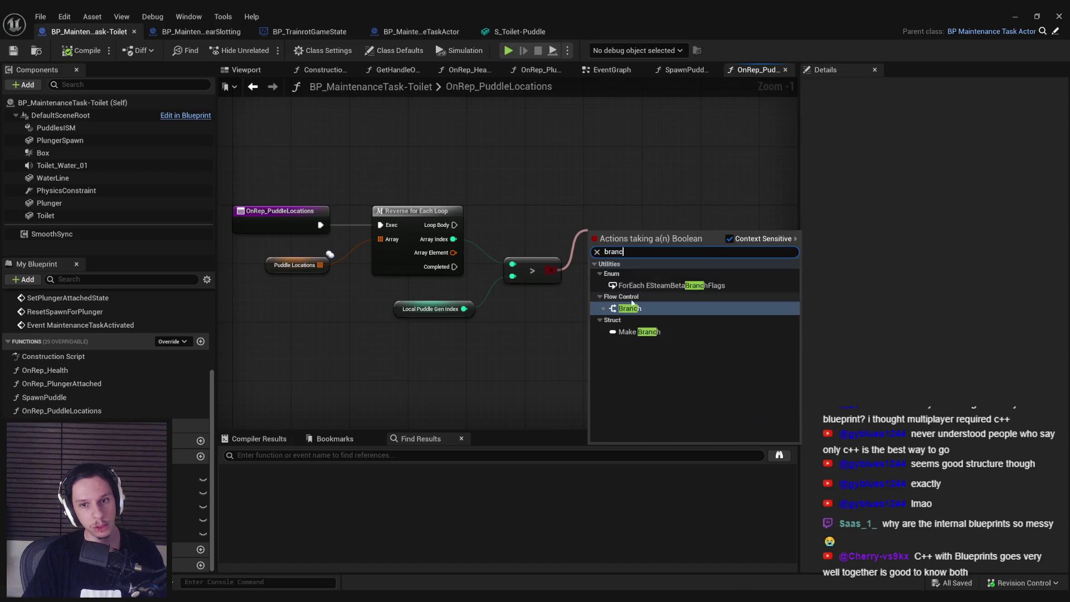
pyautogui.click(630, 308)
pyautogui.moveTo(454, 225); pyautogui.dragTo(618, 227)
pyautogui.click(603, 308)
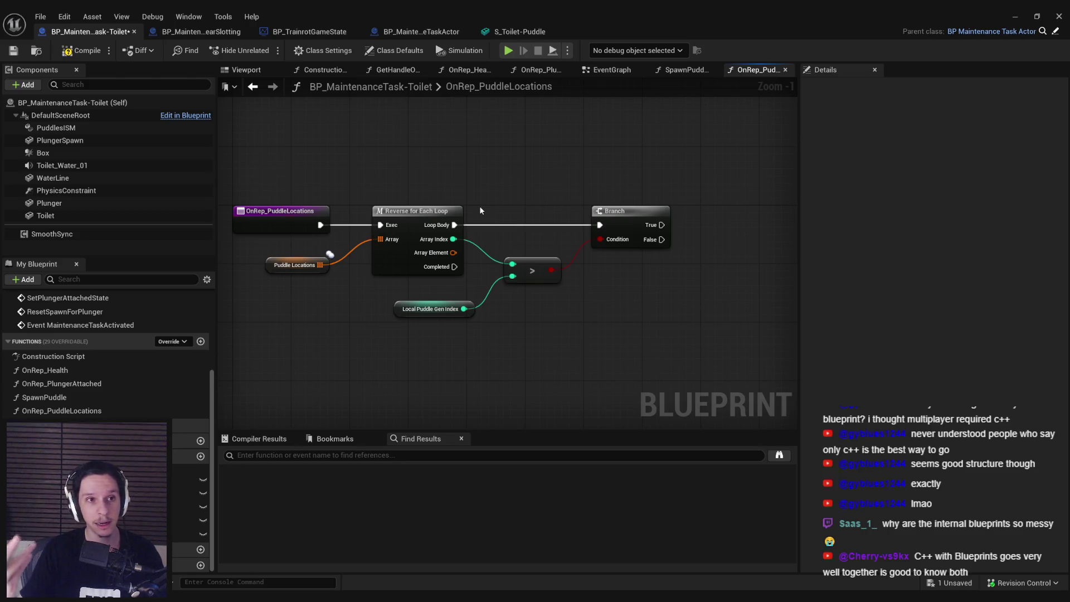
# Arrange the Branch, comparison and Local Puddle Gen Index nodes into a tidy row
pyautogui.moveTo(424, 208)
pyautogui.mouseDown()
pyautogui.moveTo(656, 351)
pyautogui.moveTo(643, 349)
pyautogui.mouseUp()
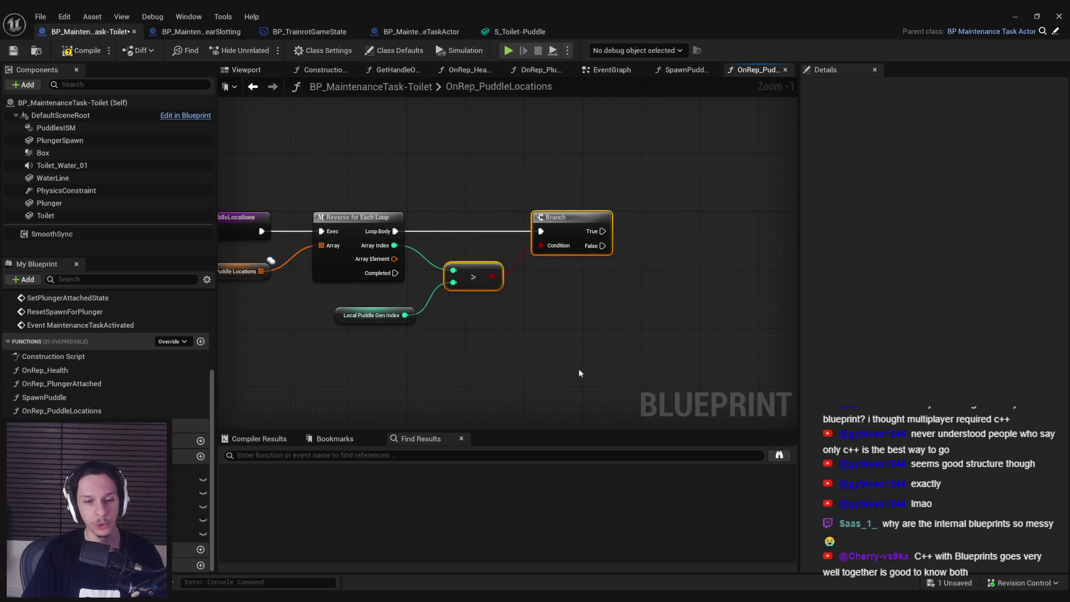
pyautogui.keyDown('shift'); pyautogui.click(370, 315); pyautogui.keyUp('shift')
pyautogui.moveTo(477, 288); pyautogui.dragTo(557, 289)
pyautogui.moveTo(451, 314); pyautogui.dragTo(463, 283)
pyautogui.click(550, 327)
pyautogui.moveTo(552, 283); pyautogui.dragTo(551, 260)
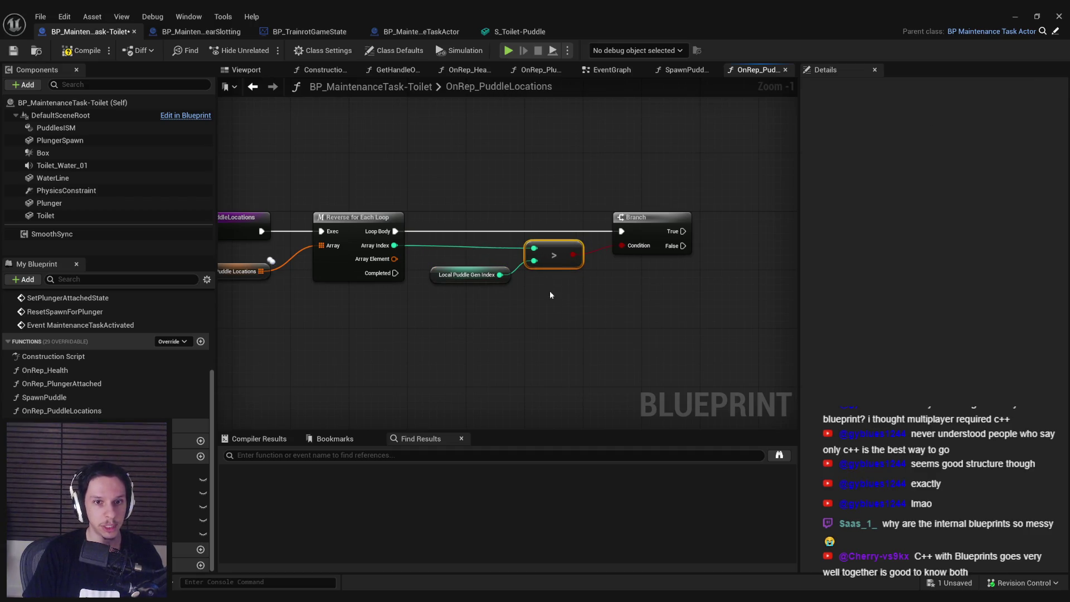
pyautogui.click(468, 274)
pyautogui.moveTo(510, 305); pyautogui.dragTo(457, 301)
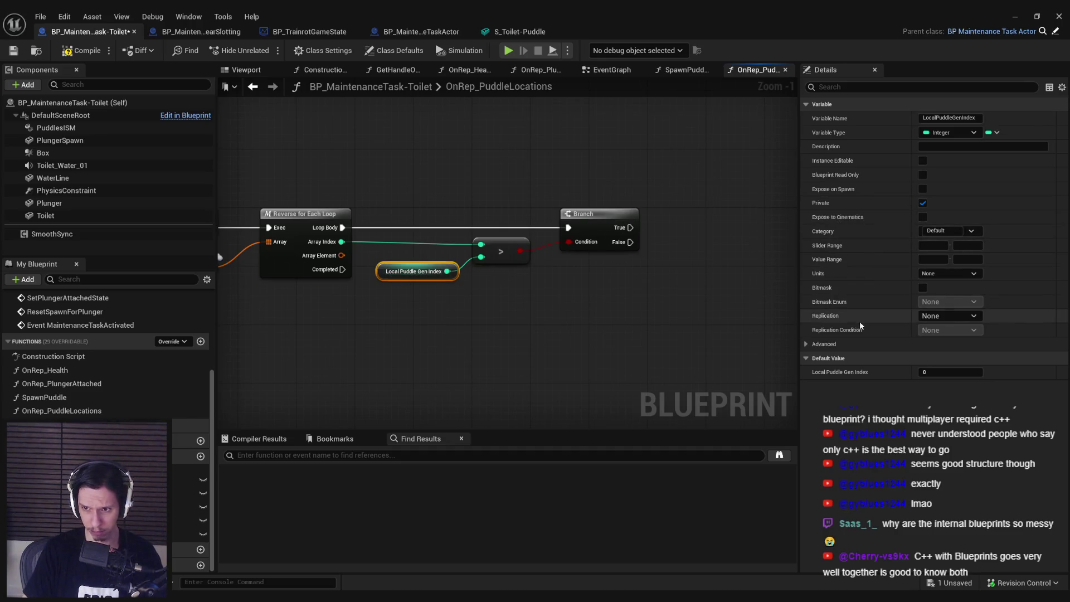
pyautogui.click(538, 322)
pyautogui.click(418, 273)
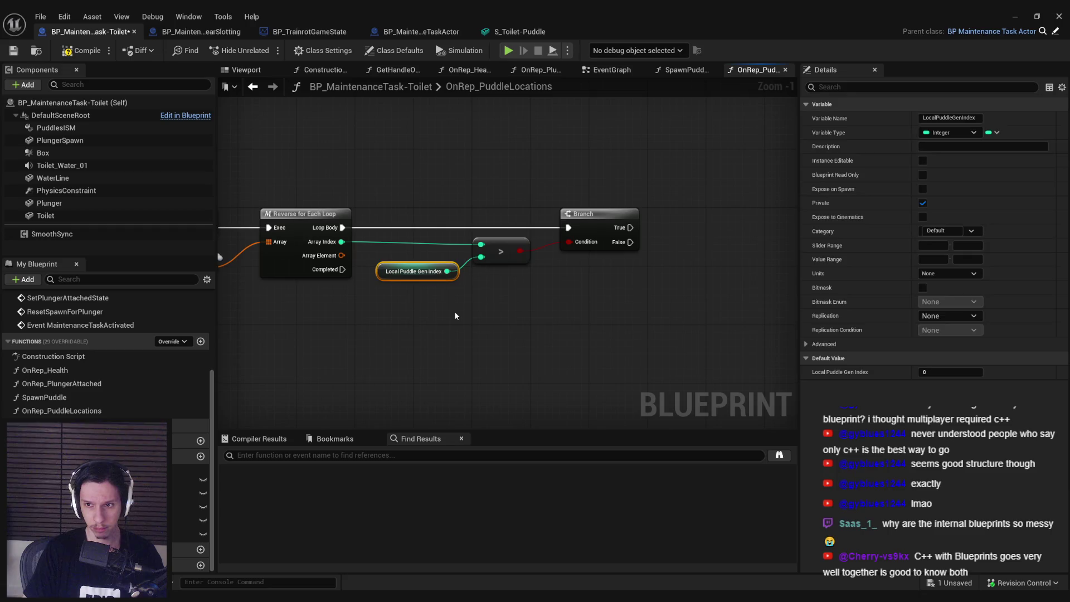
pyautogui.click(454, 315)
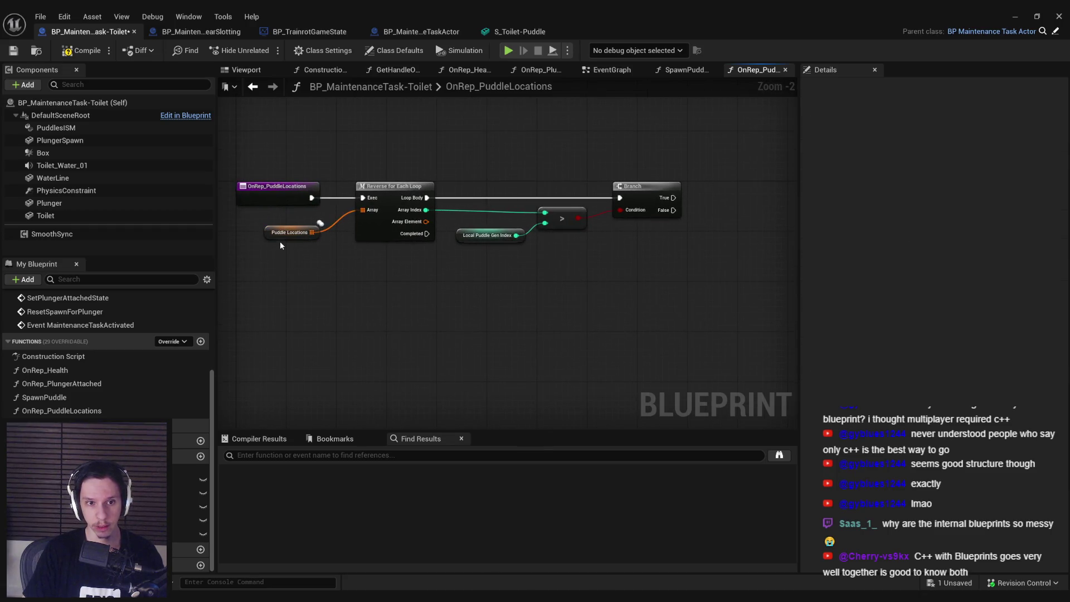
# Duplicate the Puddle Locations getter and chain it into LENGTH minus 1
pyautogui.click(280, 236)
pyautogui.hotkey('ctrl', 'c')
pyautogui.hotkey('ctrl', 'v')
pyautogui.moveTo(447, 333); pyautogui.dragTo(447, 332)
pyautogui.write('length')
pyautogui.click(495, 395)
pyautogui.moveTo(545, 337); pyautogui.dragTo(561, 346)
pyautogui.press('Escape')
pyautogui.write('-')
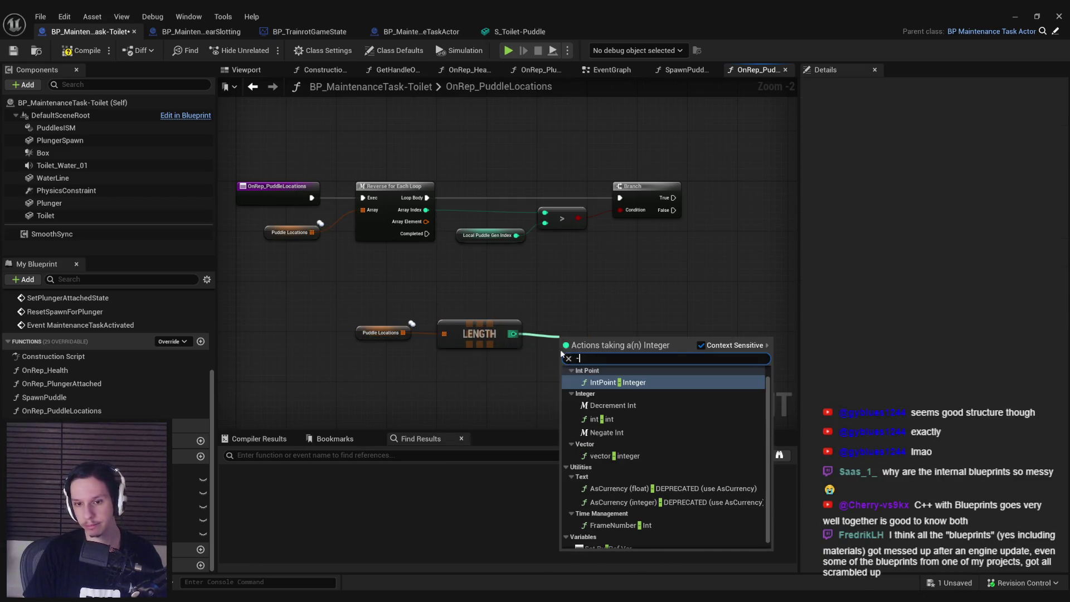
pyautogui.click(602, 419)
pyautogui.moveTo(613, 312); pyautogui.dragTo(351, 357)
pyautogui.moveTo(595, 344)
pyautogui.mouseDown()
pyautogui.moveTo(521, 351)
pyautogui.moveTo(250, 311)
pyautogui.mouseUp()
pyautogui.moveTo(321, 337); pyautogui.dragTo(327, 338)
pyautogui.click(396, 388)
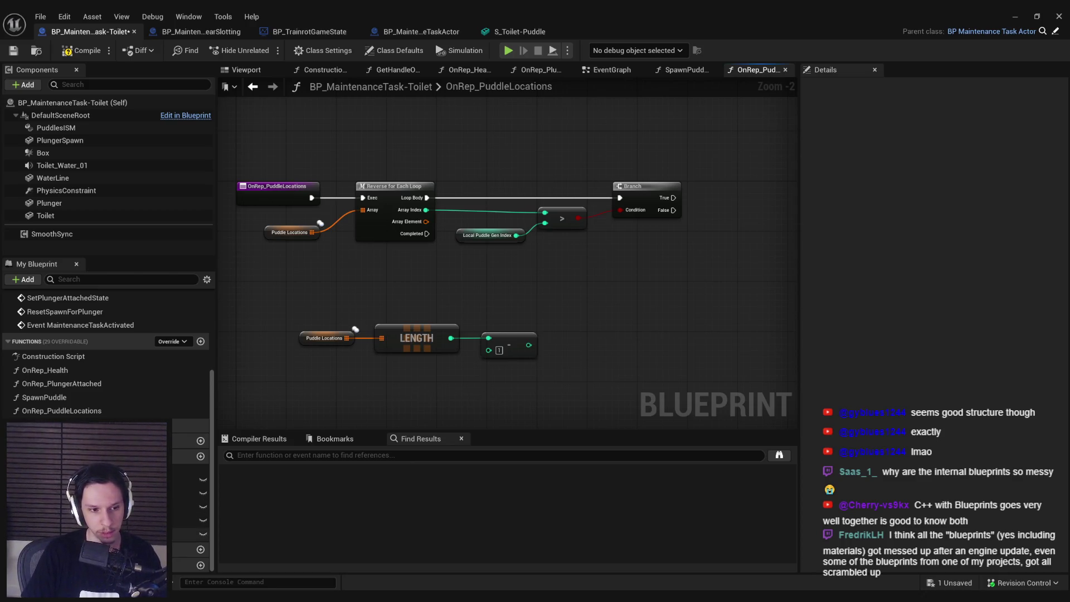
# Set Local Puddle Gen Index from the length-minus-1 result on Completed, arrange the nodes, and save
pyautogui.click(563, 306)
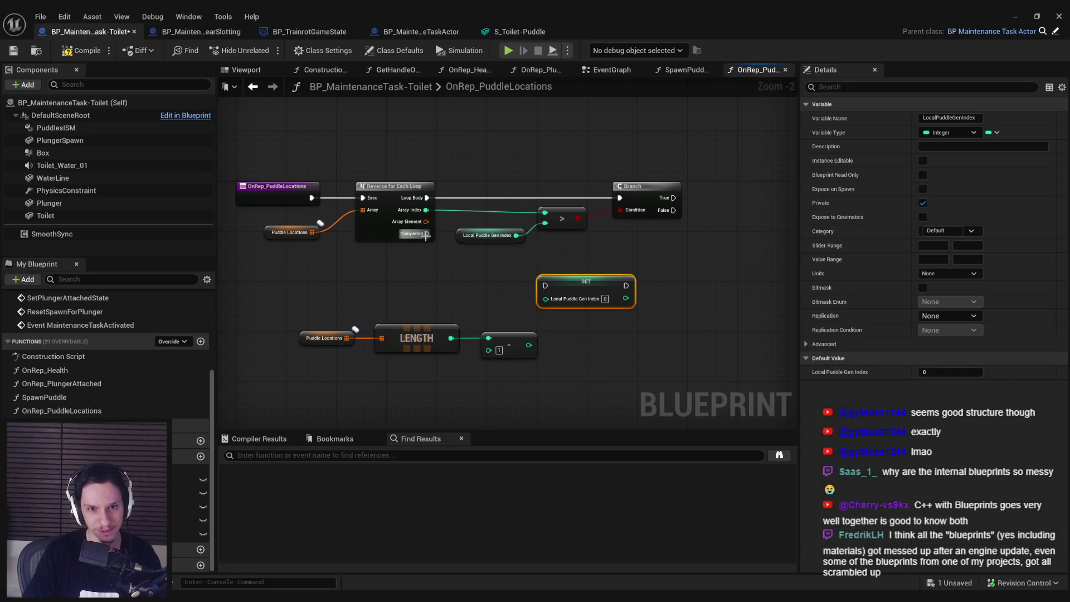
pyautogui.moveTo(609, 370); pyautogui.dragTo(258, 275)
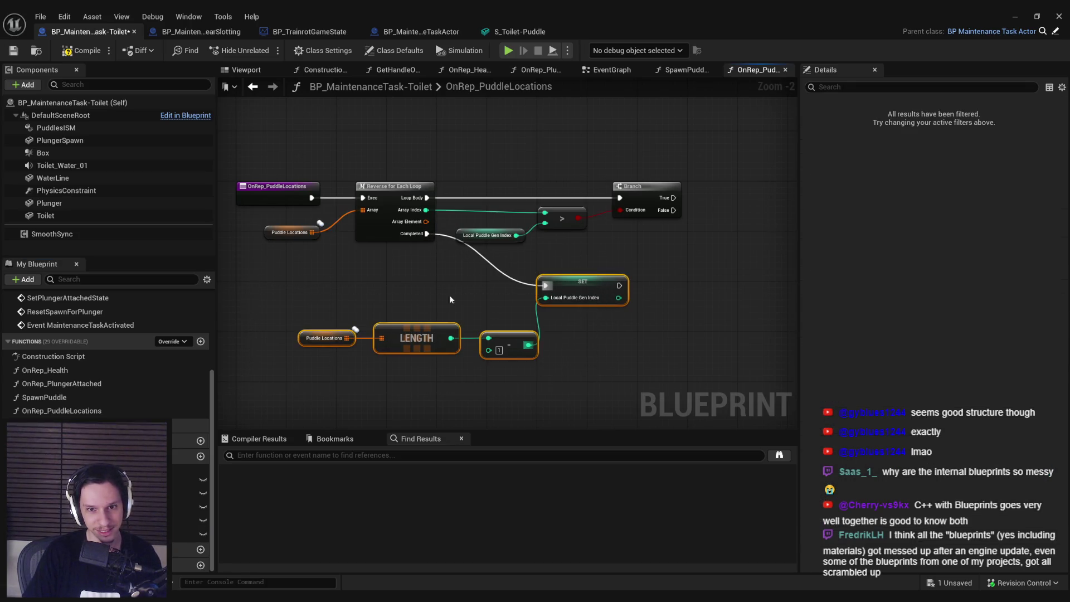
pyautogui.moveTo(574, 293); pyautogui.dragTo(492, 286)
pyautogui.moveTo(567, 382); pyautogui.dragTo(317, 322)
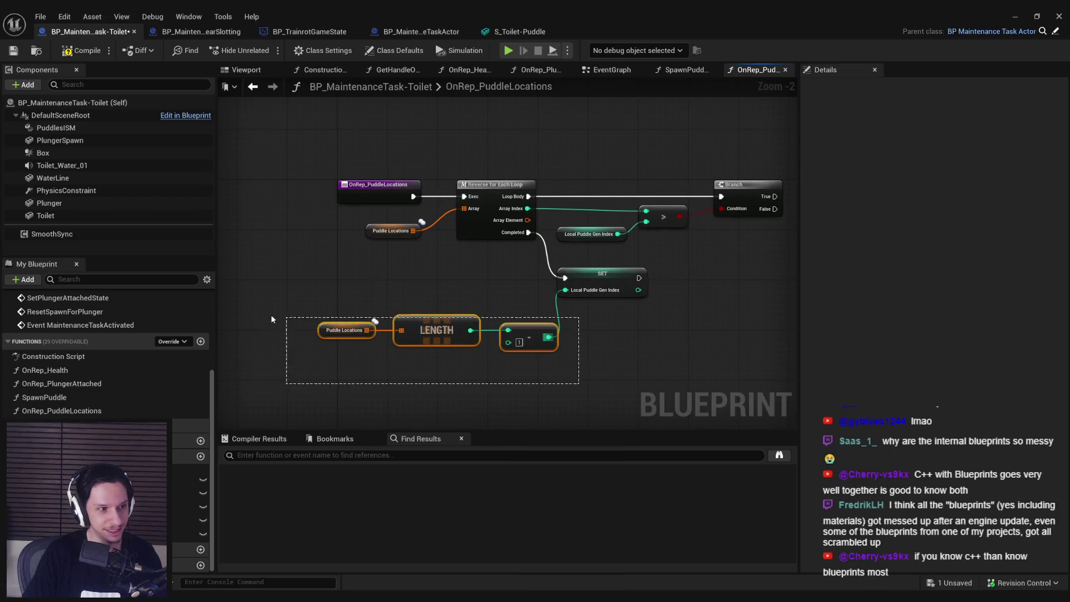
pyautogui.moveTo(442, 334); pyautogui.dragTo(420, 311)
pyautogui.click(437, 363)
pyautogui.moveTo(371, 204); pyautogui.dragTo(318, 208)
pyautogui.click(13, 50)
pyautogui.moveTo(437, 259); pyautogui.dragTo(393, 258)
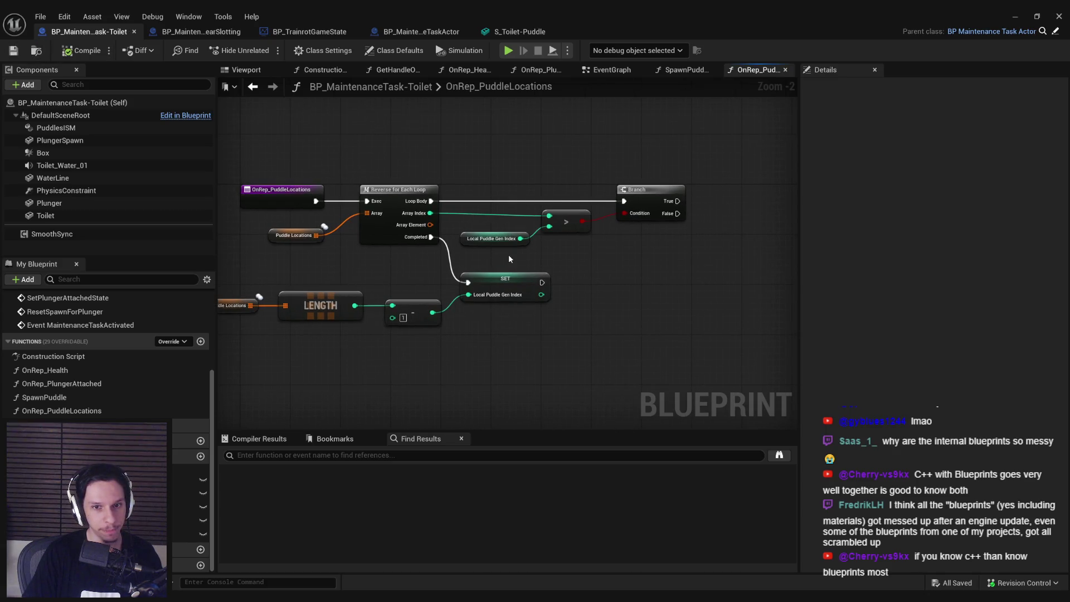
pyautogui.scroll(-1, 508, 254)
pyautogui.moveTo(483, 270); pyautogui.dragTo(569, 345)
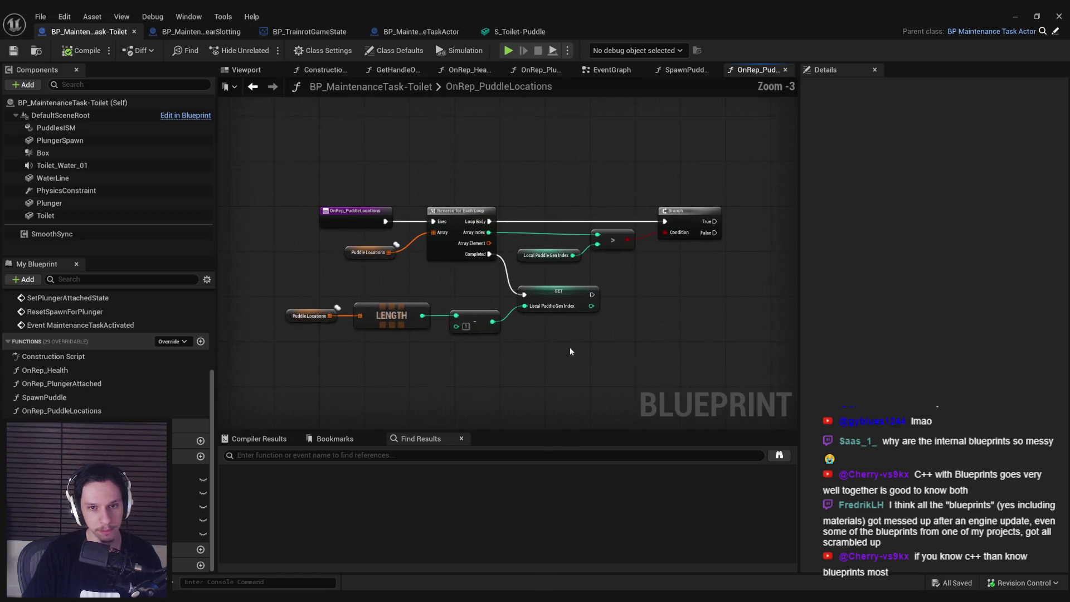
pyautogui.moveTo(558, 305); pyautogui.dragTo(557, 311)
pyautogui.moveTo(641, 296); pyautogui.dragTo(435, 299)
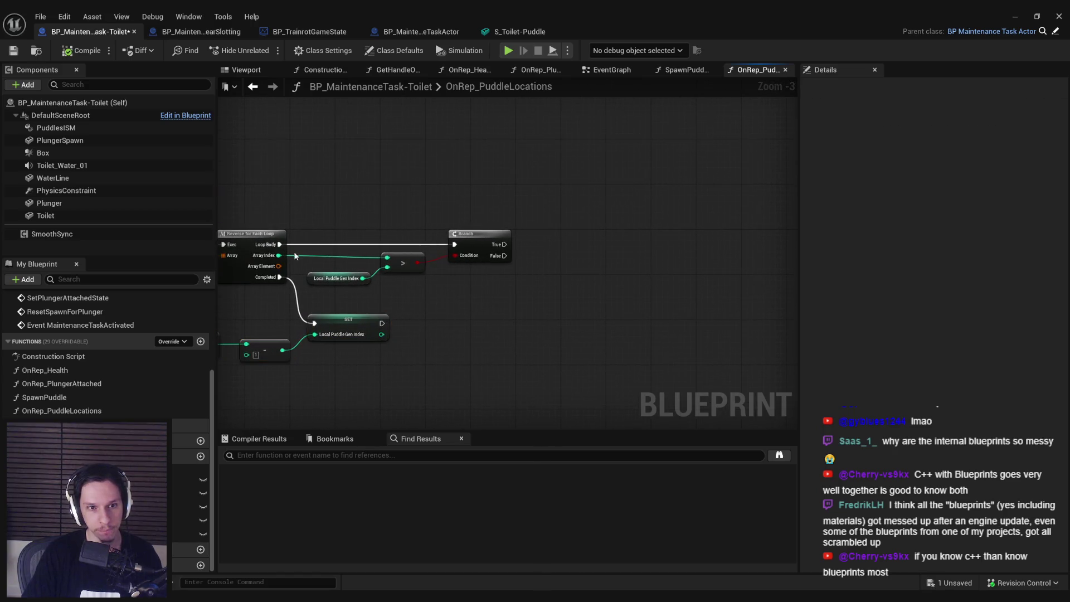
# Add a reroute point on the Array Element wire
pyautogui.moveTo(311, 246); pyautogui.dragTo(328, 222)
pyautogui.press('Escape')
pyautogui.moveTo(510, 224); pyautogui.dragTo(510, 225)
pyautogui.click(546, 289)
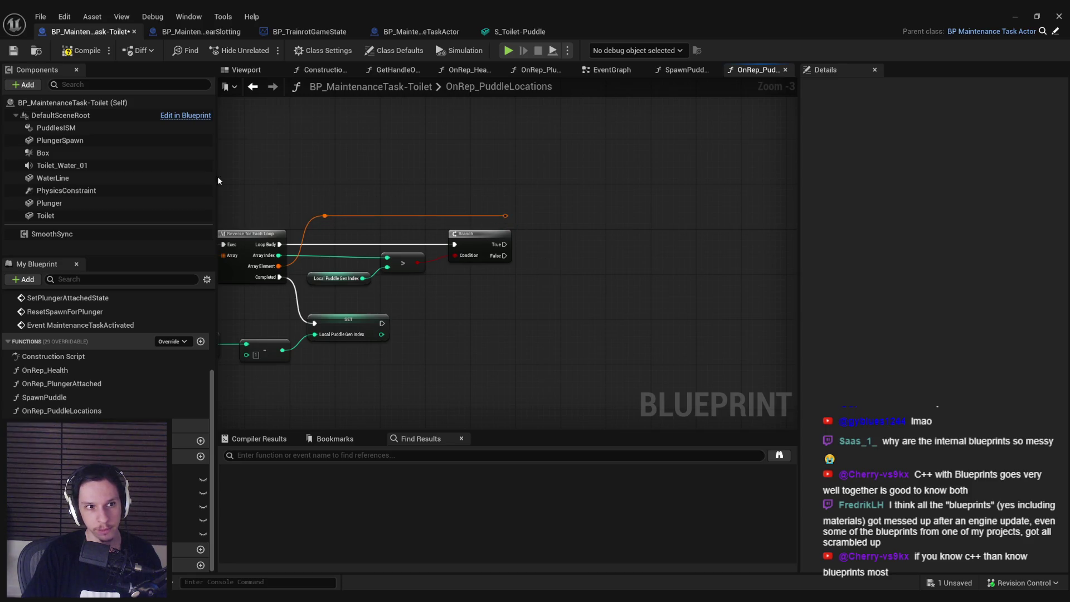
# Add an Add Instance node on Puddles ISM, fed by Branch True and Array Element, in world space
pyautogui.click(56, 128)
pyautogui.moveTo(56, 128)
pyautogui.mouseDown()
pyautogui.moveTo(568, 273)
pyautogui.moveTo(590, 260)
pyautogui.mouseUp()
pyautogui.write('add instance')
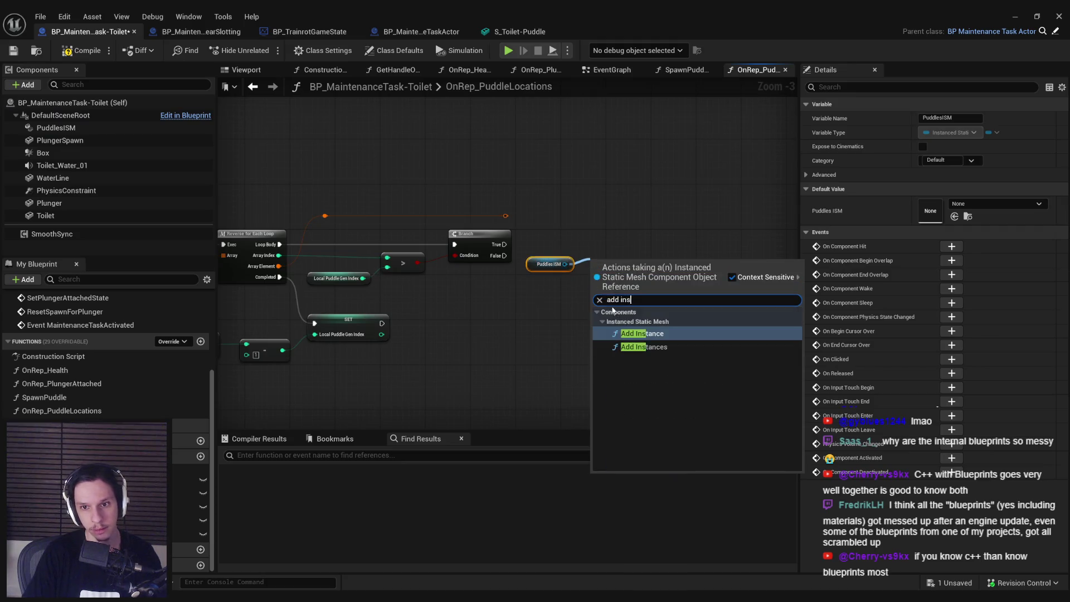
pyautogui.click(640, 334)
pyautogui.scroll(2, 641, 276)
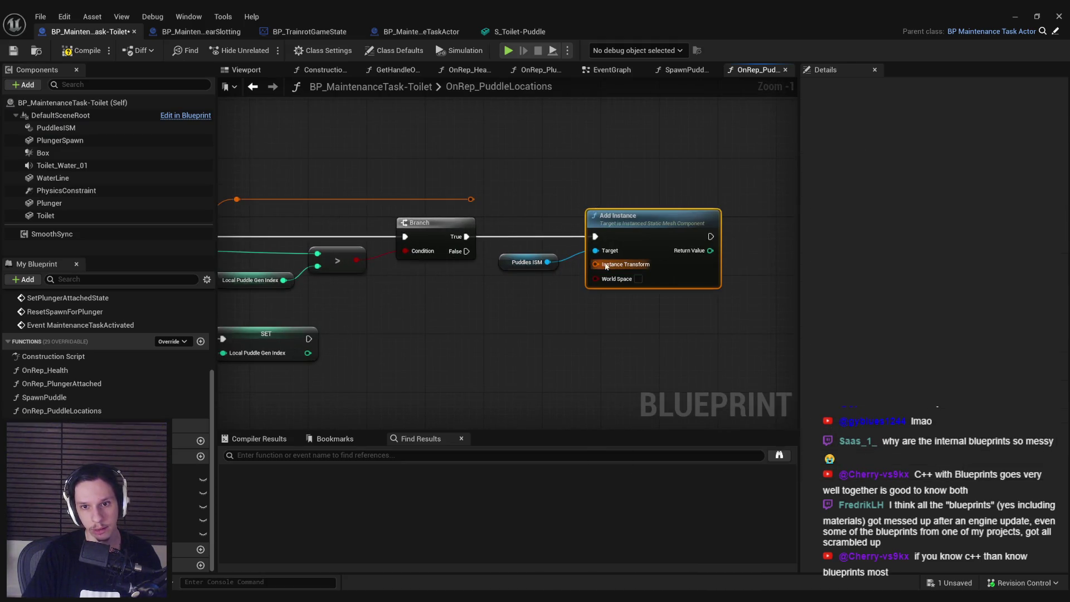
pyautogui.moveTo(467, 205); pyautogui.dragTo(468, 202)
pyautogui.click(469, 201)
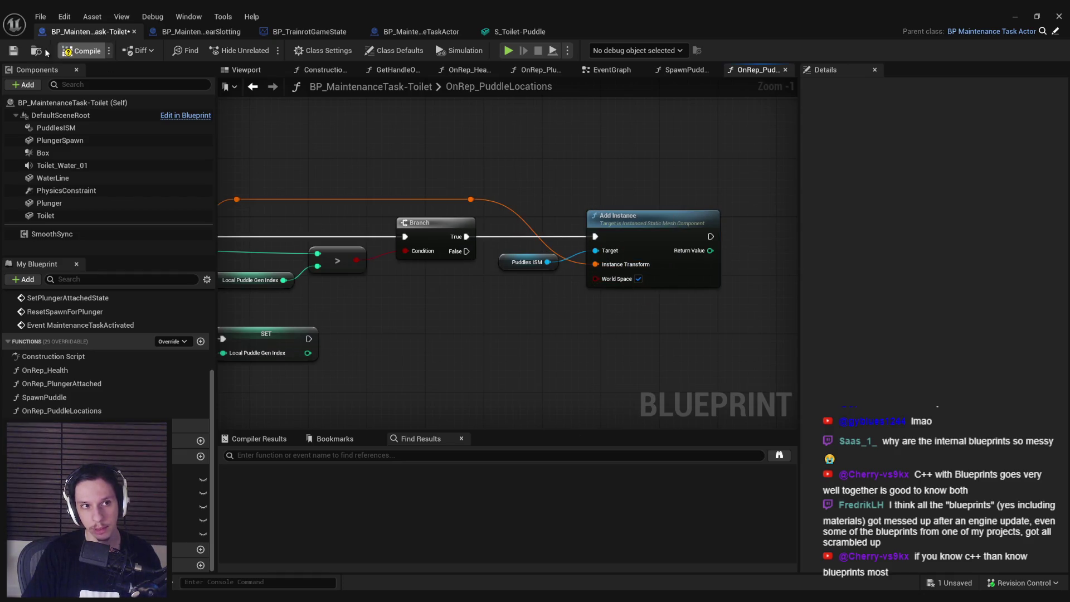
pyautogui.click(613, 70)
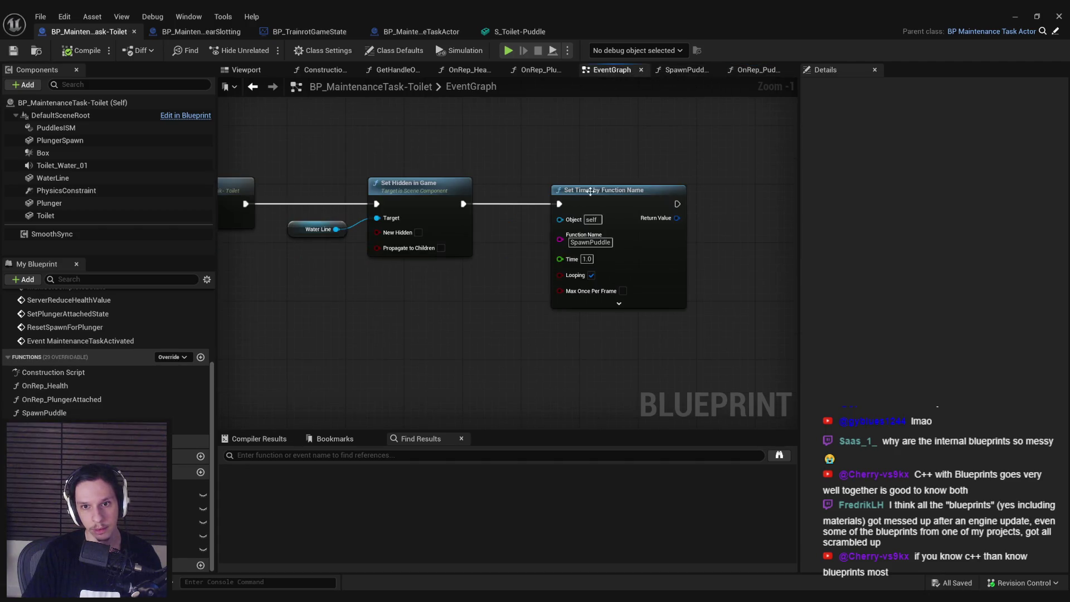
# Look over the SpawnPuddle function graph, then minimize the Blueprint editor back to the level
pyautogui.scroll(-3, 578, 286)
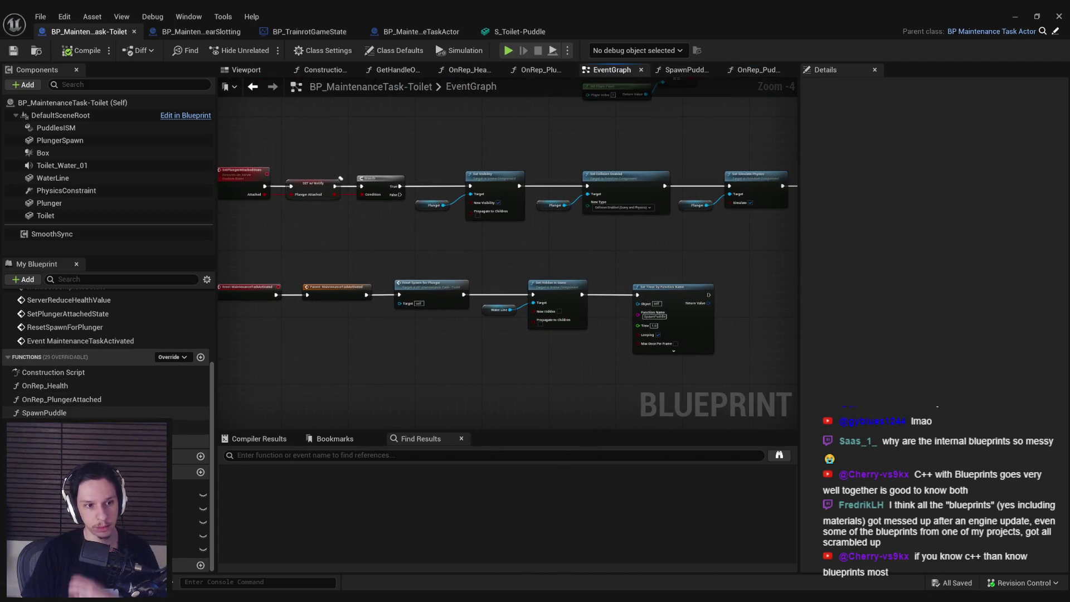
pyautogui.doubleClick(44, 413)
pyautogui.scroll(4, 624, 286)
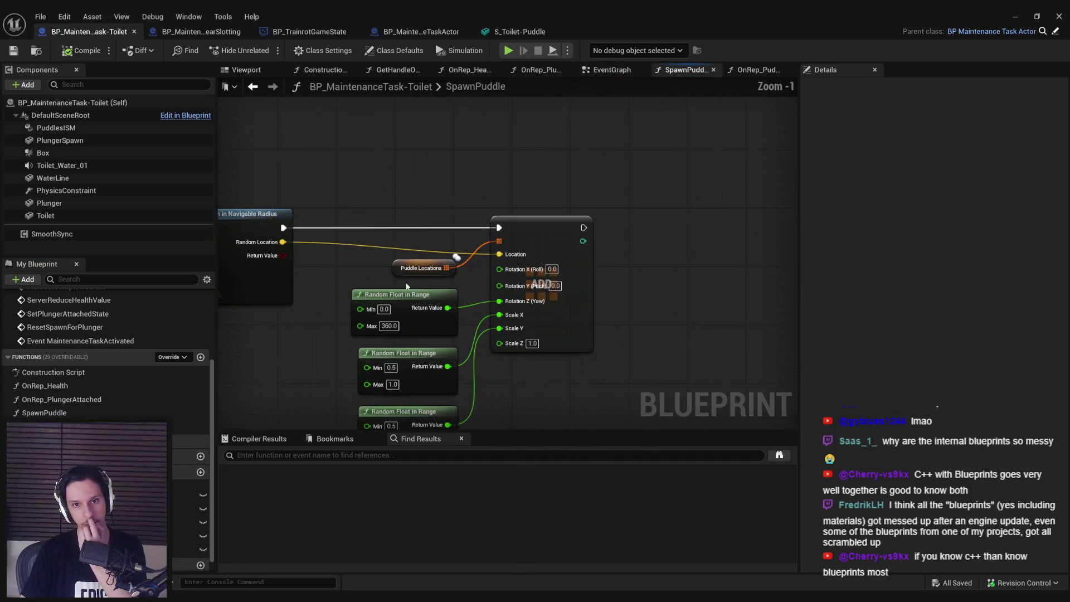
pyautogui.moveTo(557, 306); pyautogui.dragTo(507, 305)
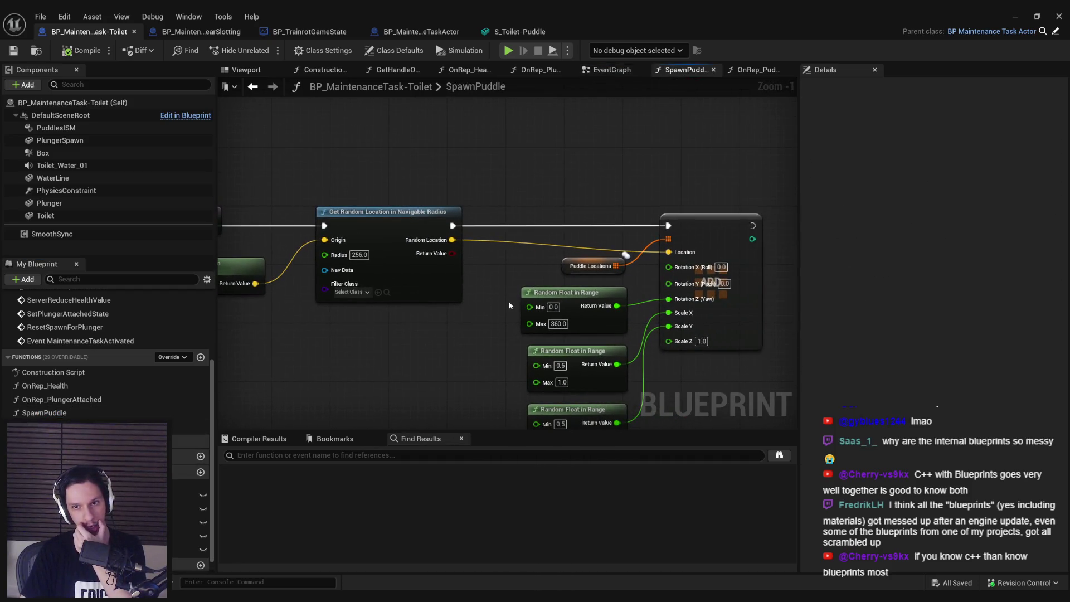
pyautogui.scroll(-1, 508, 301)
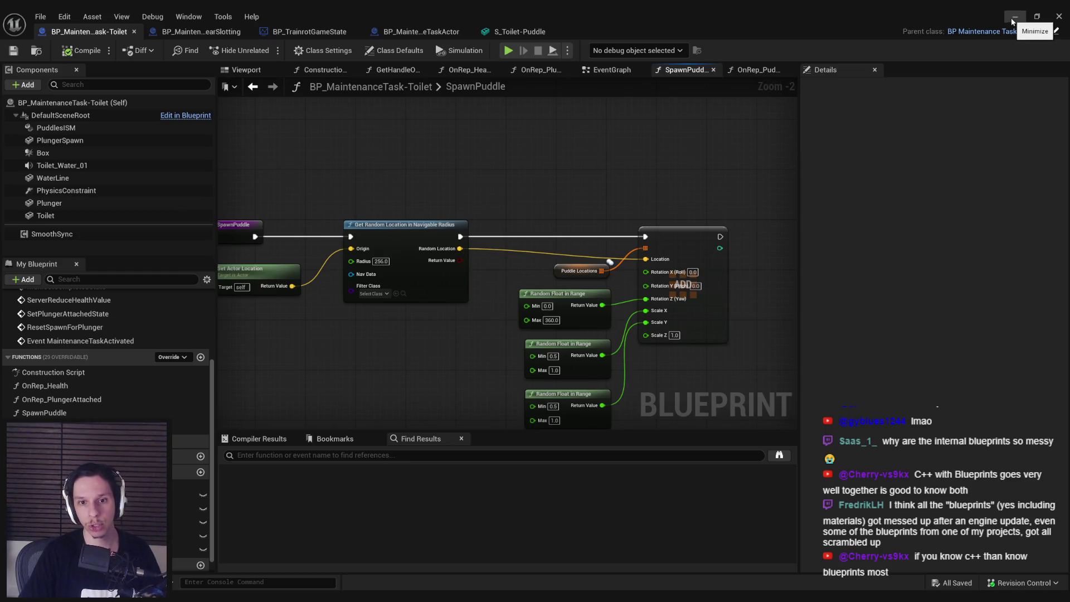
pyautogui.hotkey('alt', 'Left')
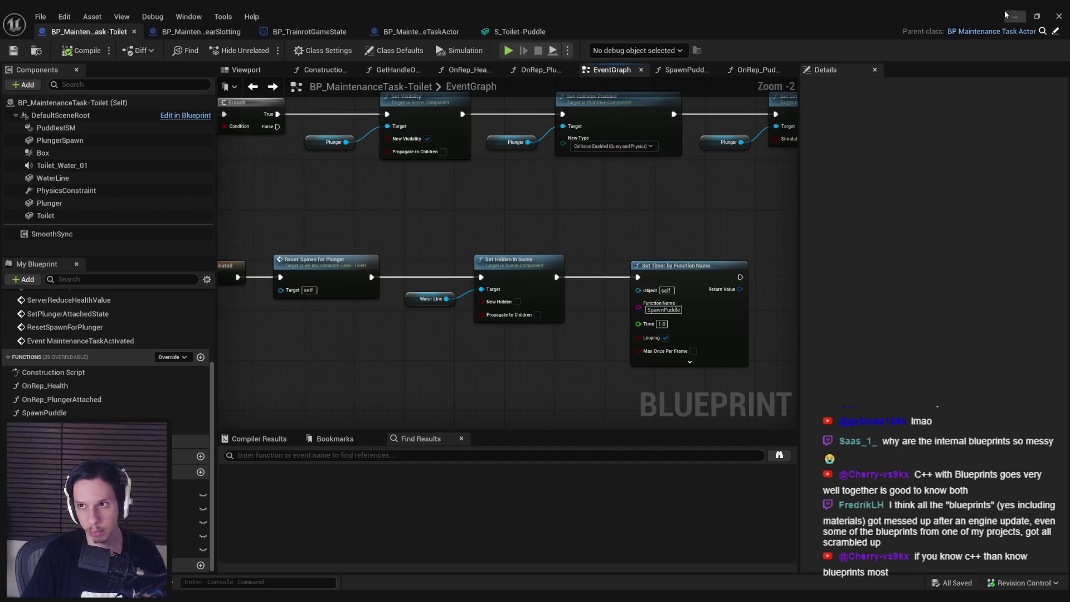
pyautogui.click(1012, 18)
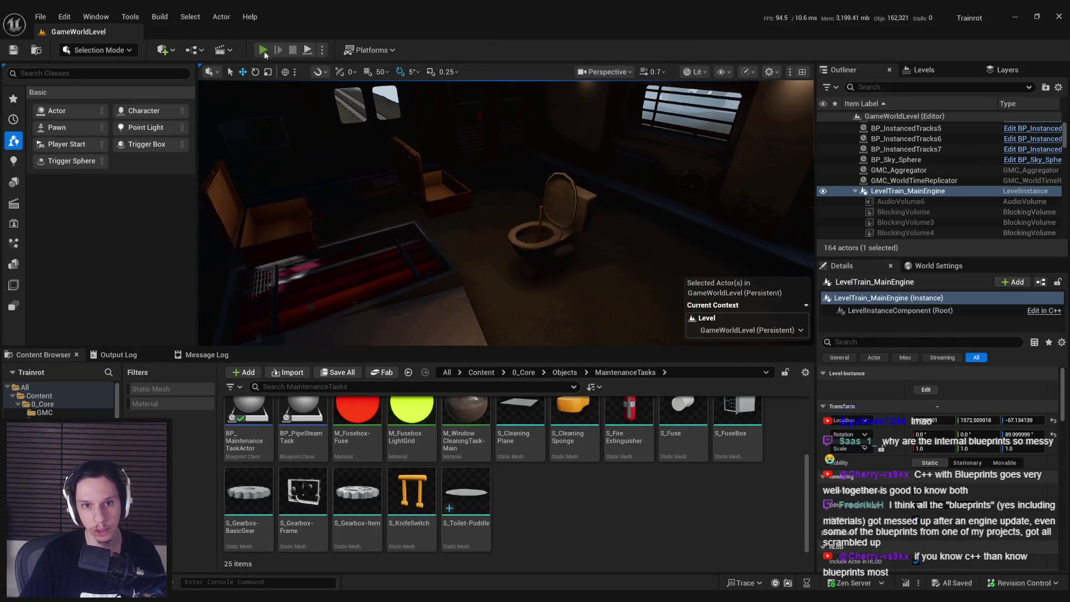
# Start a fullscreen play-test and walk from the toilet through the stair corridor to the valve room
pyautogui.press('F11')
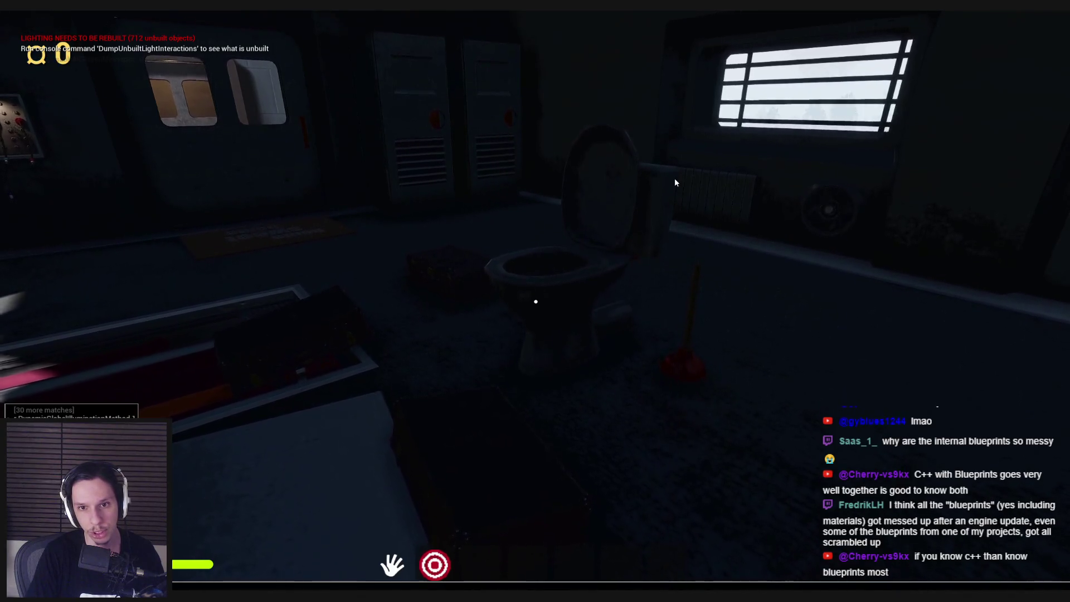
pyautogui.click(674, 183)
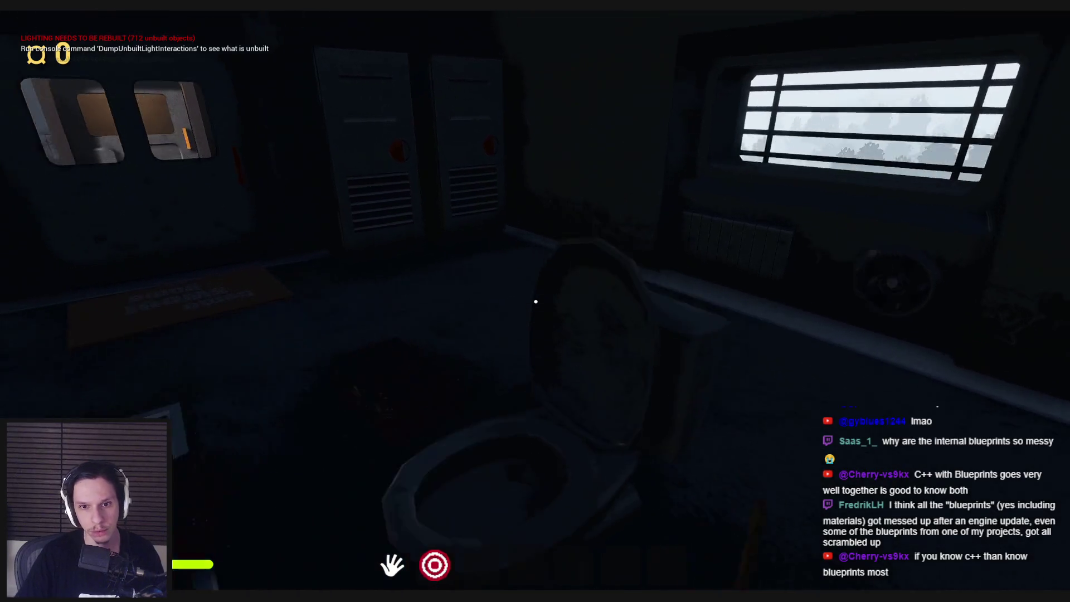
pyautogui.press('`')
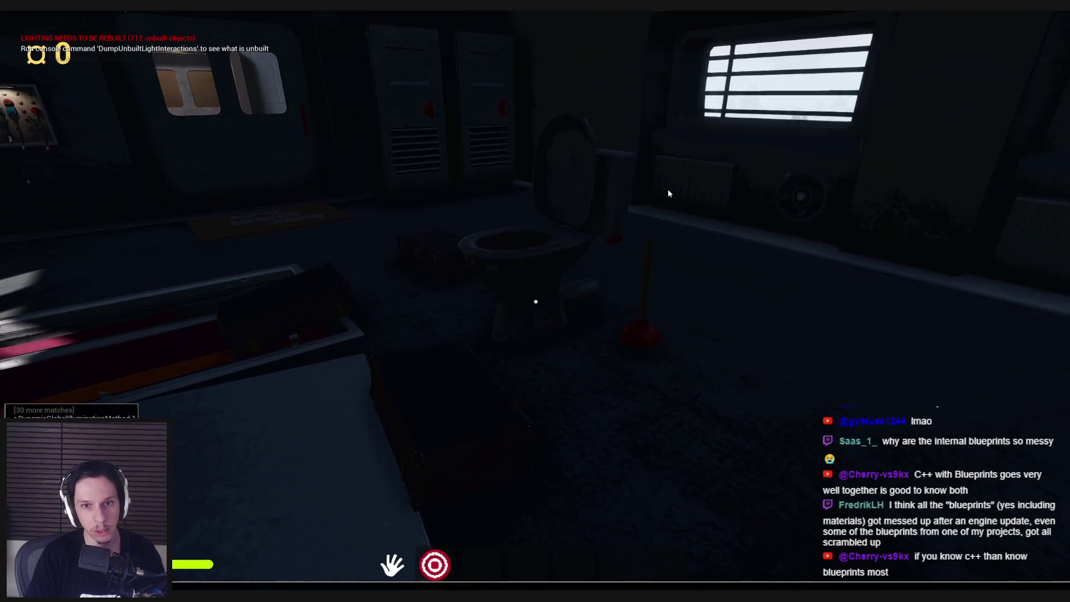
pyautogui.press('`')
pyautogui.press('s')
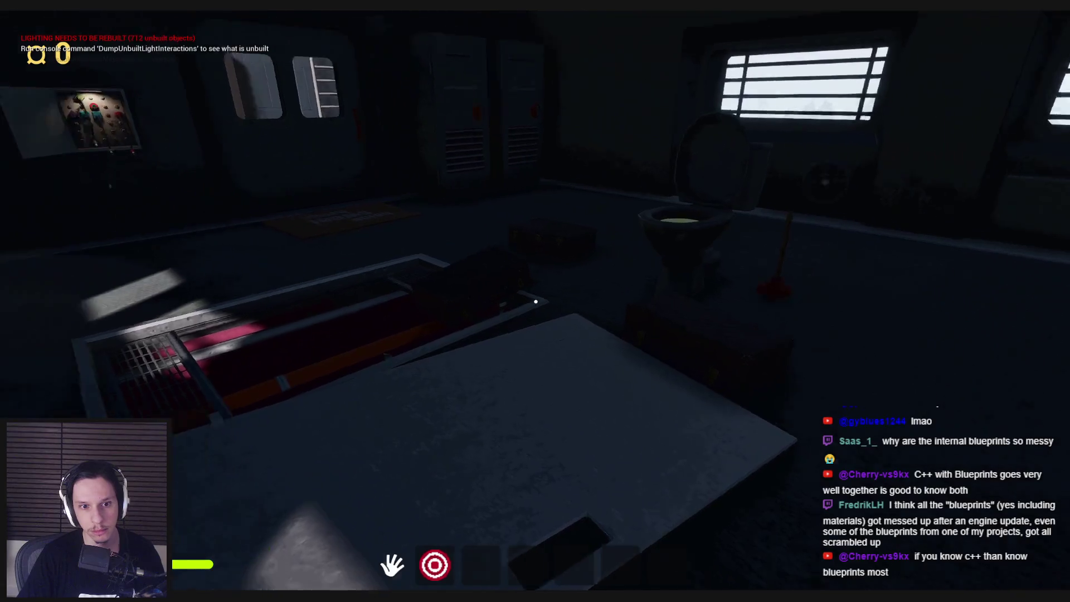
pyautogui.press('e')
pyautogui.press('w')
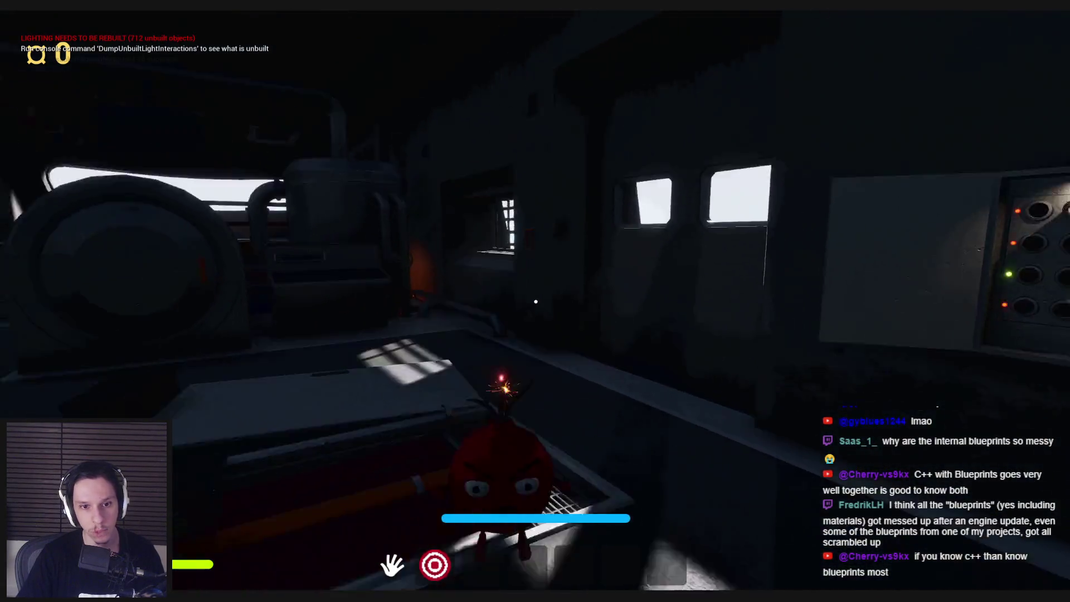
pyautogui.press('w')
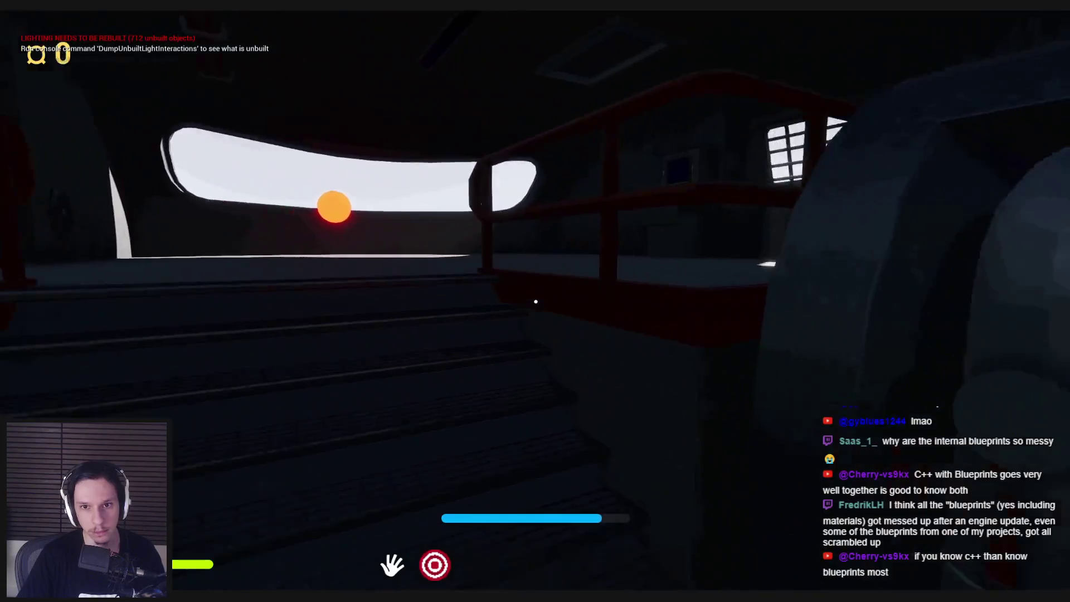
pyautogui.press('w')
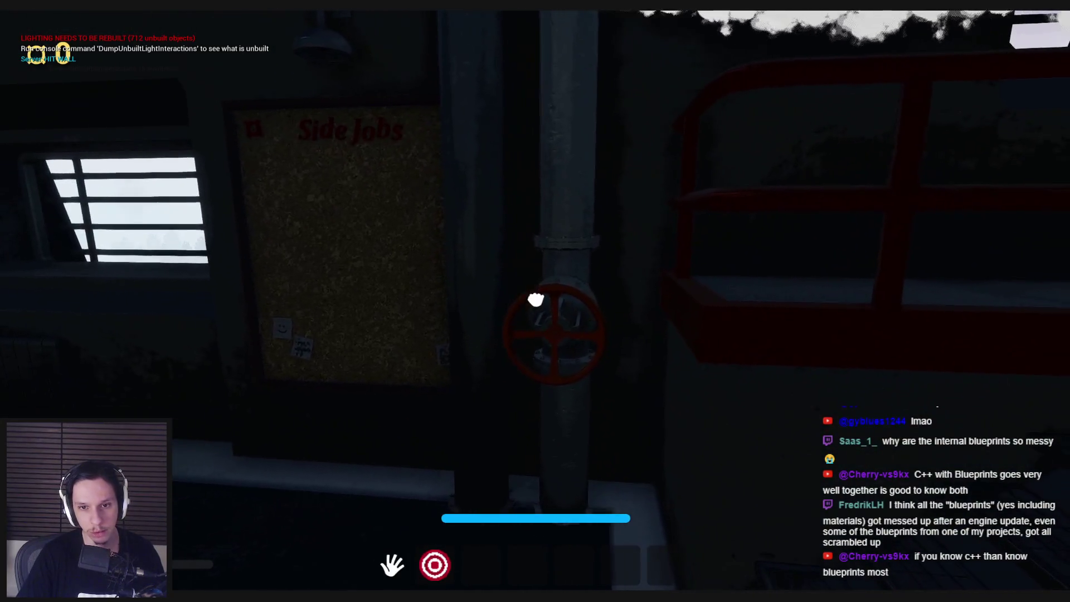
# Turn the valve and insert a fuse to complete the valve and fuse-box tasks
pyautogui.click(535, 301)
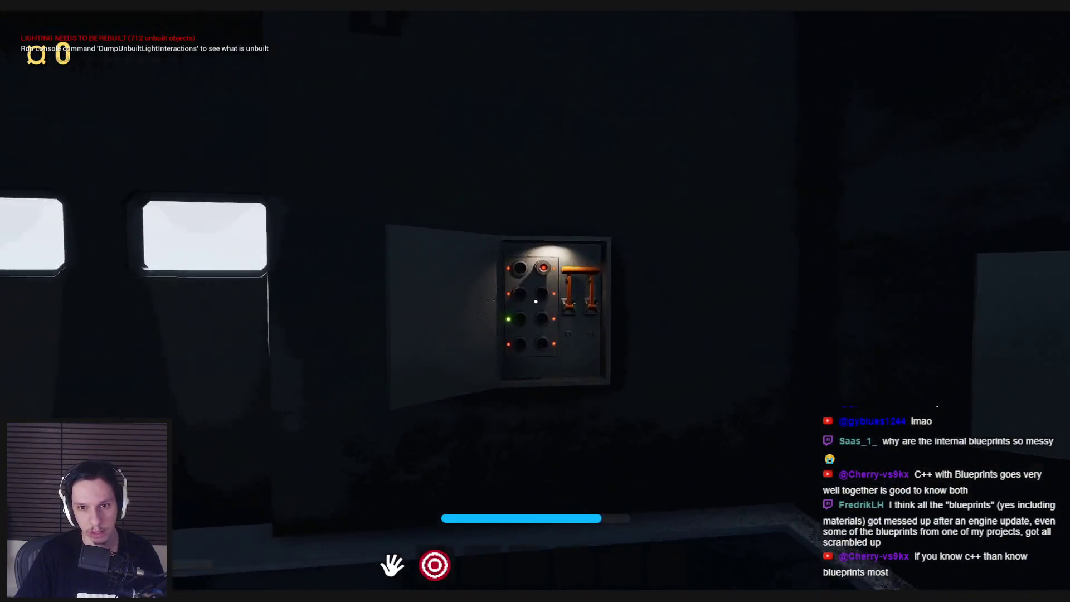
pyautogui.press('w')
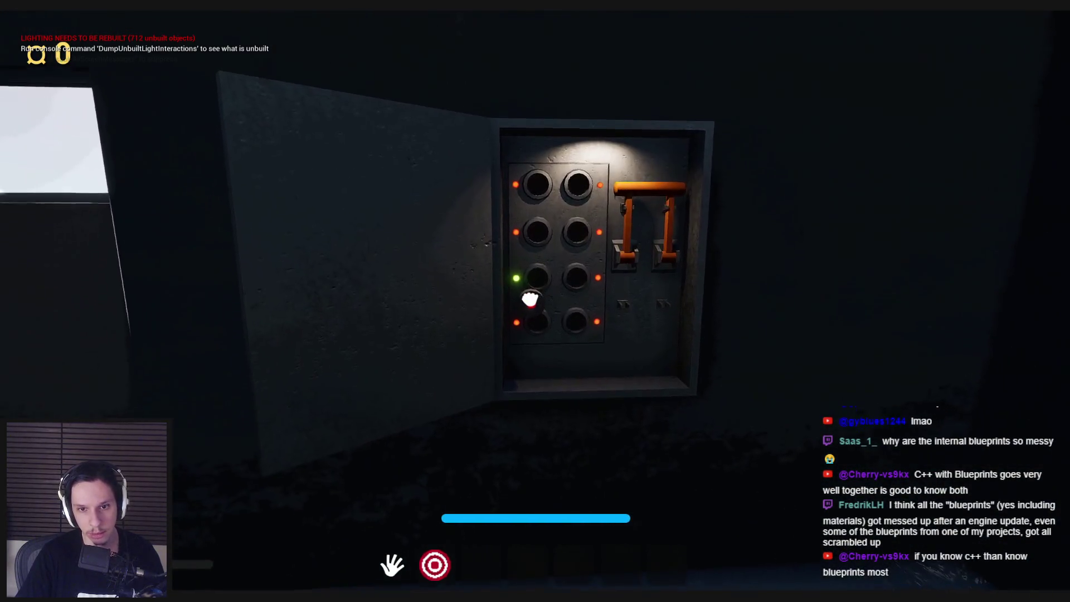
pyautogui.click(529, 297)
pyautogui.click(536, 301)
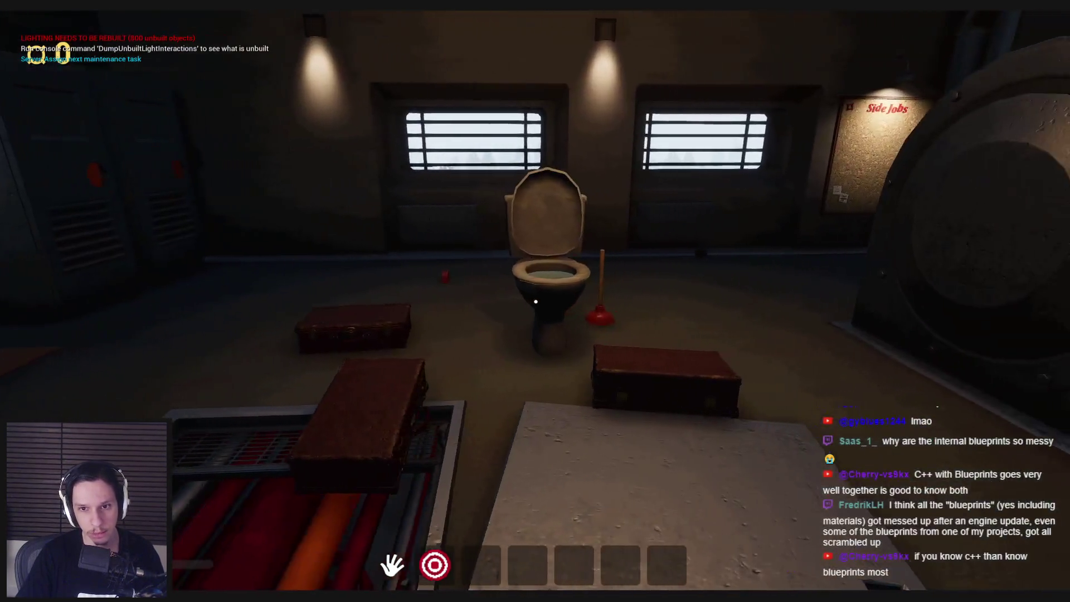
pyautogui.press('w')
# Eject from the game, select the toilet and inspect its PuddlesISM component in Details
pyautogui.press('F8')
pyautogui.click(580, 351)
pyautogui.press('F11')
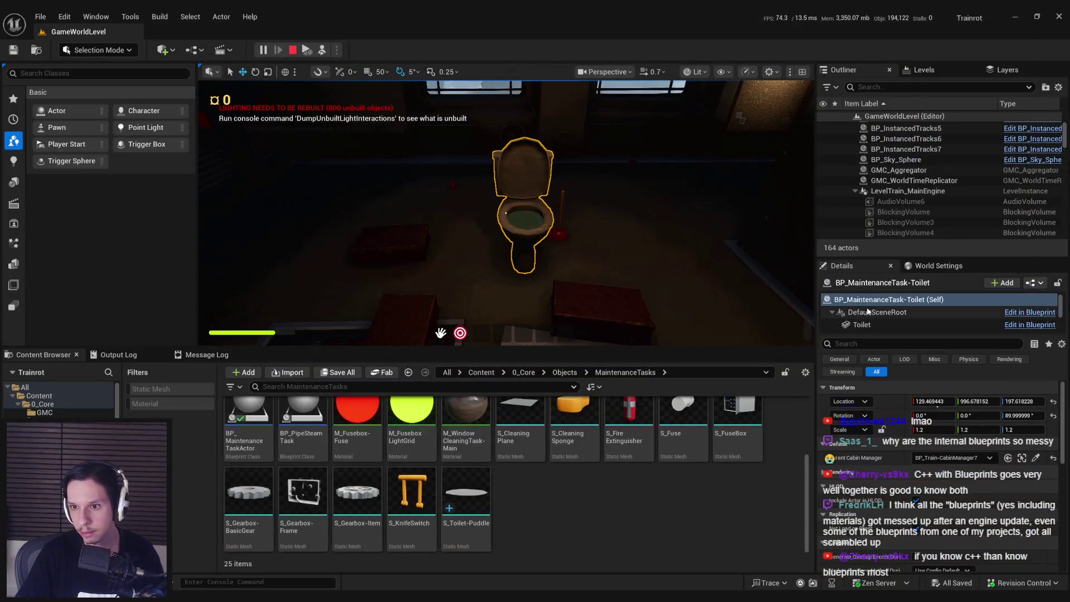
pyautogui.scroll(-5, 869, 312)
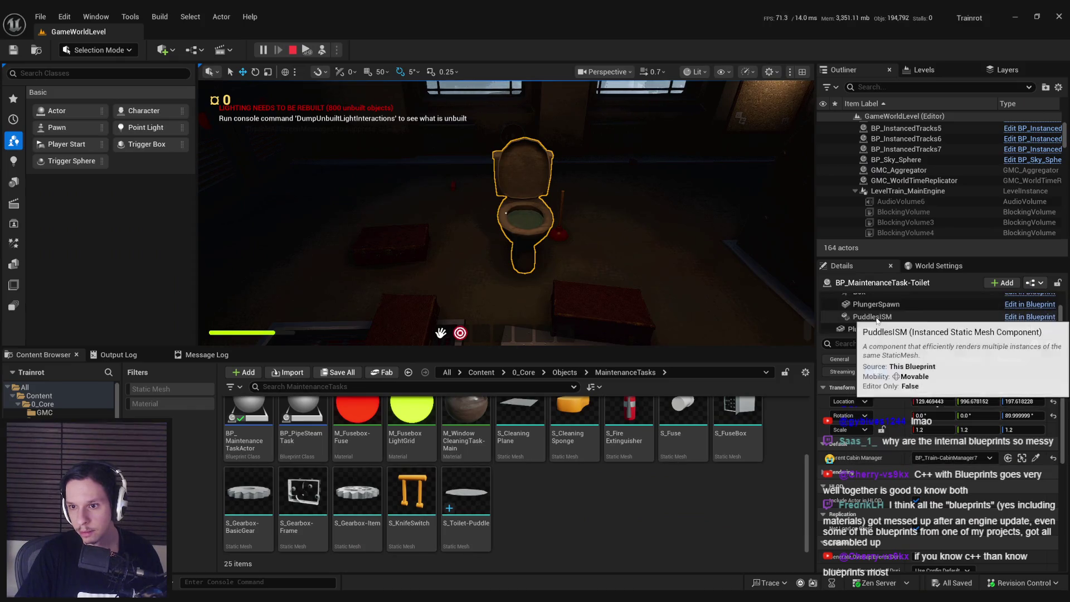
pyautogui.click(873, 317)
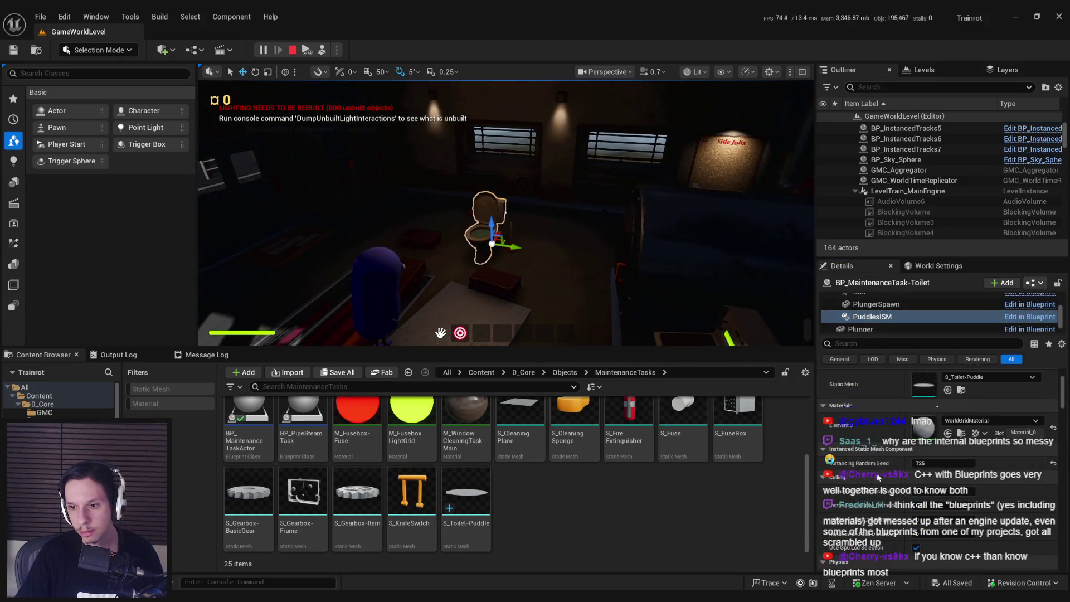
pyautogui.scroll(-5, 877, 477)
pyautogui.scroll(5, 886, 489)
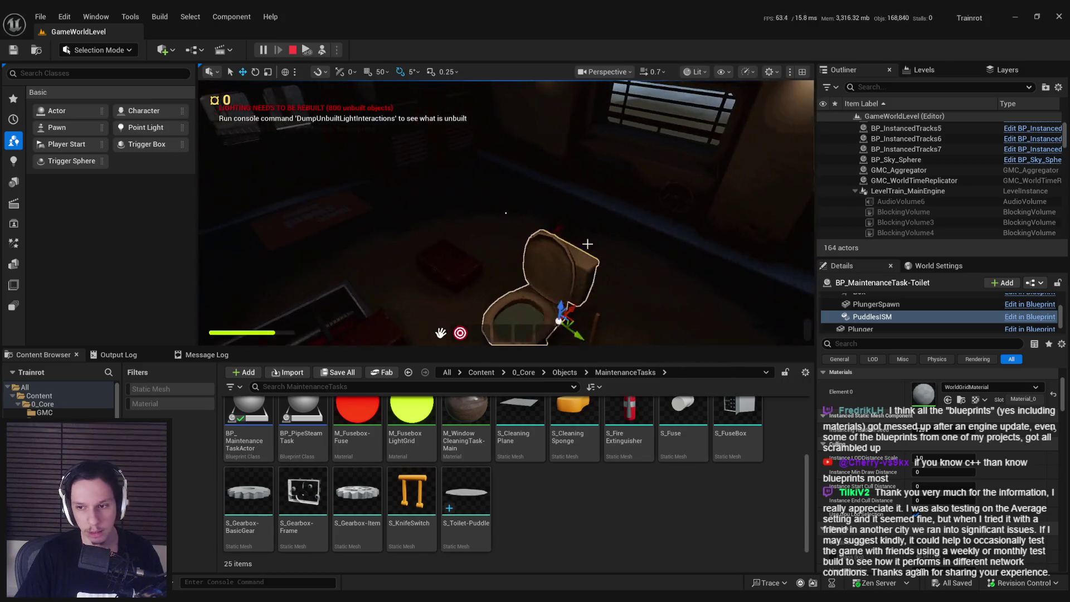
pyautogui.scroll(5, 911, 327)
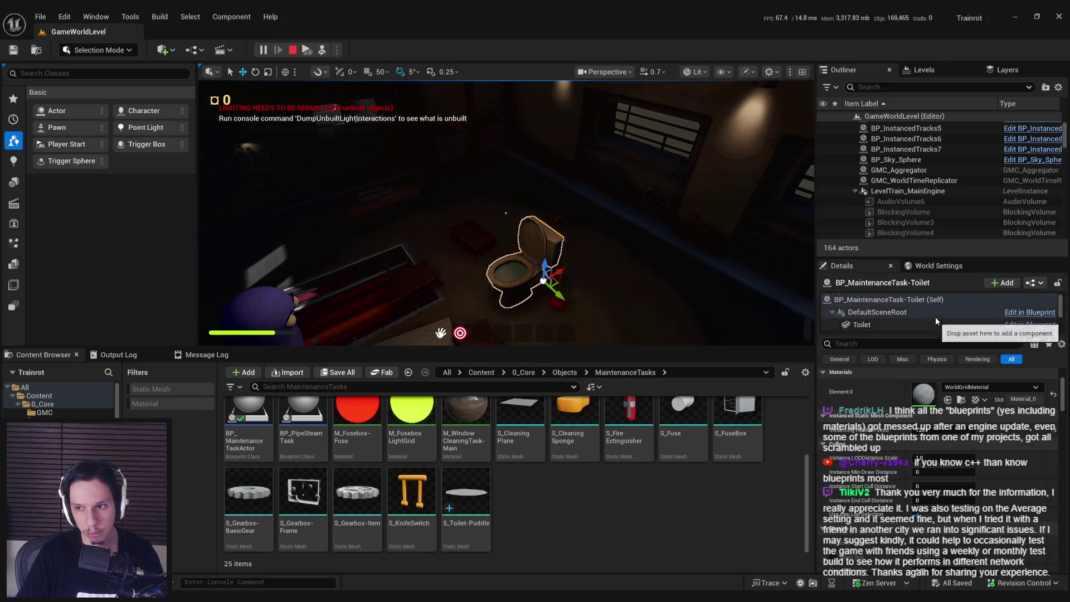
pyautogui.moveTo(894, 334); pyautogui.dragTo(906, 396)
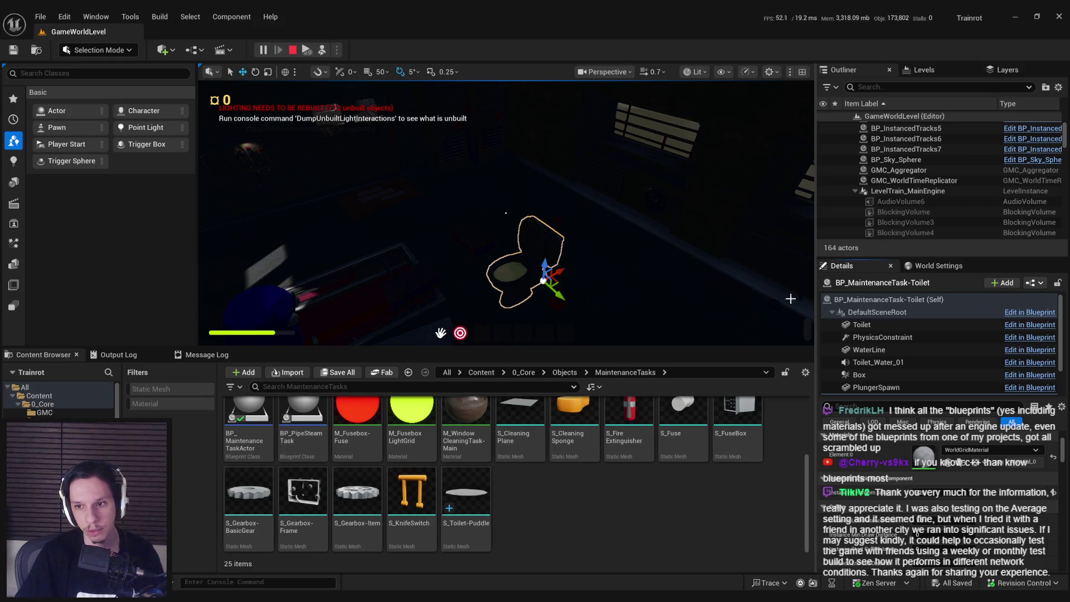
# Select the toilet actor and the train's main engine, then stop the play session
pyautogui.click(903, 303)
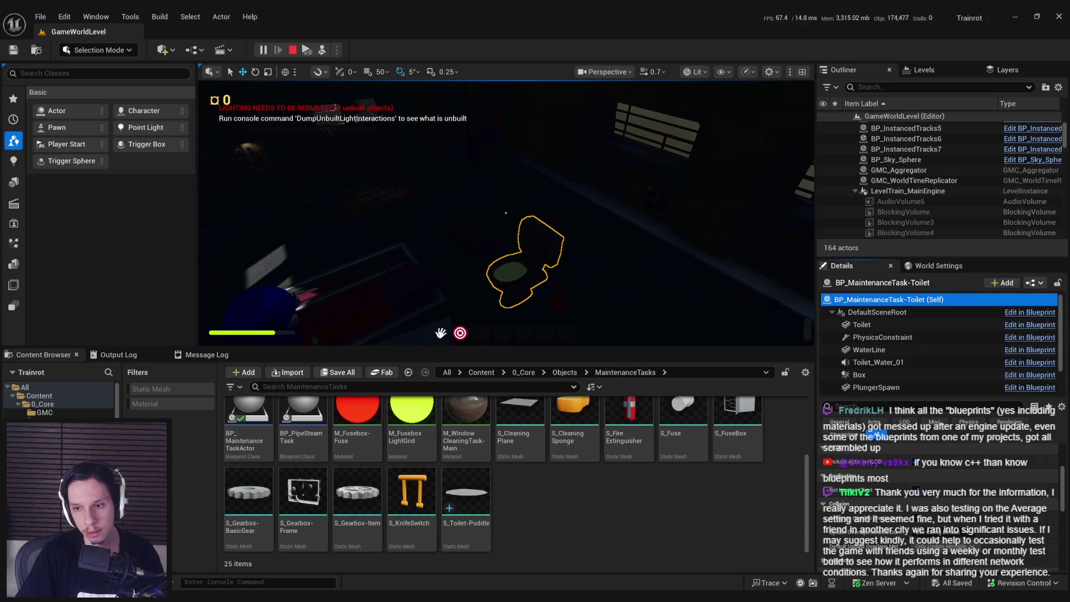
pyautogui.click(546, 296)
pyautogui.click(292, 50)
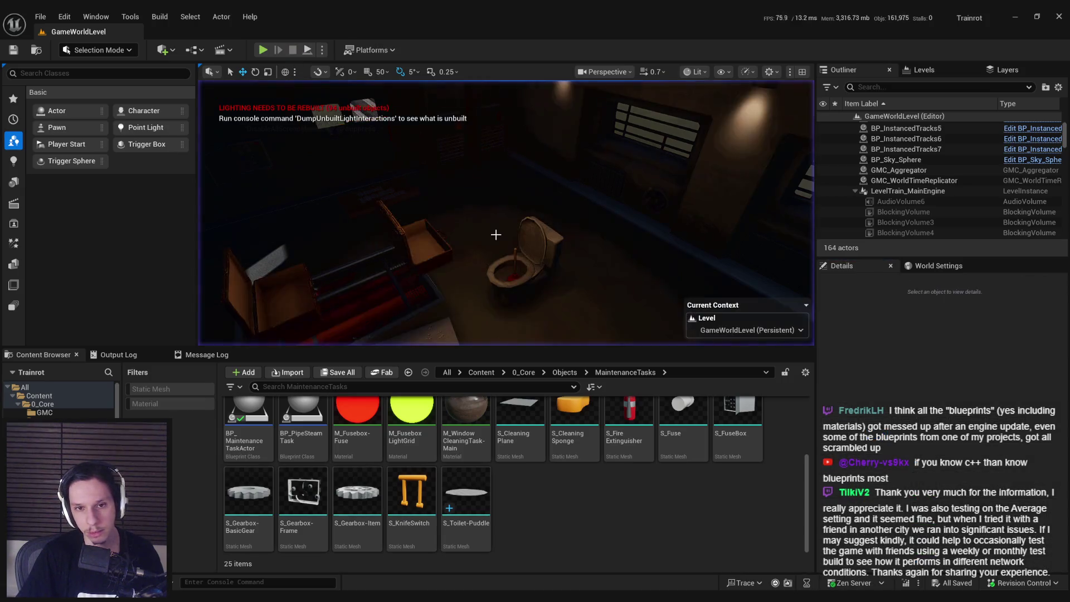
# Look around the toilet room in the viewport, then switch to the BP_MaintenanceTask-Toilet Blueprint editor
pyautogui.moveTo(386, 105)
pyautogui.mouseDown()
pyautogui.moveTo(434, 117)
pyautogui.moveTo(401, 128)
pyautogui.moveTo(468, 145)
pyautogui.moveTo(424, 159)
pyautogui.moveTo(449, 169)
pyautogui.moveTo(495, 234)
pyautogui.moveTo(561, 279)
pyautogui.moveTo(549, 301)
pyautogui.mouseUp()
pyautogui.click(535, 248)
pyautogui.scroll(2, 499, 458)
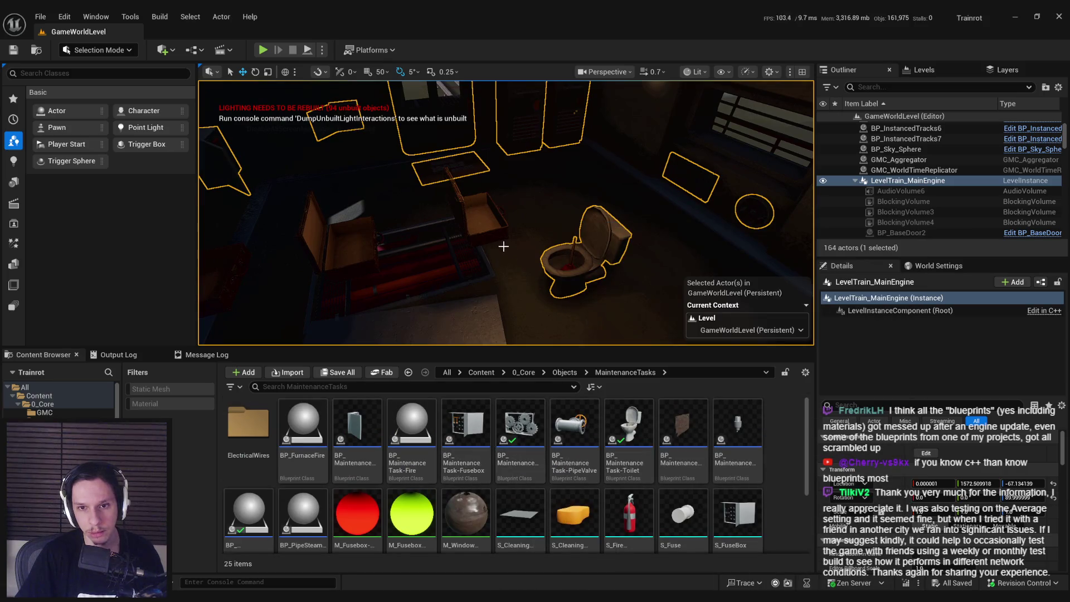
pyautogui.moveTo(505, 269); pyautogui.dragTo(516, 282)
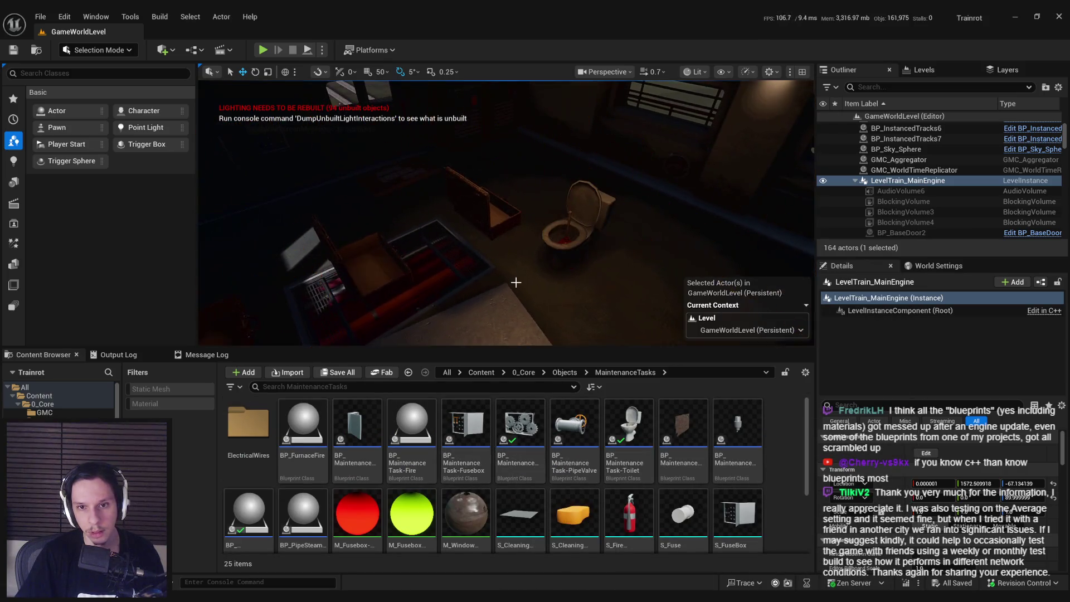
pyautogui.click(424, 552)
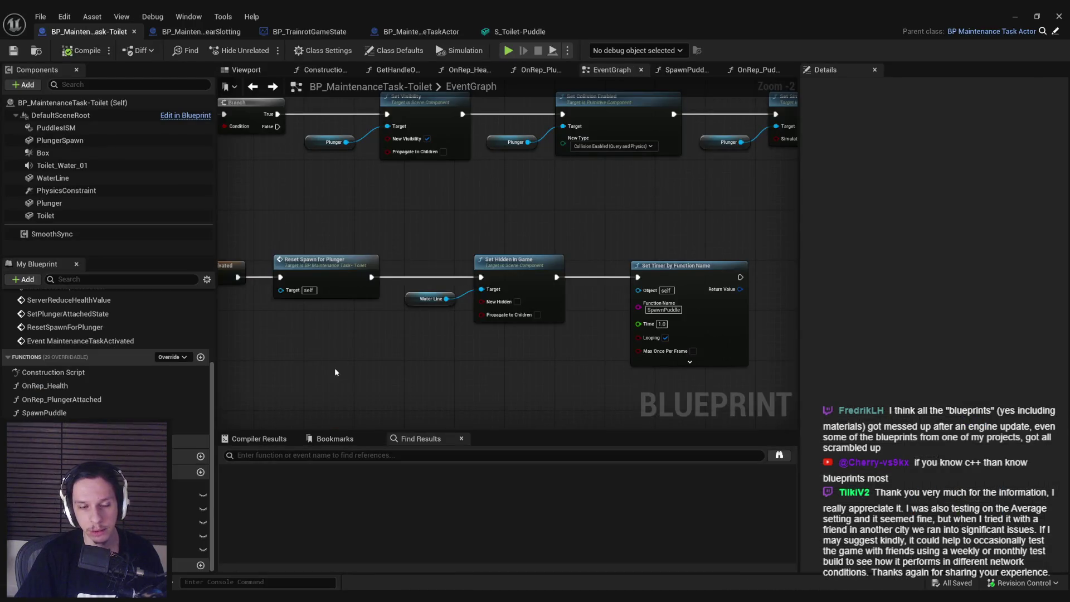
# Review the SpawnPuddle, OnRep_PlungerAttached and OnRep_PuddleLocations function graphs
pyautogui.doubleClick(44, 412)
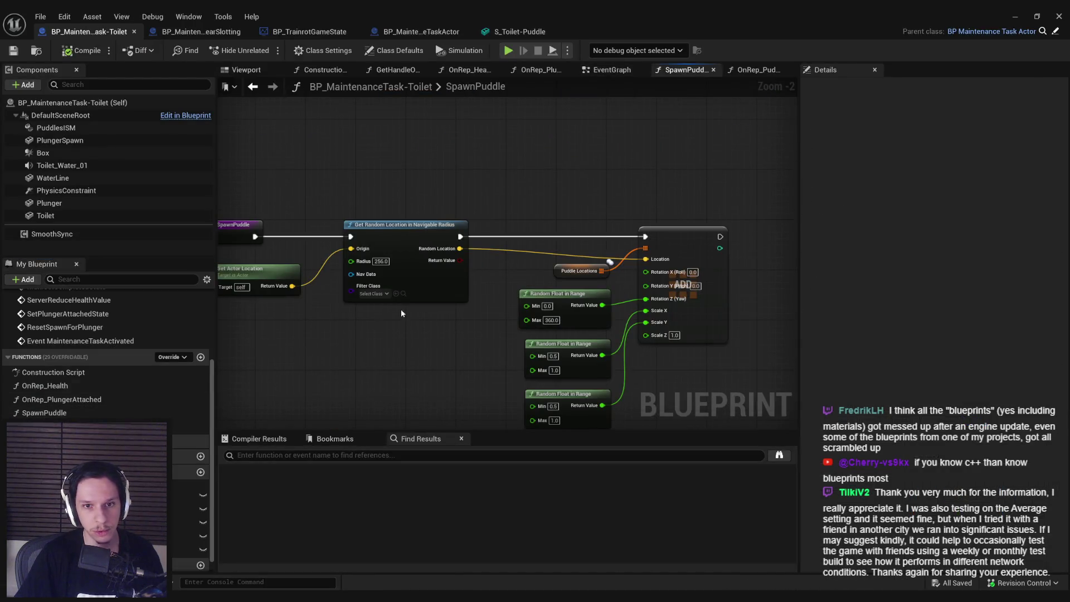
pyautogui.doubleClick(58, 399)
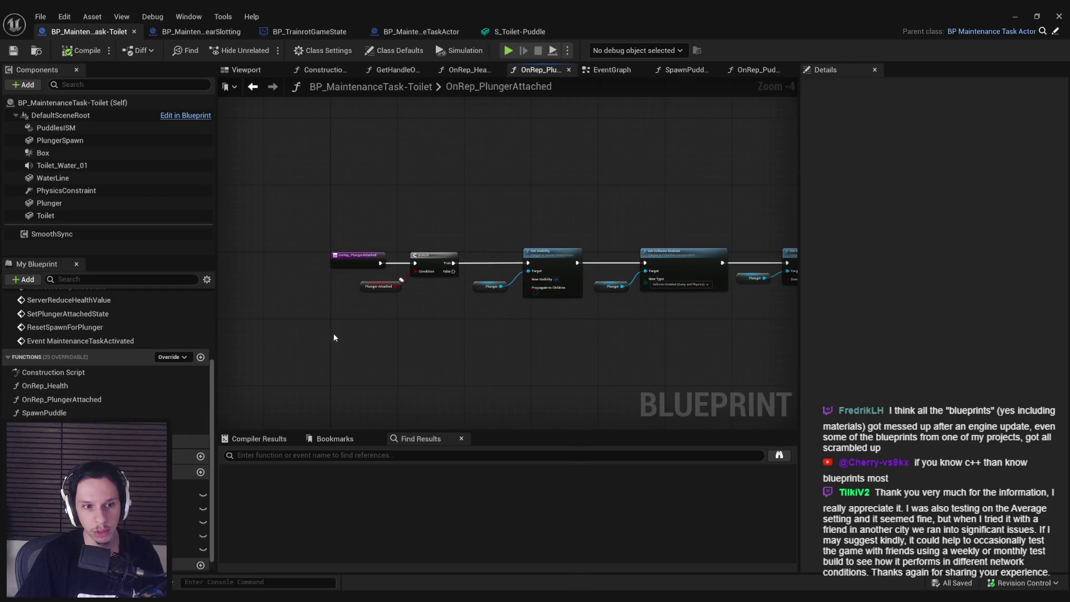
pyautogui.scroll(-1, 520, 334)
pyautogui.moveTo(520, 335)
pyautogui.mouseDown()
pyautogui.moveTo(337, 346)
pyautogui.moveTo(423, 340)
pyautogui.moveTo(443, 364)
pyautogui.mouseUp()
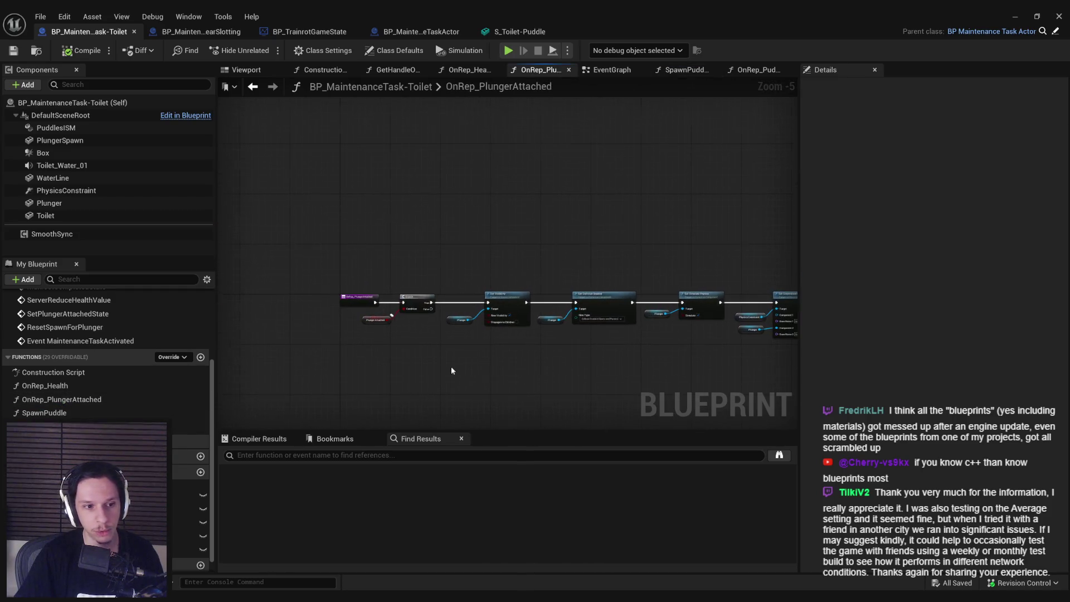
pyautogui.doubleClick(62, 427)
pyautogui.moveTo(577, 204); pyautogui.dragTo(577, 275)
pyautogui.hotkey('alt', 'Left')
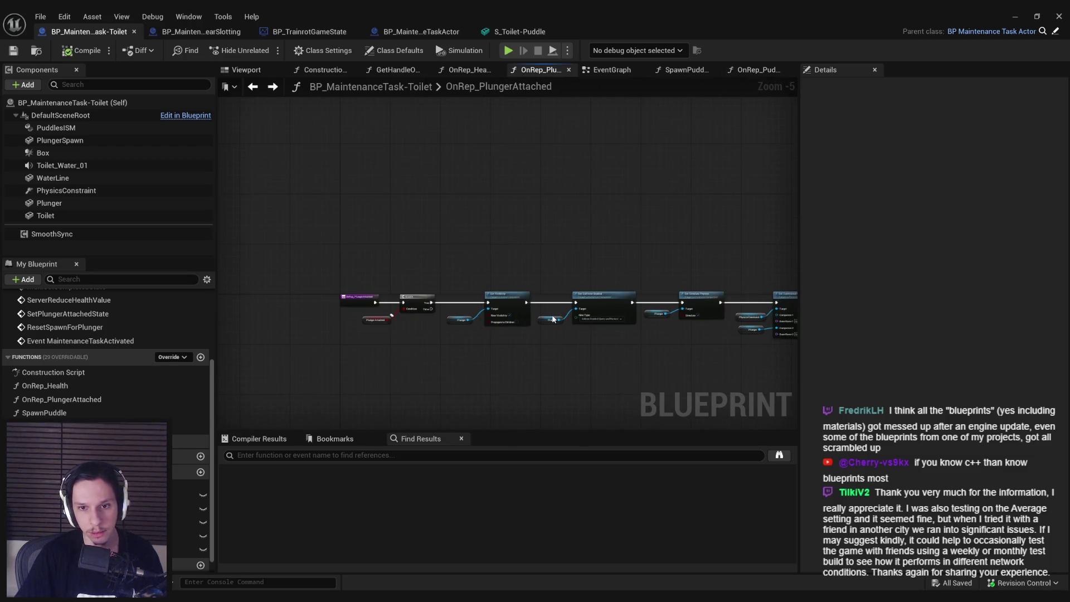
# In SpawnPuddle, paste the Puddles ISM and Add Instance nodes and add a Puddle Locations getter
pyautogui.doubleClick(44, 413)
pyautogui.moveTo(751, 271)
pyautogui.mouseDown()
pyautogui.moveTo(583, 259)
pyautogui.moveTo(532, 231)
pyautogui.mouseUp()
pyautogui.hotkey('ctrl', 'v')
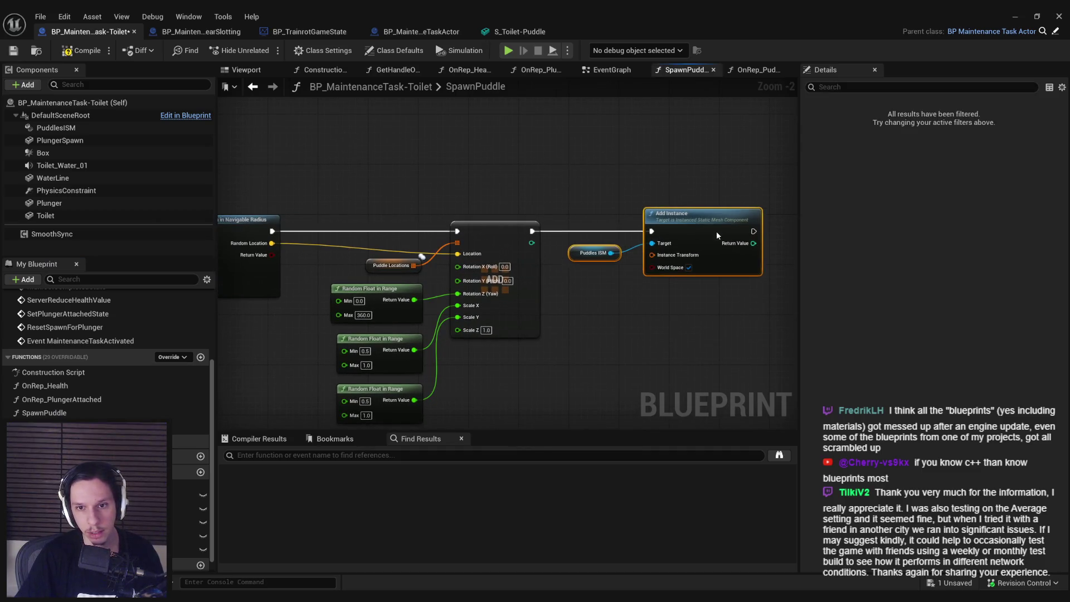
pyautogui.scroll(-1, 598, 307)
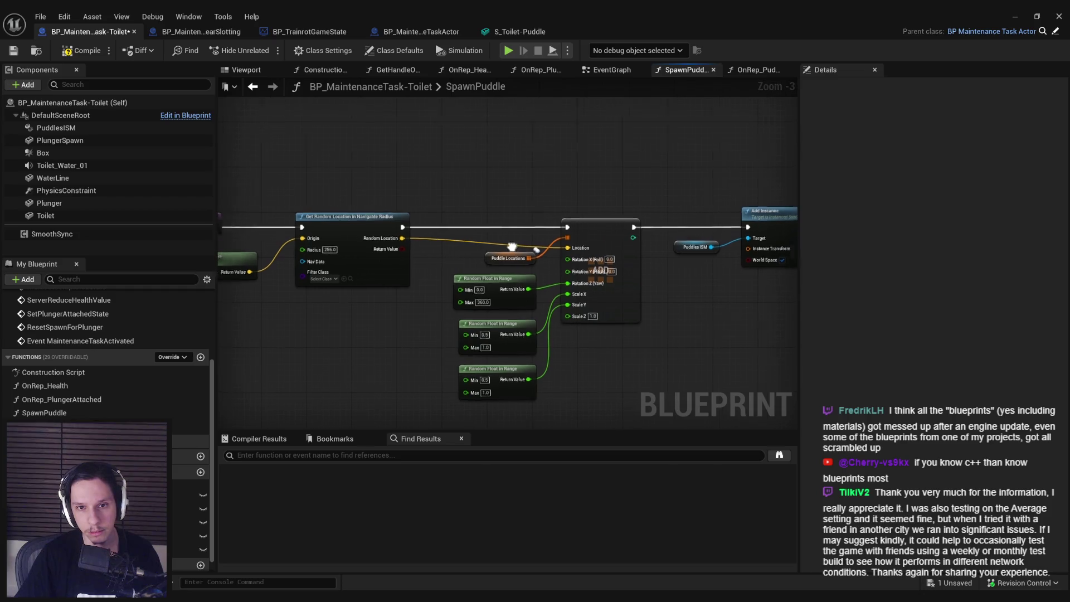
pyautogui.scroll(1, 529, 259)
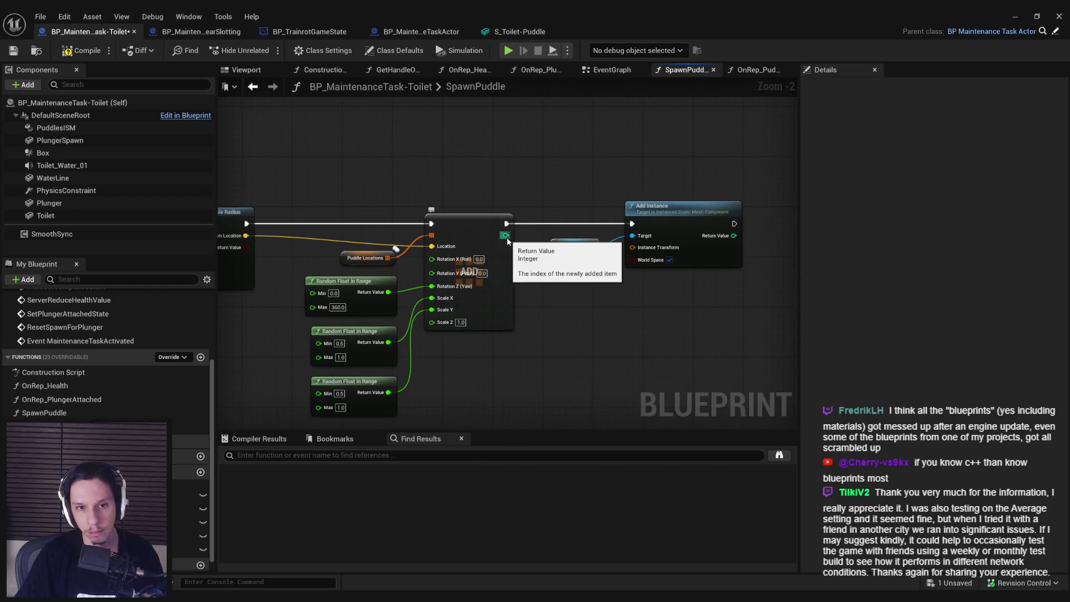
pyautogui.moveTo(506, 236); pyautogui.dragTo(542, 278)
pyautogui.write('get')
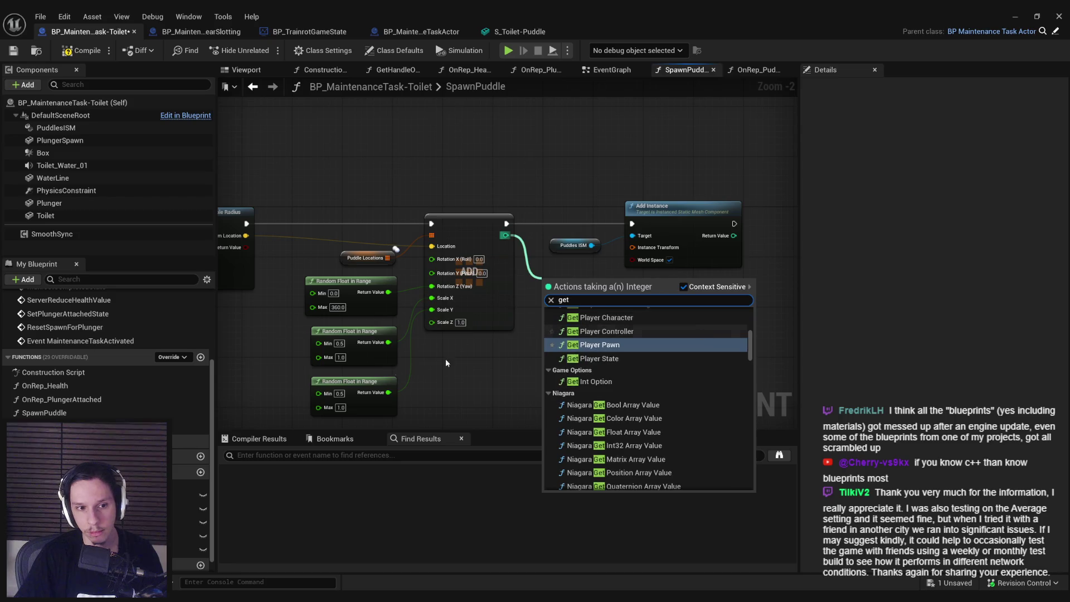
pyautogui.click(553, 314)
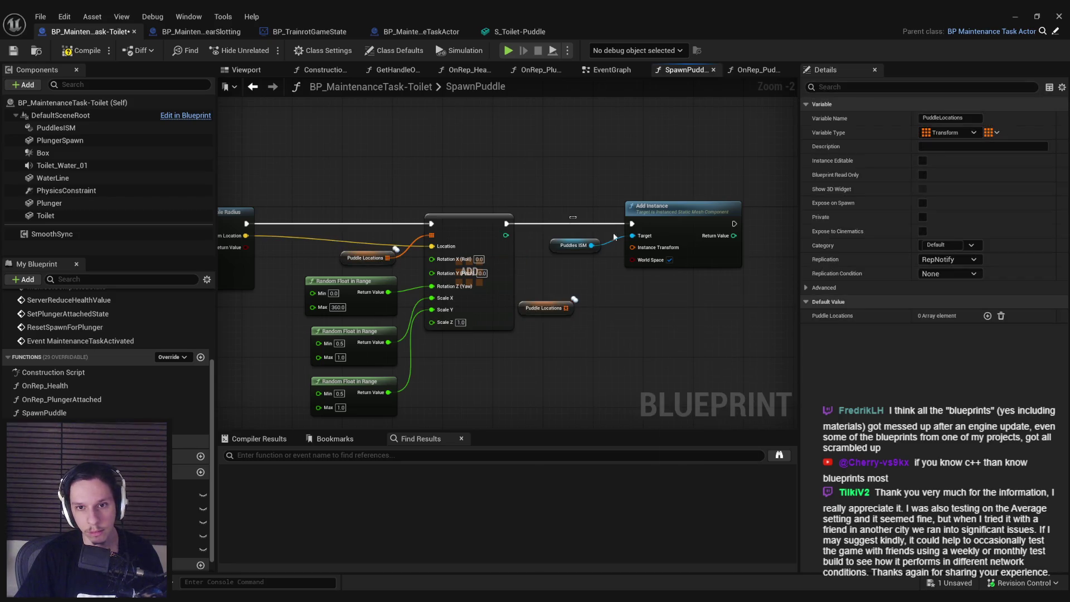
pyautogui.moveTo(553, 314); pyautogui.dragTo(466, 328)
pyautogui.moveTo(495, 282); pyautogui.dragTo(606, 282)
pyautogui.moveTo(456, 325); pyautogui.dragTo(467, 319)
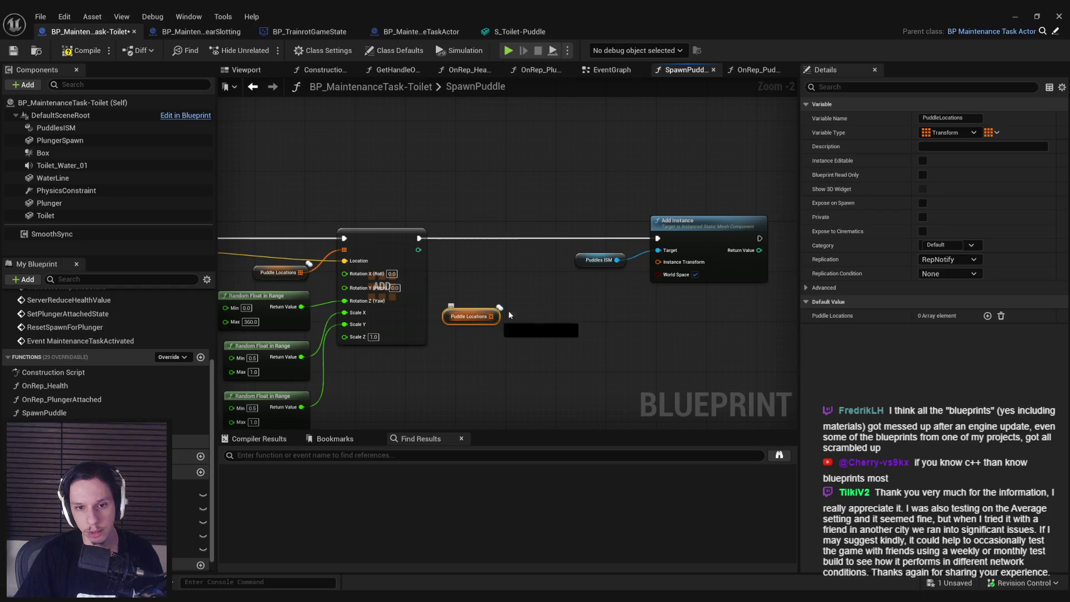
# Add a Get (a ref) node using the ADD index, wire it into Add Instance's Instance Transform, and compile
pyautogui.doubleClick(490, 316)
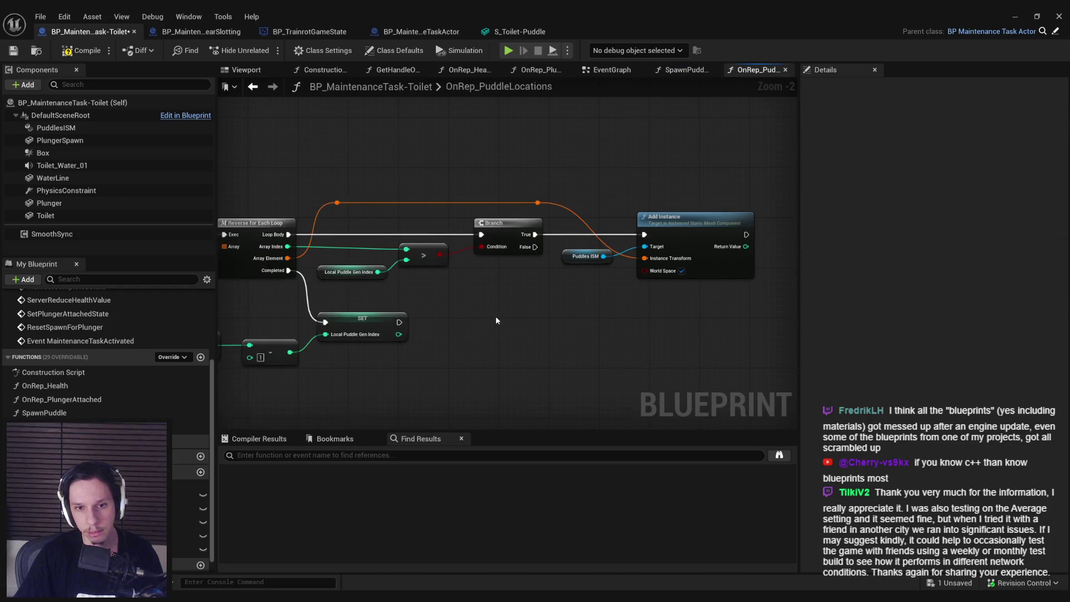
pyautogui.hotkey('alt', 'Left')
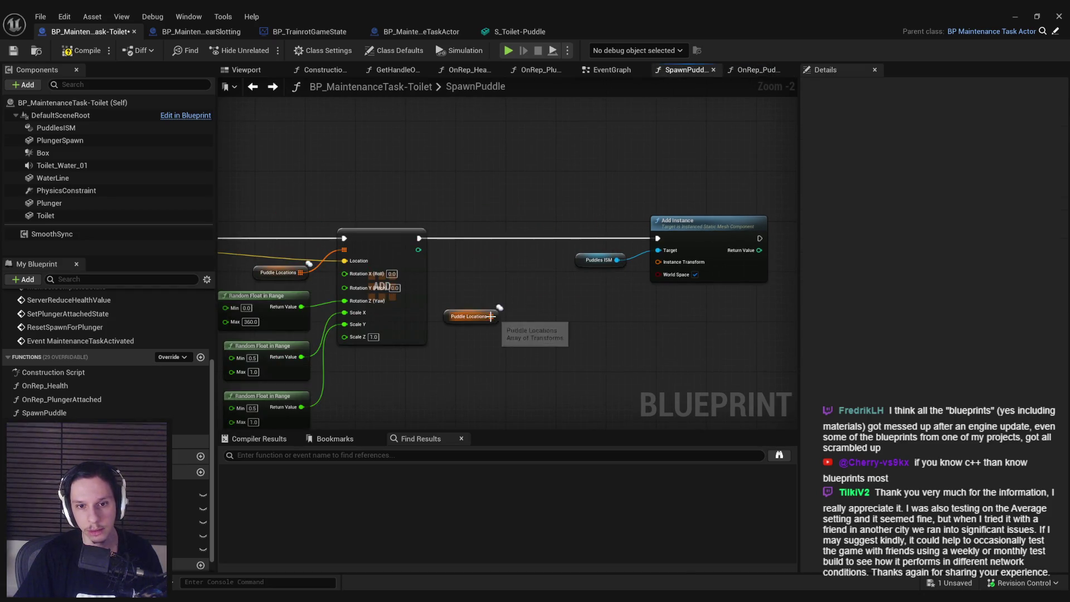
pyautogui.doubleClick(493, 335)
pyautogui.hotkey('alt', 'Left')
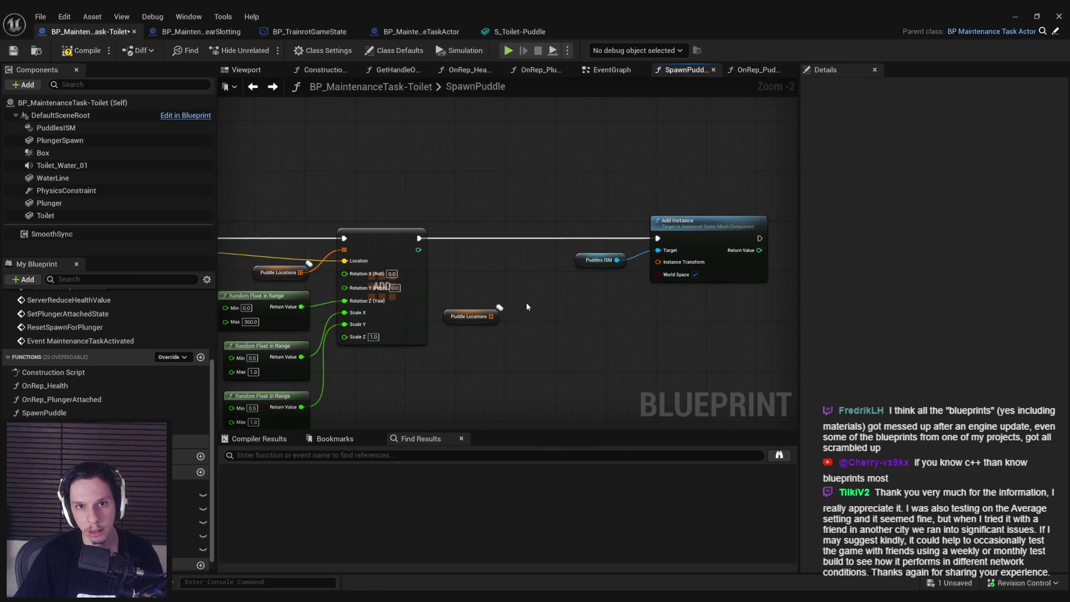
pyautogui.moveTo(498, 316)
pyautogui.mouseDown()
pyautogui.moveTo(532, 301)
pyautogui.moveTo(418, 250)
pyautogui.mouseUp()
pyautogui.write('get')
pyautogui.click(576, 378)
pyautogui.moveTo(589, 311)
pyautogui.mouseDown()
pyautogui.moveTo(671, 271)
pyautogui.moveTo(661, 263)
pyautogui.mouseUp()
pyautogui.moveTo(552, 309)
pyautogui.mouseDown()
pyautogui.moveTo(566, 289)
pyautogui.moveTo(560, 301)
pyautogui.mouseUp()
pyautogui.moveTo(679, 220); pyautogui.dragTo(660, 221)
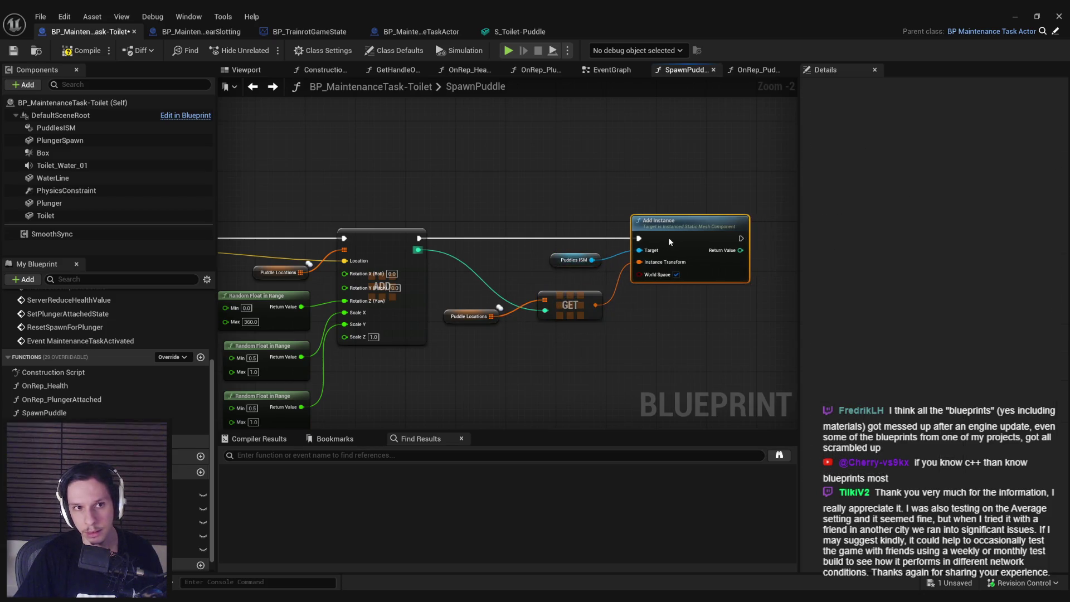
pyautogui.click(83, 53)
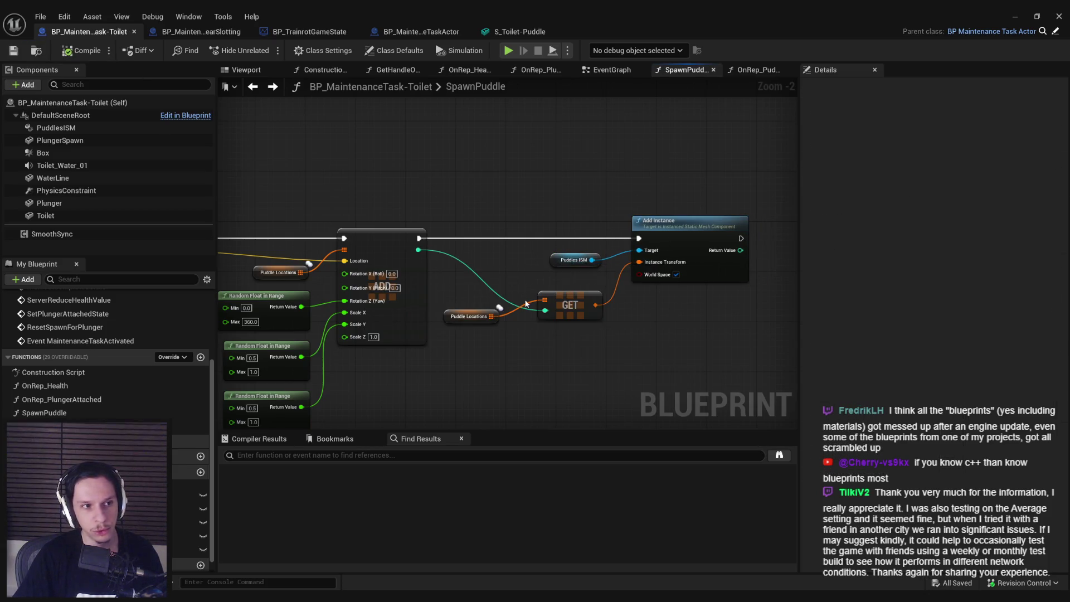
pyautogui.hotkey('alt', 'Left')
pyautogui.hotkey('alt', 'Left')
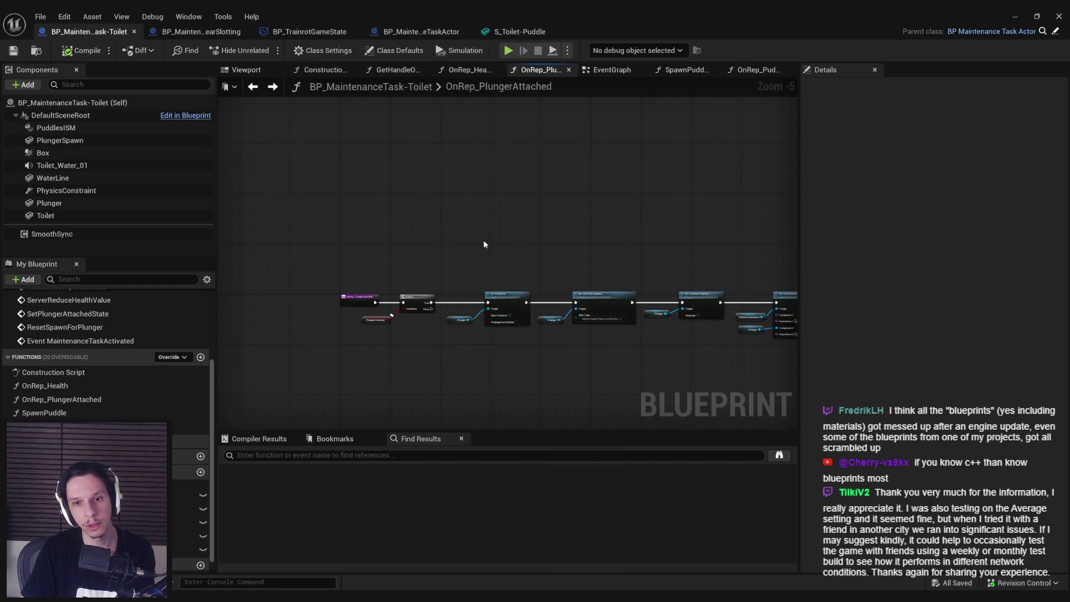
pyautogui.hotkey('alt', 'Right')
pyautogui.hotkey('alt', 'Right')
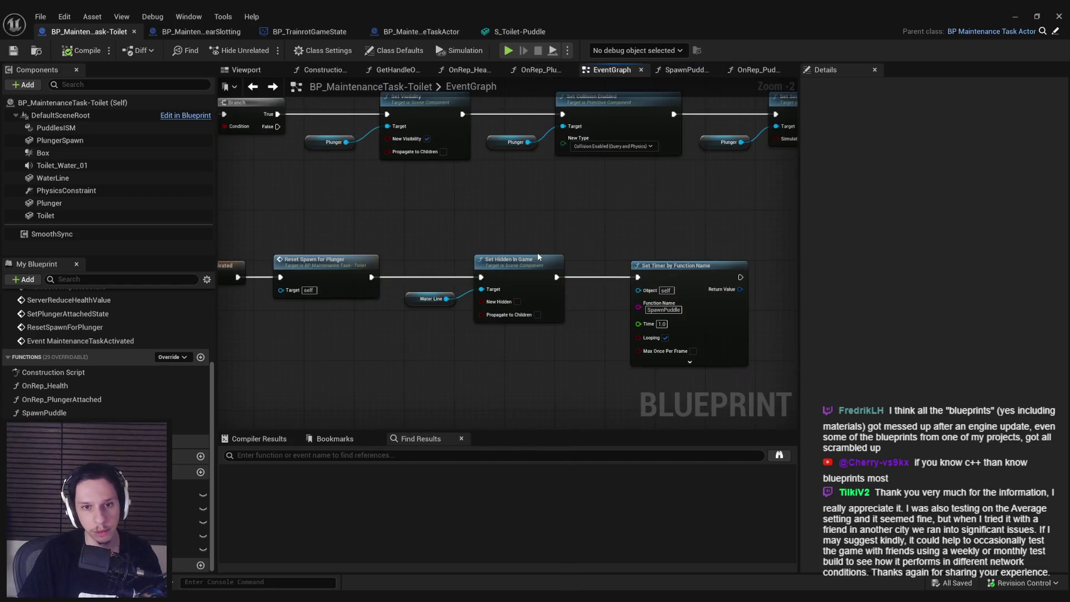
# Insert a Branch before Set Timer by Function Name with Is Server as its condition
pyautogui.moveTo(484, 282)
pyautogui.mouseDown()
pyautogui.moveTo(620, 229)
pyautogui.moveTo(704, 229)
pyautogui.mouseUp()
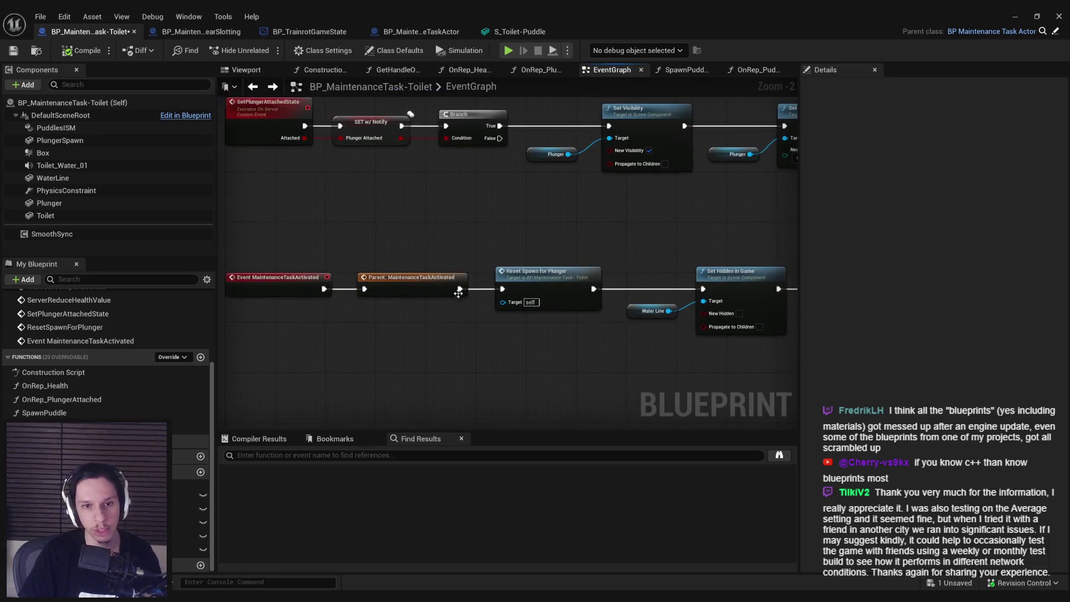
pyautogui.write('branc')
pyautogui.moveTo(532, 289)
pyautogui.mouseDown()
pyautogui.moveTo(586, 289)
pyautogui.moveTo(610, 318)
pyautogui.moveTo(582, 324)
pyautogui.mouseUp()
pyautogui.click(639, 389)
pyautogui.write('is server')
pyautogui.press('Return')
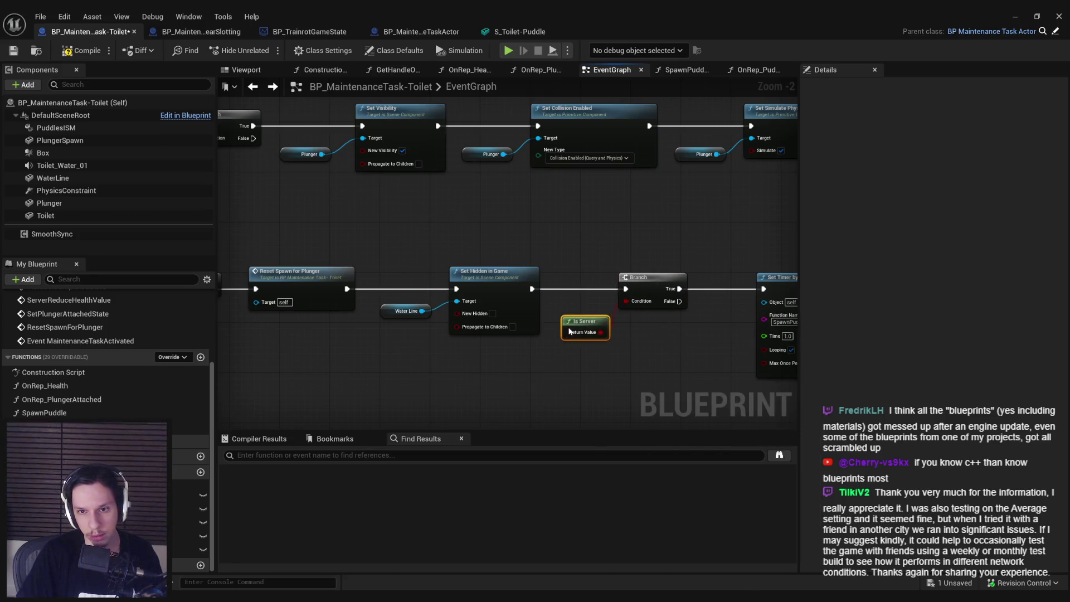
# Save the Blueprint, minimise its editor and start a play session
pyautogui.click(13, 50)
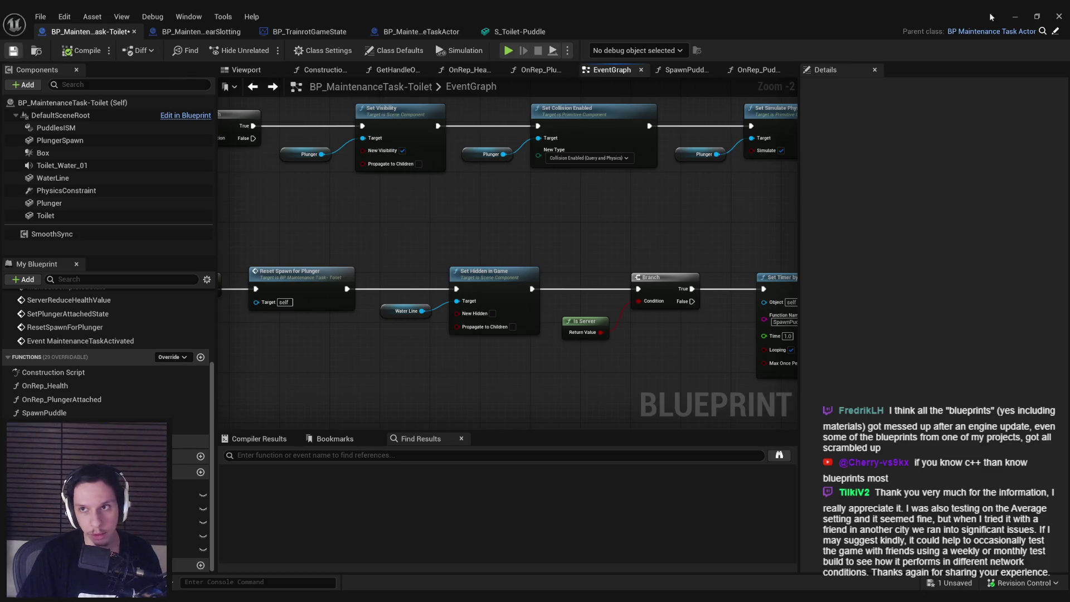
pyautogui.click(1014, 16)
pyautogui.click(262, 50)
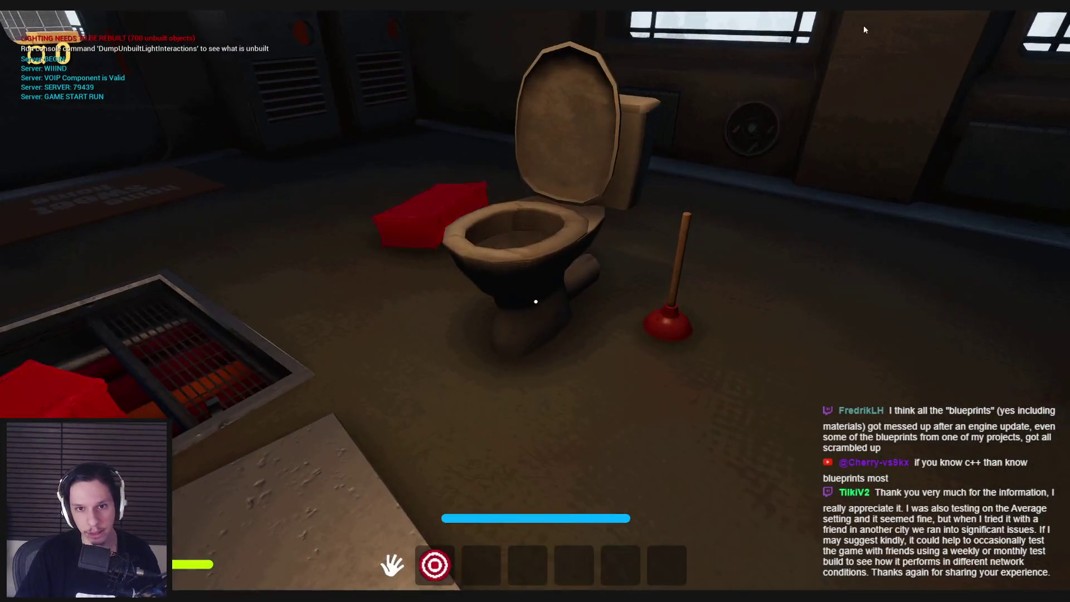
# Run a command in the game console and step back from the toilet
pyautogui.press('`')
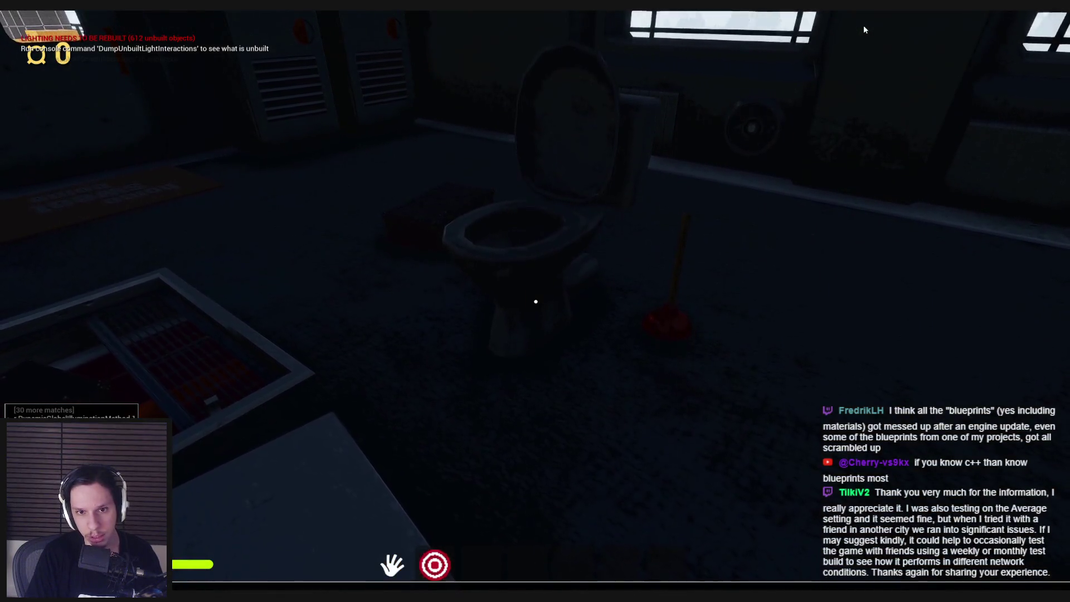
pyautogui.press('Return')
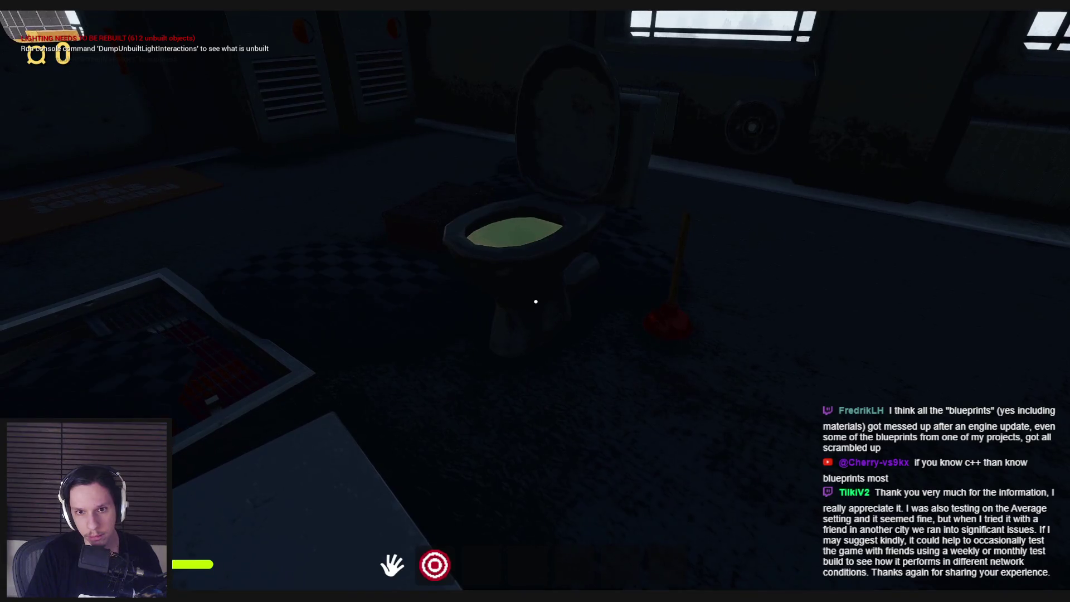
pyautogui.press('s')
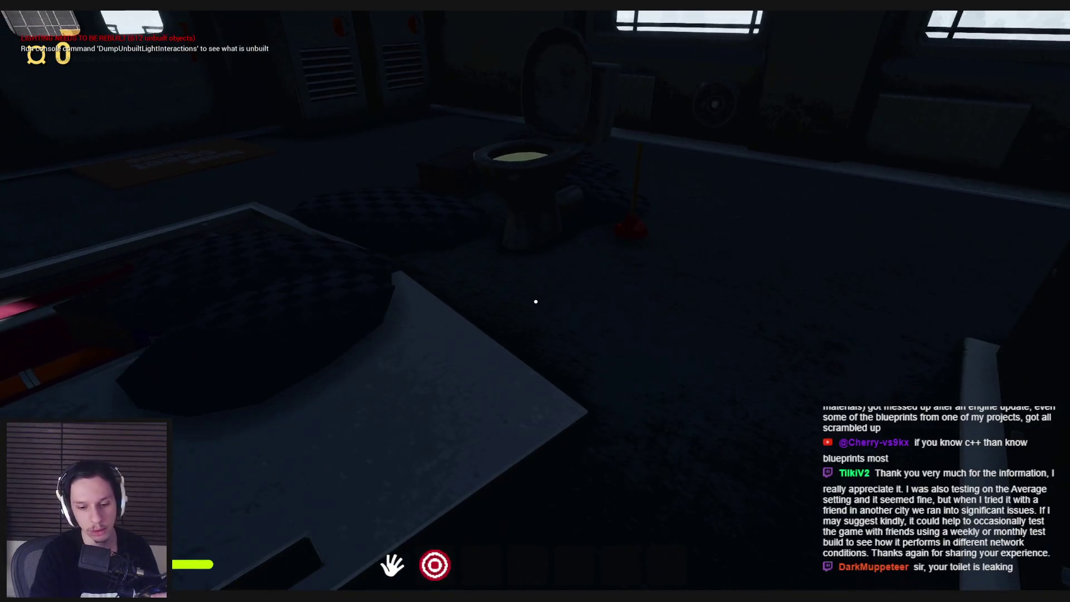
# Click repeatedly in the game while checkered puddles spawn and spread across the floor
pyautogui.click(535, 301)
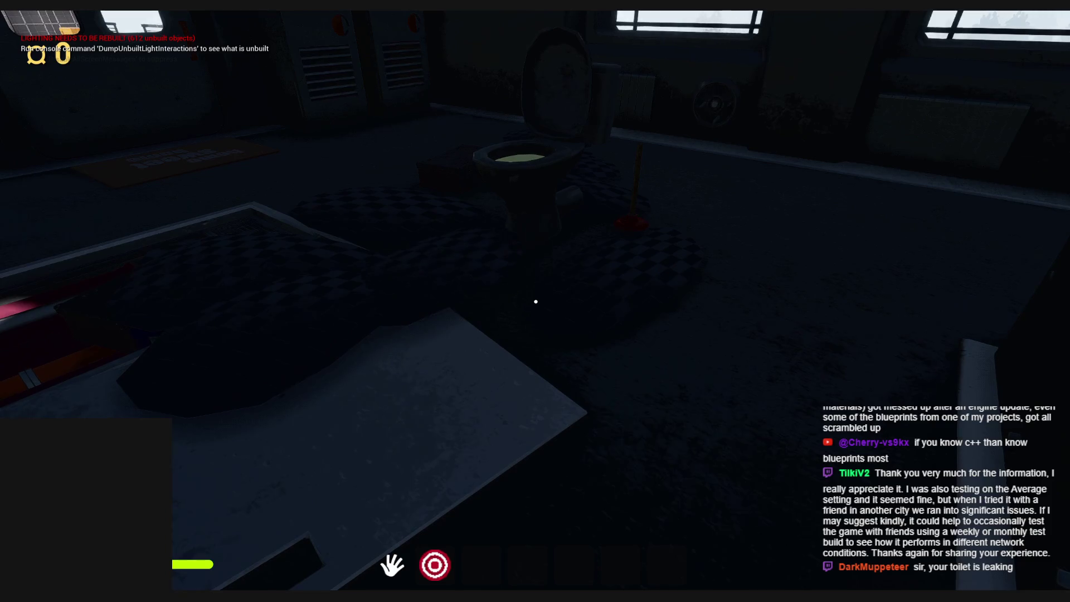
pyautogui.click(536, 302)
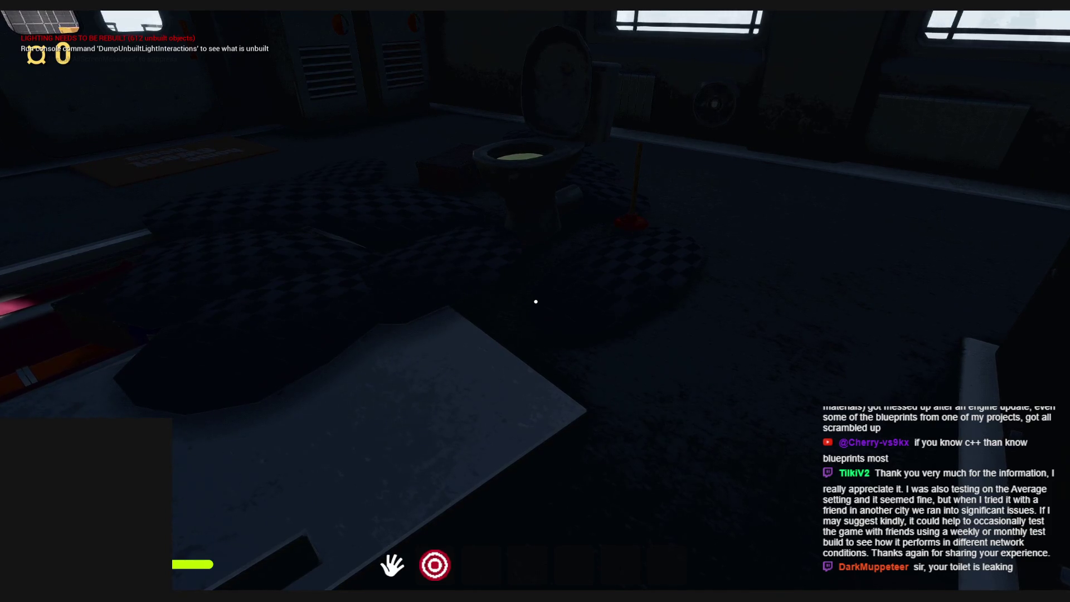
pyautogui.click(536, 301)
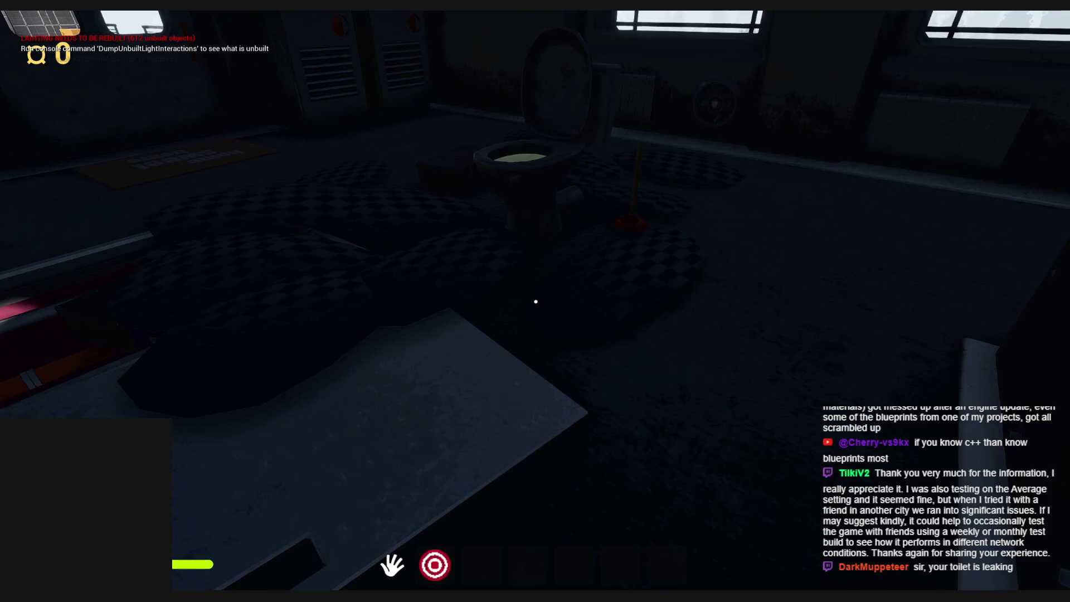
pyautogui.click(536, 301)
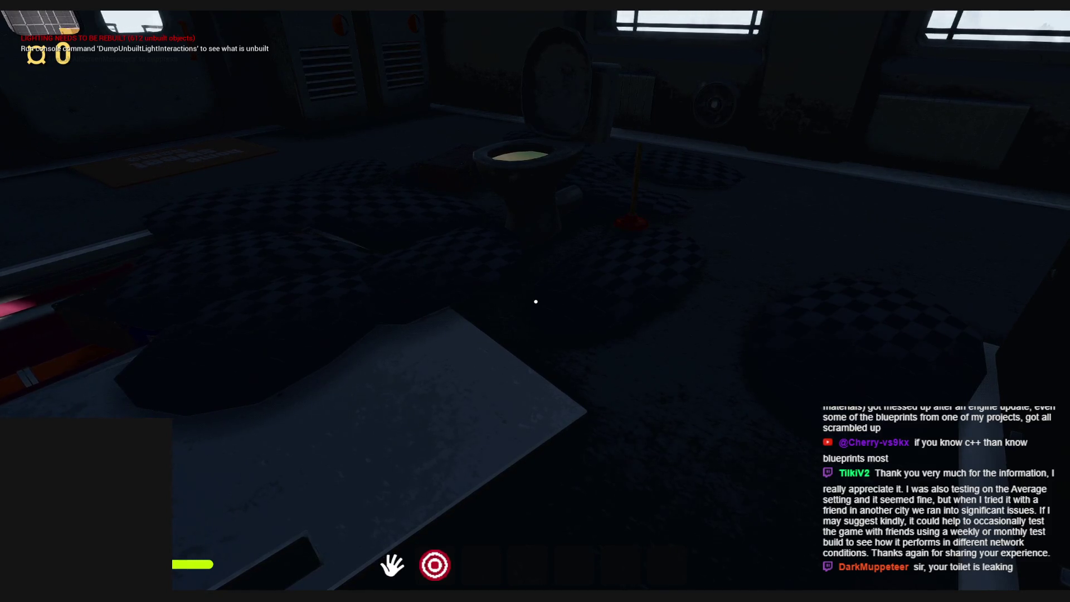
pyautogui.click(535, 301)
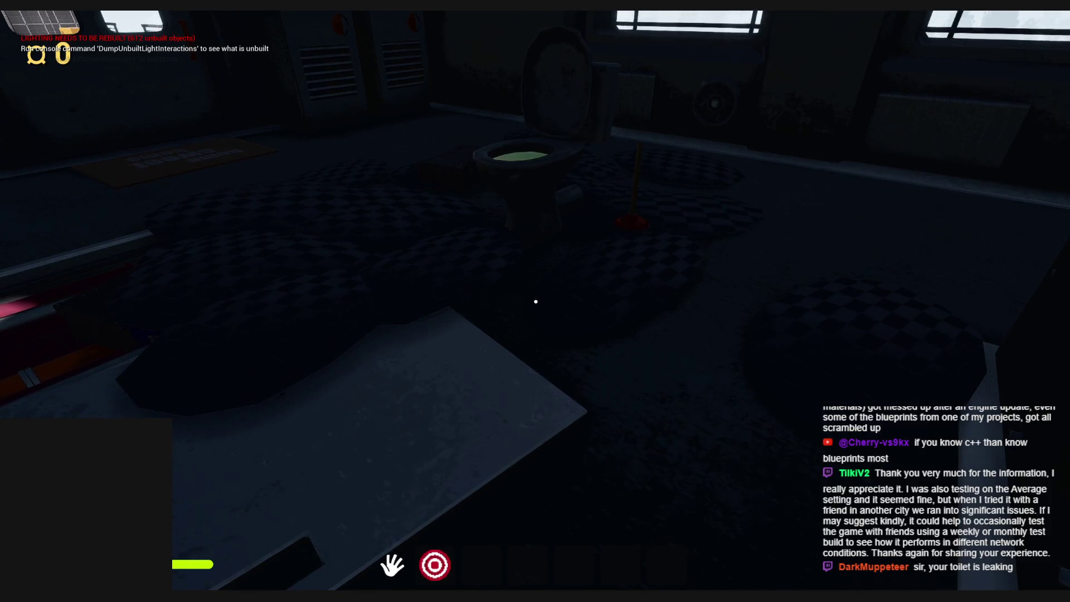
pyautogui.click(535, 302)
pyautogui.click(535, 301)
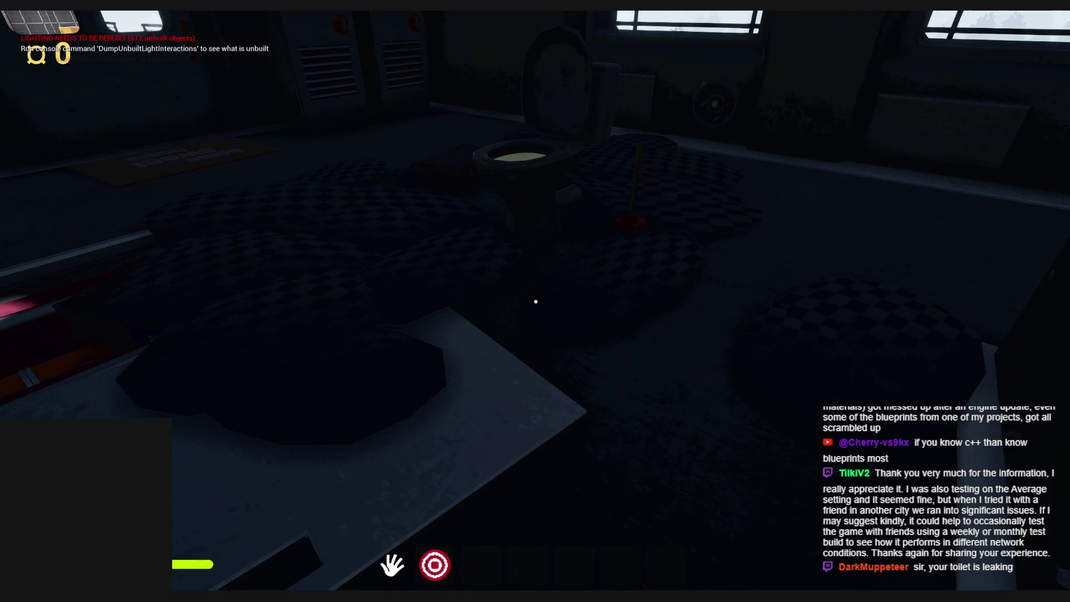
pyautogui.click(535, 301)
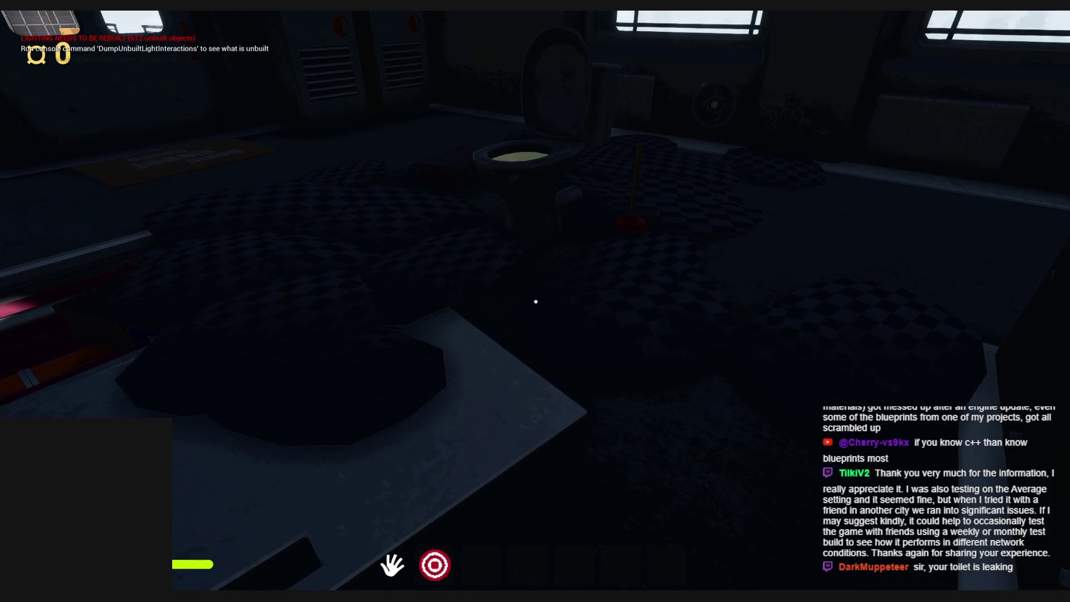
pyautogui.click(536, 302)
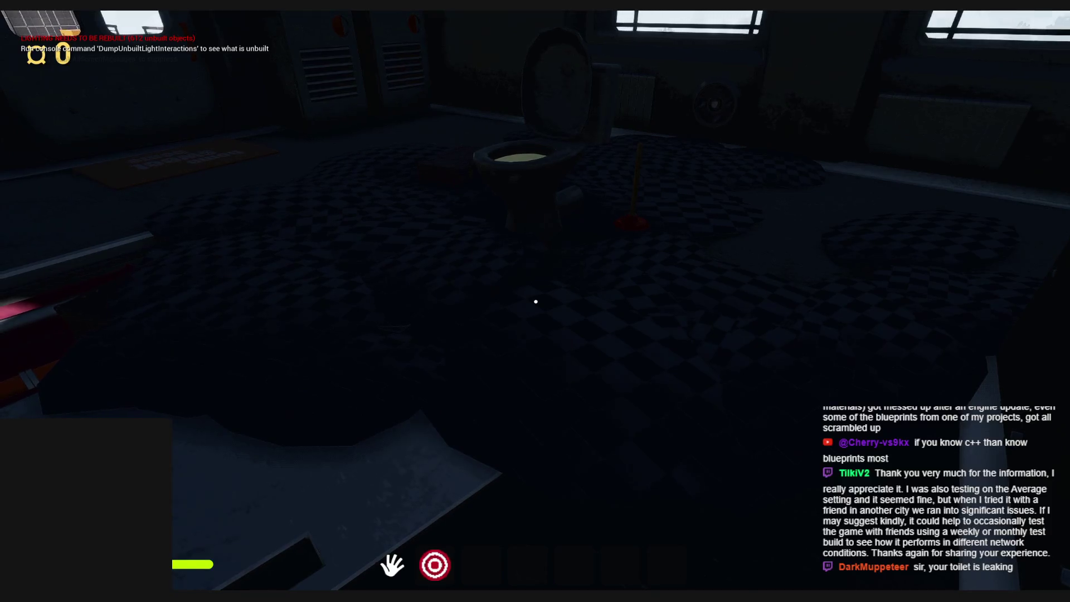
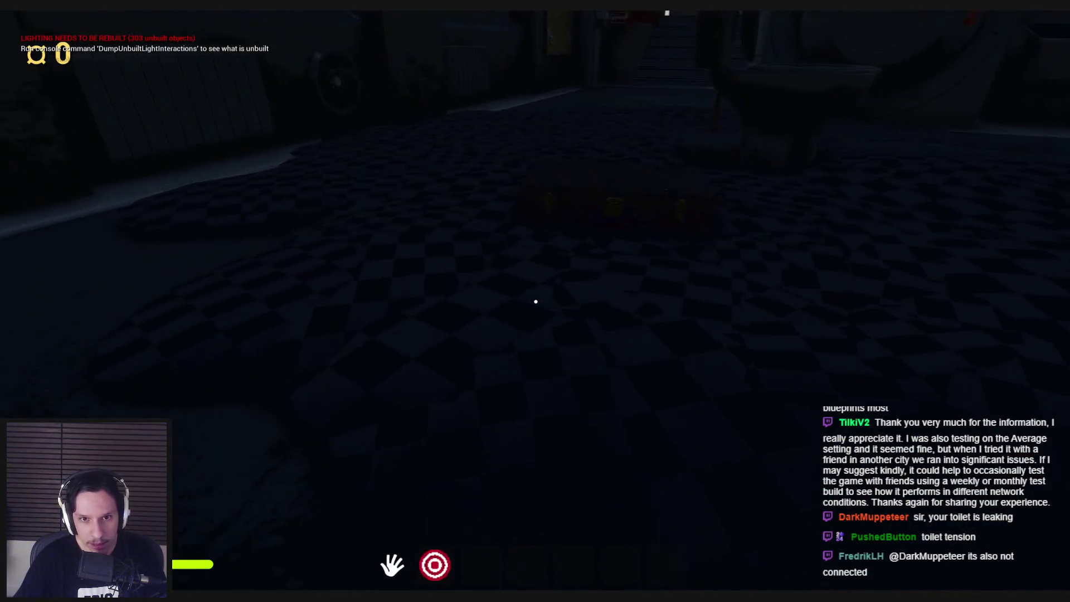
# Walk up to the toilet and back in the play-test, then end the play session
pyautogui.press('w')
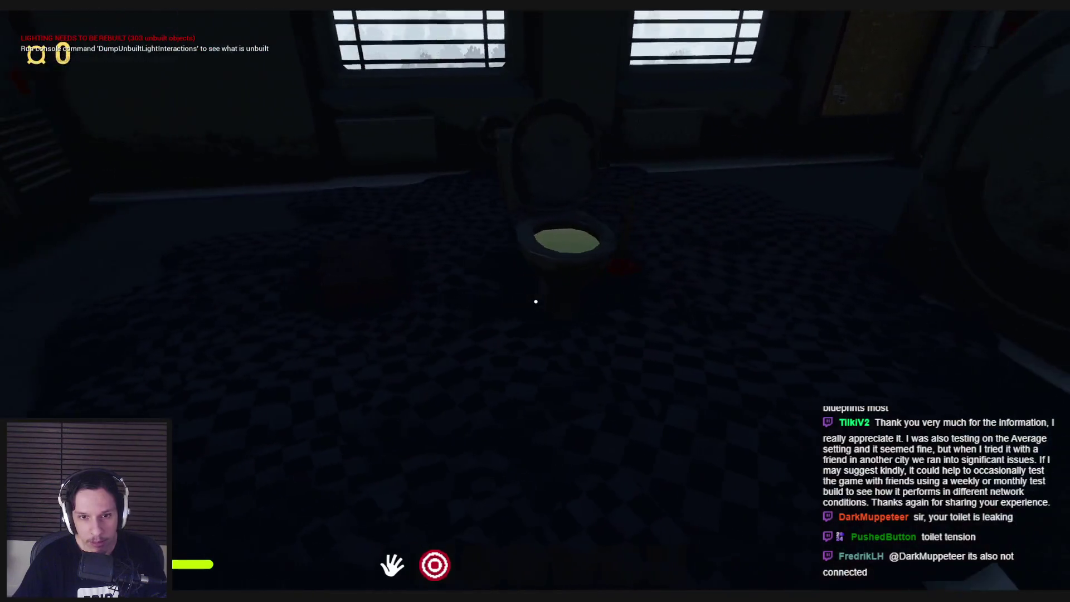
pyautogui.press('s')
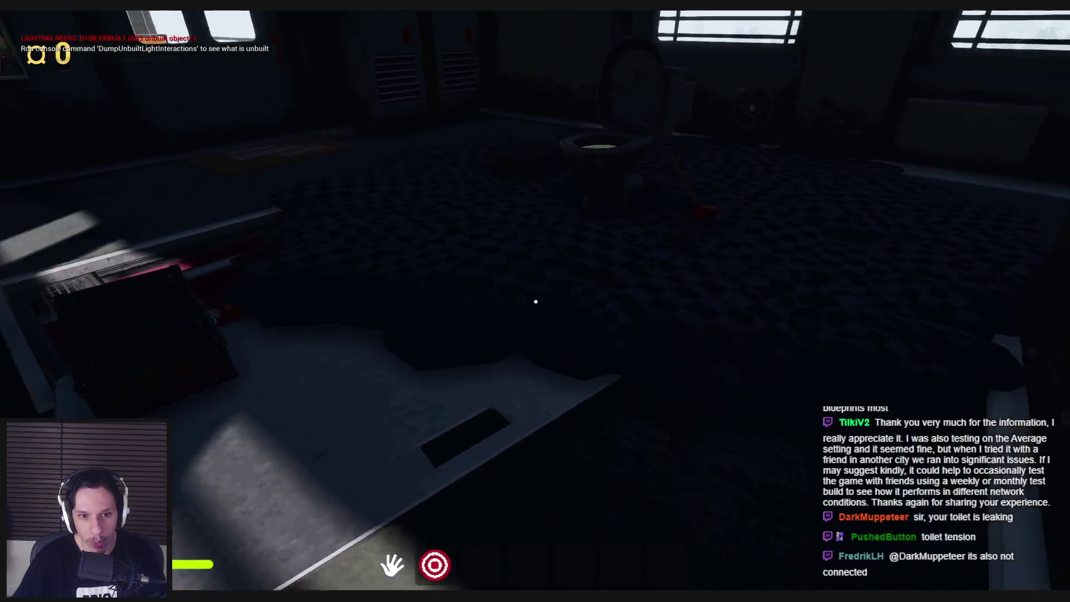
pyautogui.press('Escape')
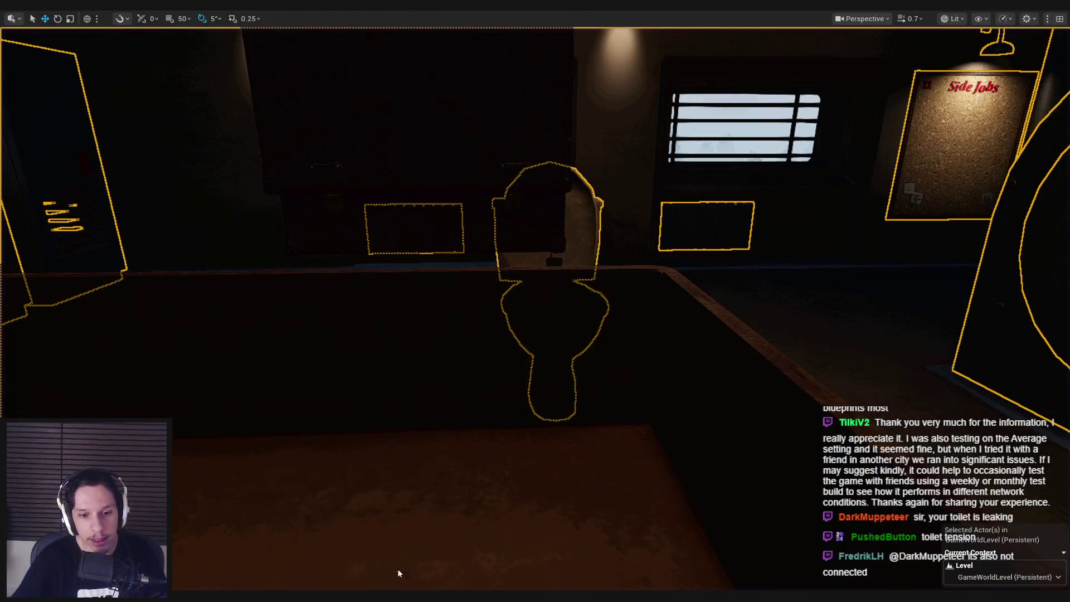
# In BP_MaintenanceTask-Toilet's SpawnPuddle, set the navigable radius to 512 and save
pyautogui.click(423, 557)
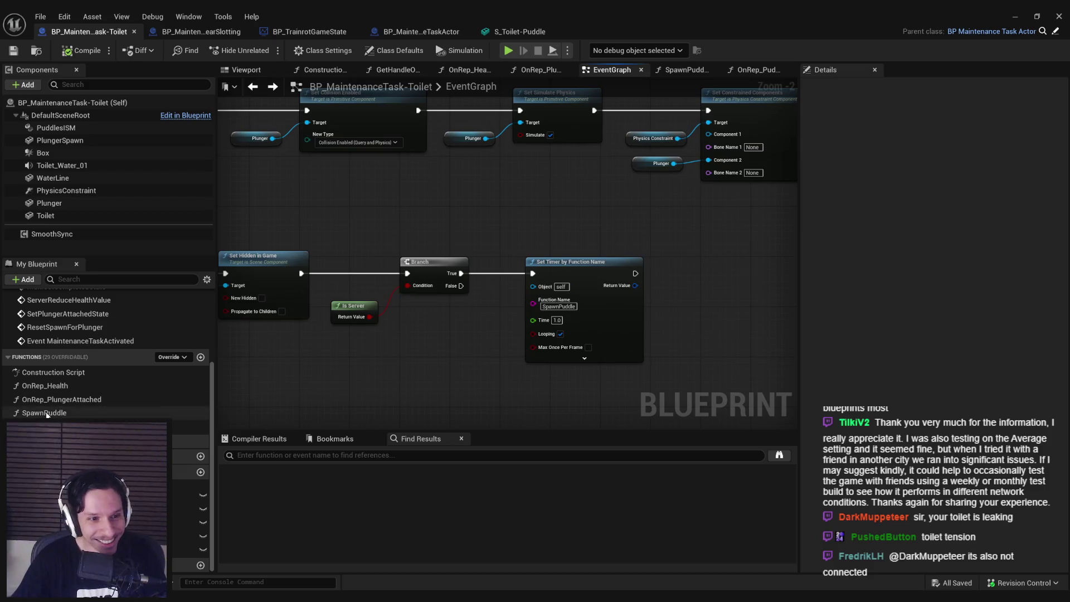
pyautogui.doubleClick(44, 413)
pyautogui.scroll(4, 469, 251)
pyautogui.click(471, 238)
pyautogui.write('512')
pyautogui.press('Return')
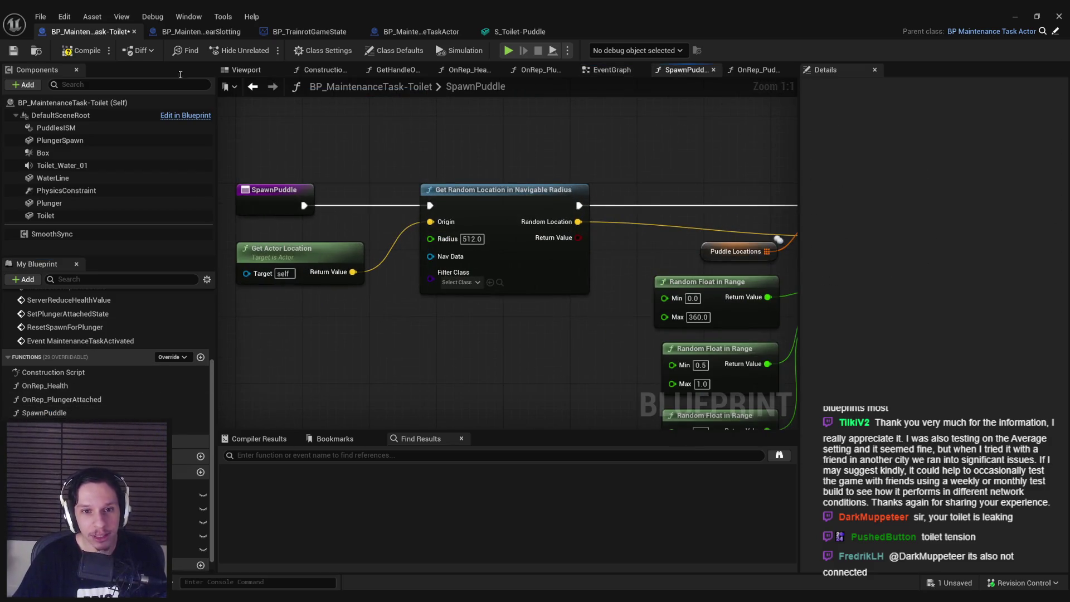
pyautogui.hotkey('ctrl', 's')
# Shift the SpawnPuddle nodes to the right to make room after Get Random Location
pyautogui.scroll(-2, 433, 311)
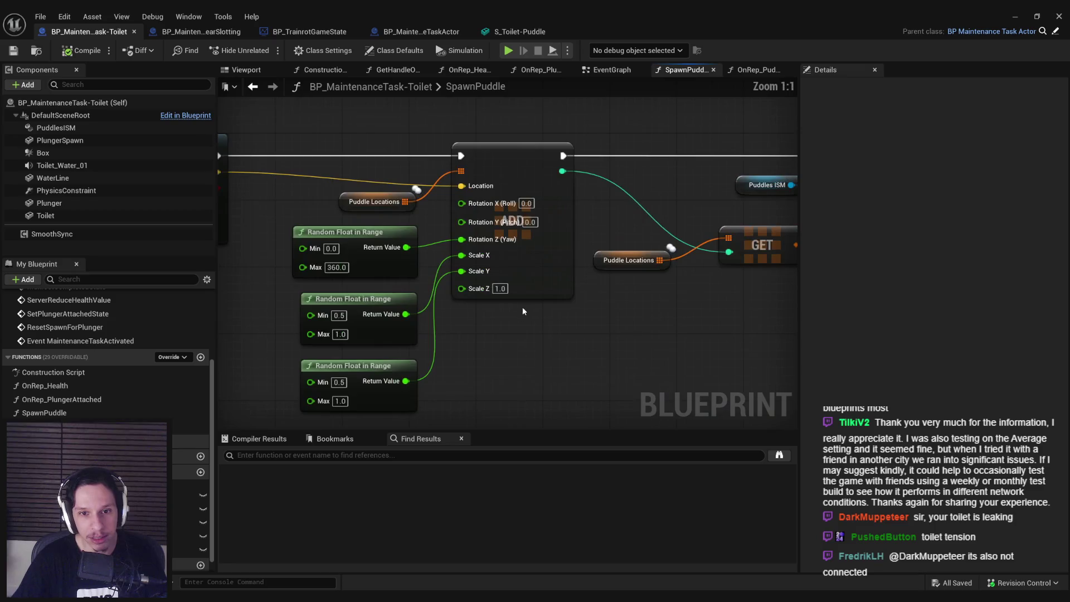
pyautogui.moveTo(433, 311); pyautogui.dragTo(621, 305)
pyautogui.scroll(1, 620, 306)
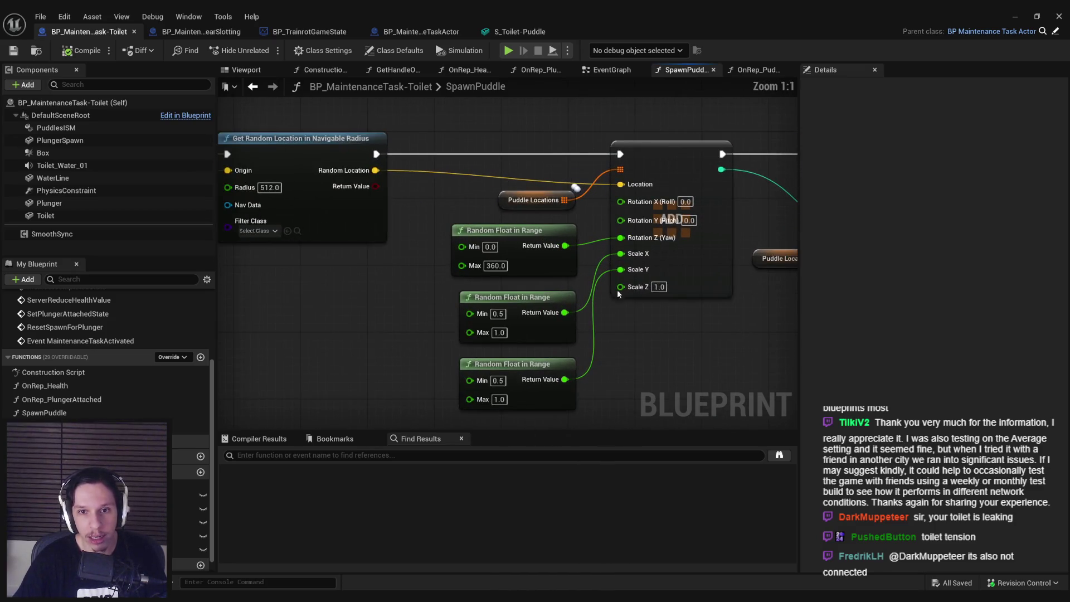
pyautogui.moveTo(476, 228); pyautogui.dragTo(401, 228)
pyautogui.scroll(3, 727, 349)
pyautogui.moveTo(353, 187); pyautogui.dragTo(724, 190)
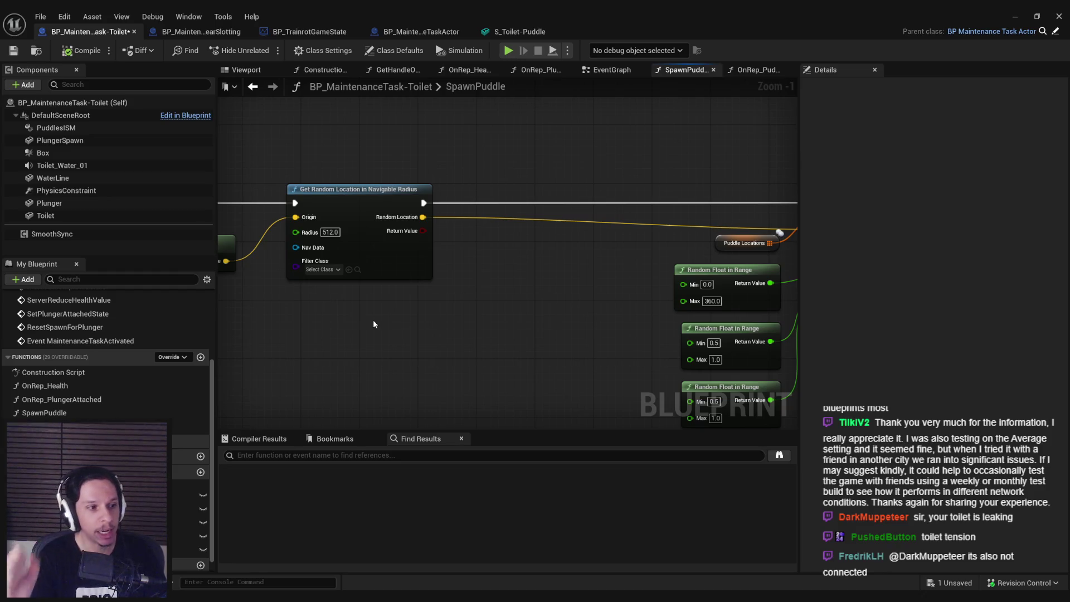
# Browse the vector actions available from the Random Location output, then clear the selection
pyautogui.moveTo(480, 249); pyautogui.dragTo(386, 235)
pyautogui.scroll(-1, 386, 236)
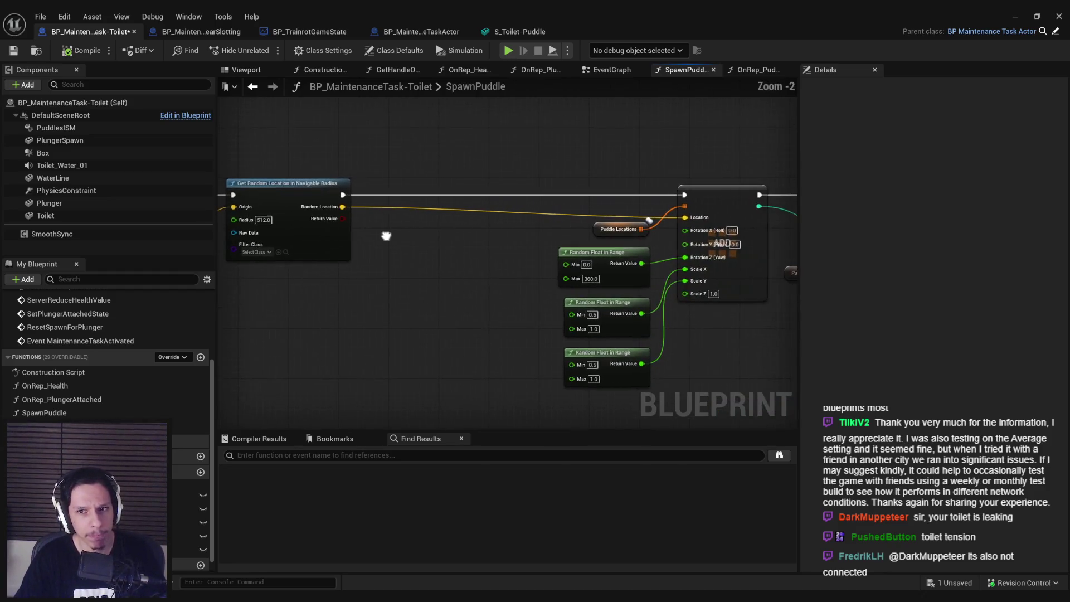
pyautogui.scroll(1, 357, 220)
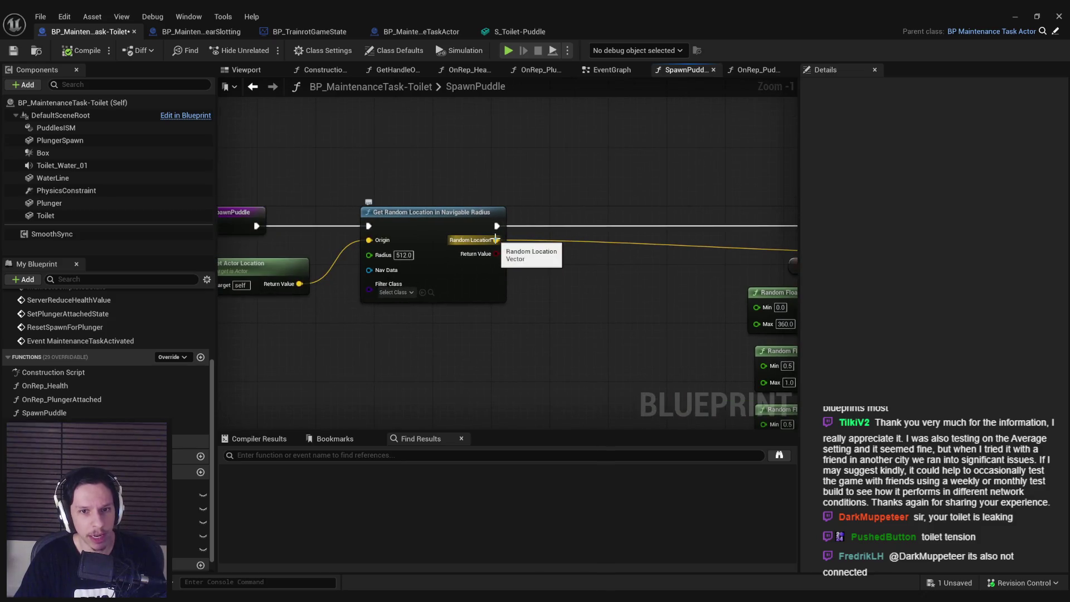
pyautogui.scroll(-1, 539, 267)
pyautogui.moveTo(511, 232)
pyautogui.mouseDown()
pyautogui.moveTo(560, 248)
pyautogui.moveTo(424, 237)
pyautogui.moveTo(663, 239)
pyautogui.mouseUp()
pyautogui.scroll(-1, 599, 238)
pyautogui.click(430, 272)
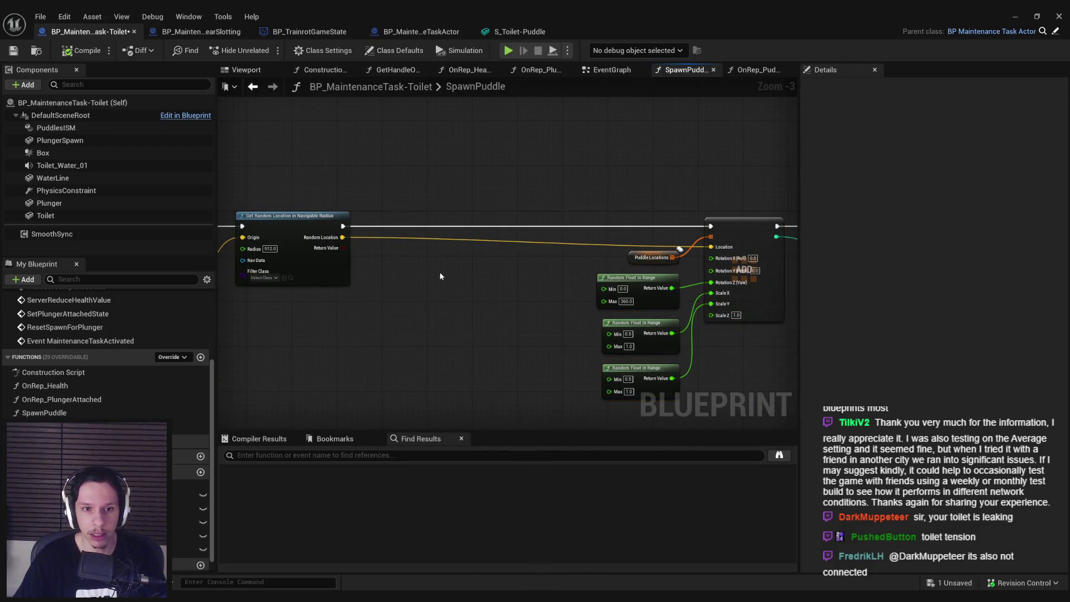
# Try Line Trace By Channel and By Profile, settling on a Line Trace For Objects node
pyautogui.rightClick(446, 275)
pyautogui.write('line trace')
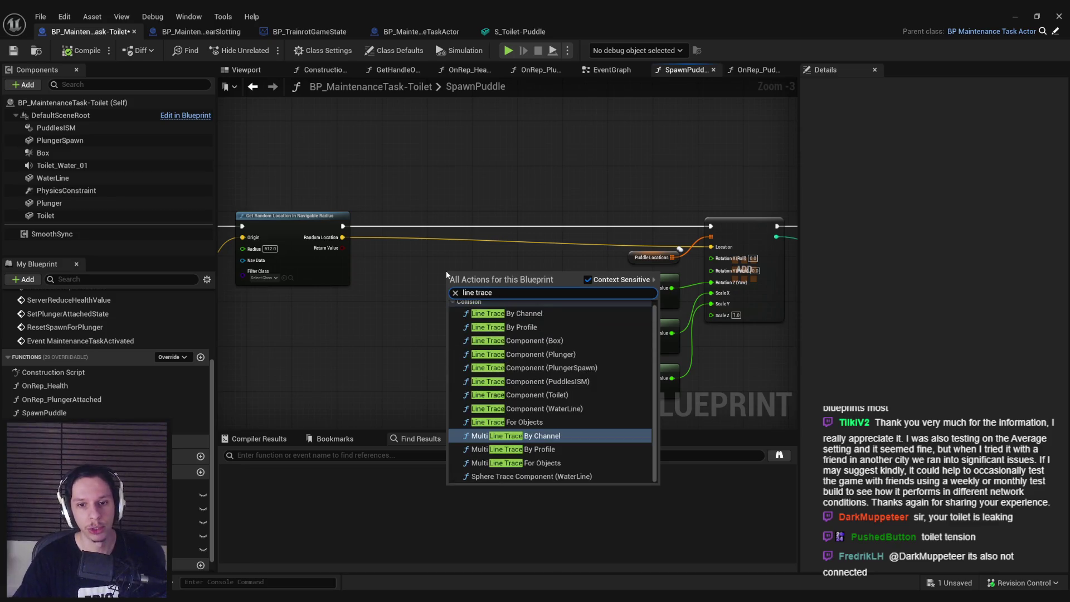
pyautogui.click(513, 317)
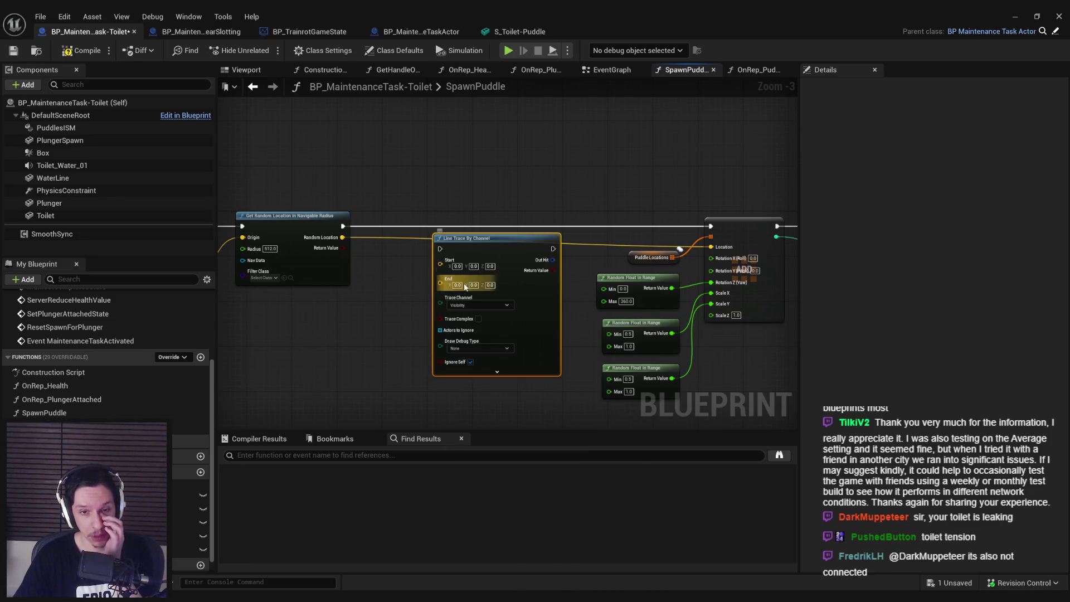
pyautogui.moveTo(469, 240)
pyautogui.mouseDown()
pyautogui.moveTo(467, 216)
pyautogui.moveTo(343, 226)
pyautogui.mouseUp()
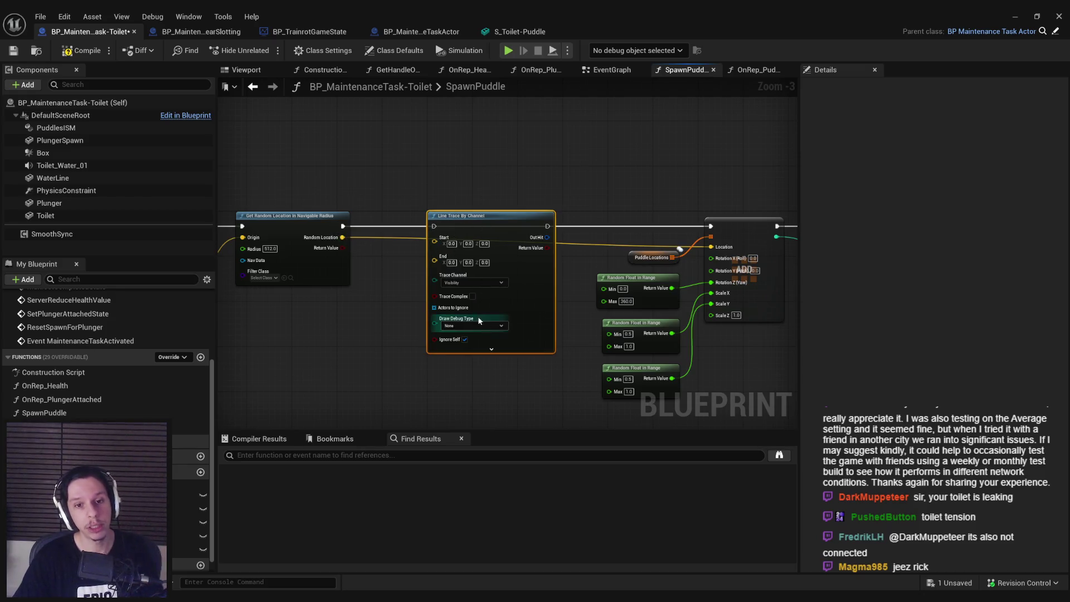
pyautogui.press('Delete')
pyautogui.rightClick(388, 254)
pyautogui.write('line trace by')
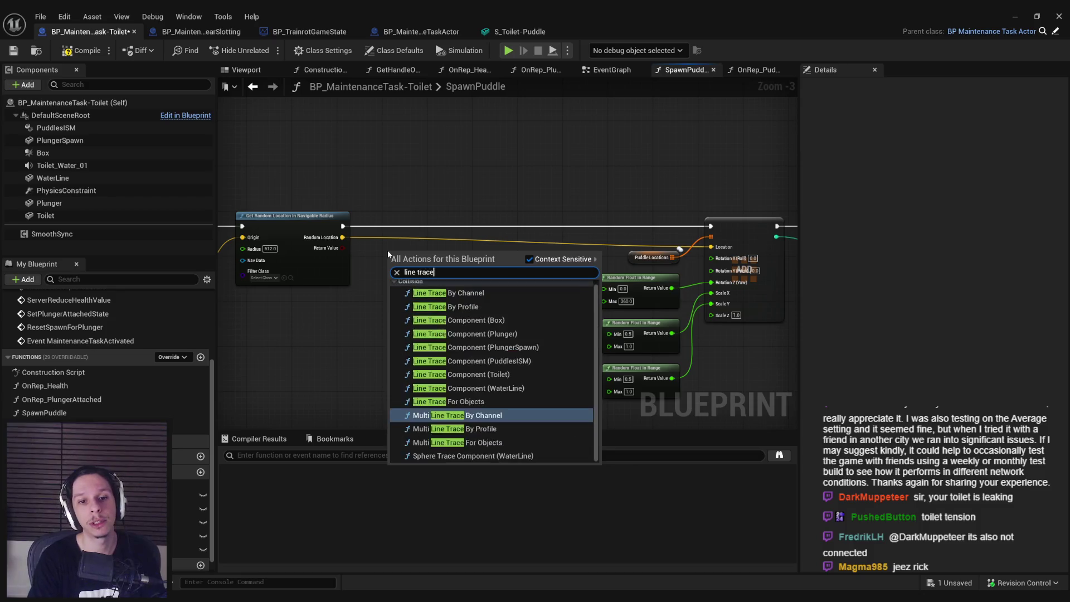
pyautogui.click(446, 309)
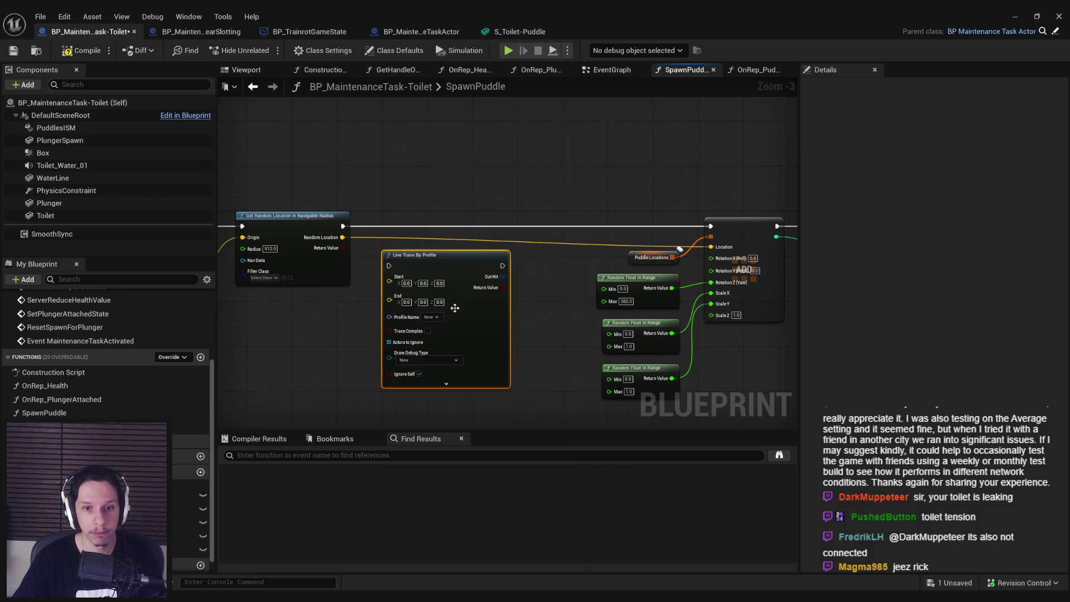
pyautogui.scroll(3, 445, 273)
pyautogui.press('Delete')
pyautogui.rightClick(427, 239)
pyautogui.write('line trace for')
pyautogui.click(487, 280)
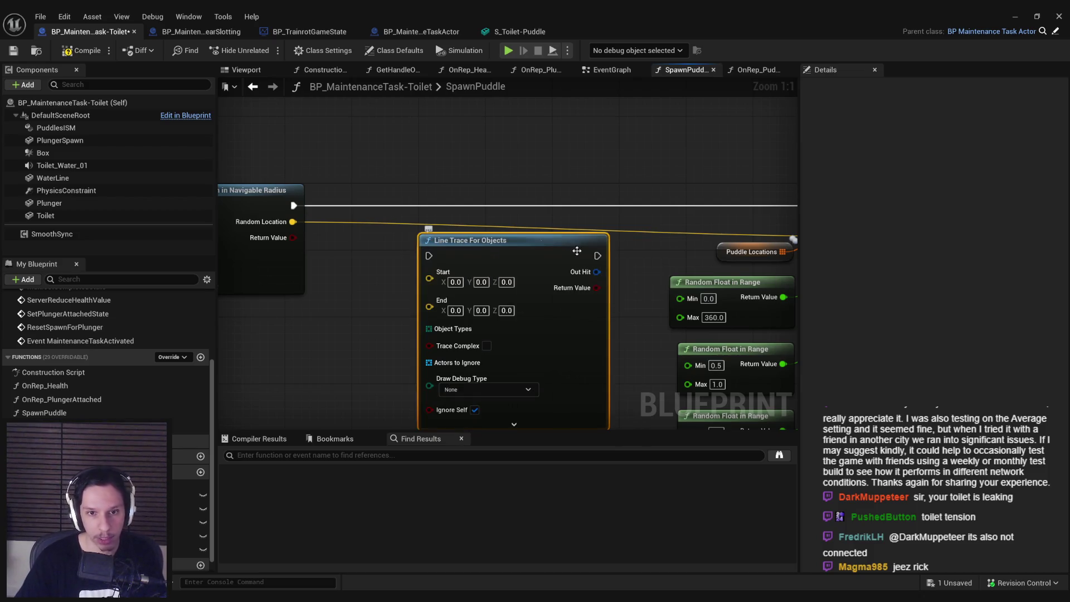
# Feed Object Types a Make Array of WorldStatic and WorldDynamic
pyautogui.moveTo(437, 333)
pyautogui.mouseDown()
pyautogui.moveTo(362, 369)
pyautogui.moveTo(276, 364)
pyautogui.moveTo(379, 336)
pyautogui.mouseUp()
pyautogui.write('make array')
pyautogui.press('Return')
pyautogui.click(470, 372)
pyautogui.click(372, 394)
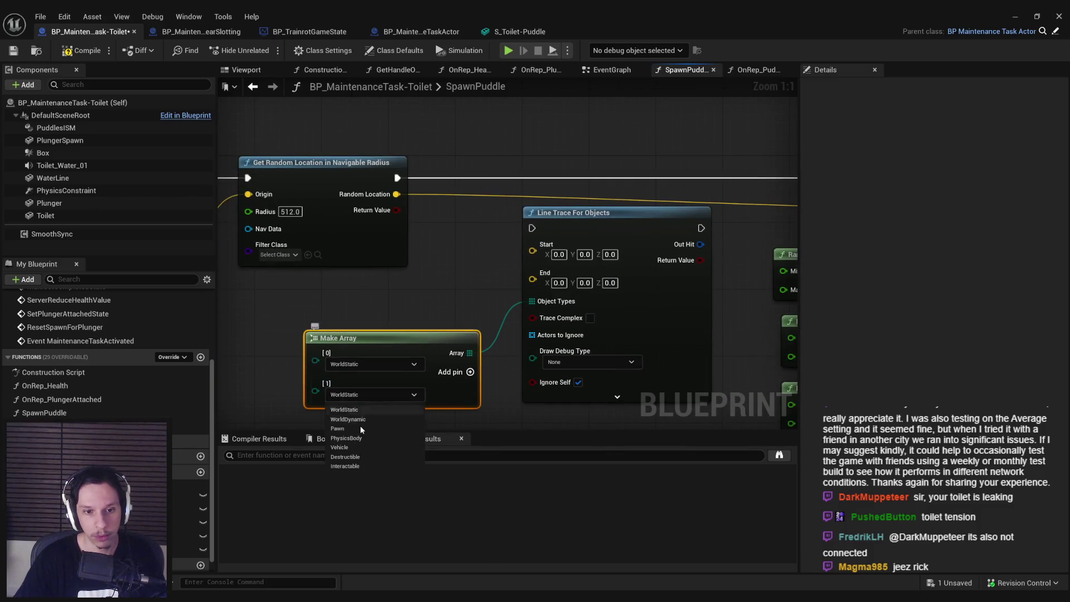
pyautogui.click(361, 425)
pyautogui.scroll(-1, 447, 318)
# Wire execution from Get Random Location through the line trace into the Add node
pyautogui.moveTo(514, 259); pyautogui.dragTo(523, 215)
pyautogui.moveTo(370, 211); pyautogui.dragTo(497, 212)
pyautogui.moveTo(641, 212)
pyautogui.mouseDown()
pyautogui.moveTo(722, 214)
pyautogui.moveTo(713, 212)
pyautogui.mouseUp()
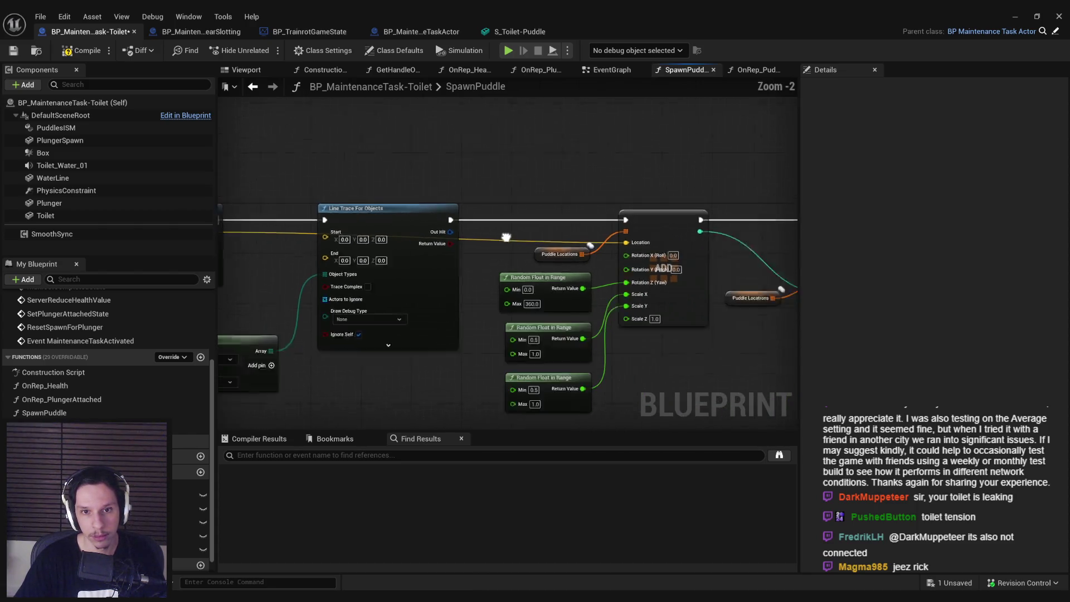
pyautogui.scroll(-3, 613, 251)
pyautogui.moveTo(791, 206); pyautogui.dragTo(576, 262)
pyautogui.scroll(3, 304, 245)
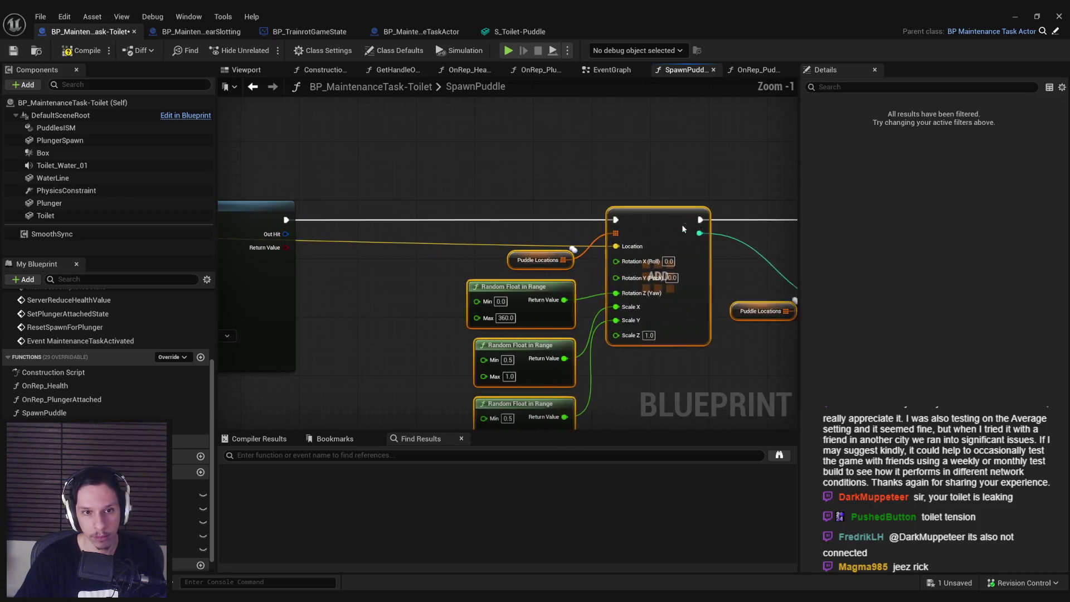
# Break the Out Hit result and use its Location as the puddle location
pyautogui.moveTo(285, 234); pyautogui.dragTo(324, 259)
pyautogui.write('break')
pyautogui.click(353, 301)
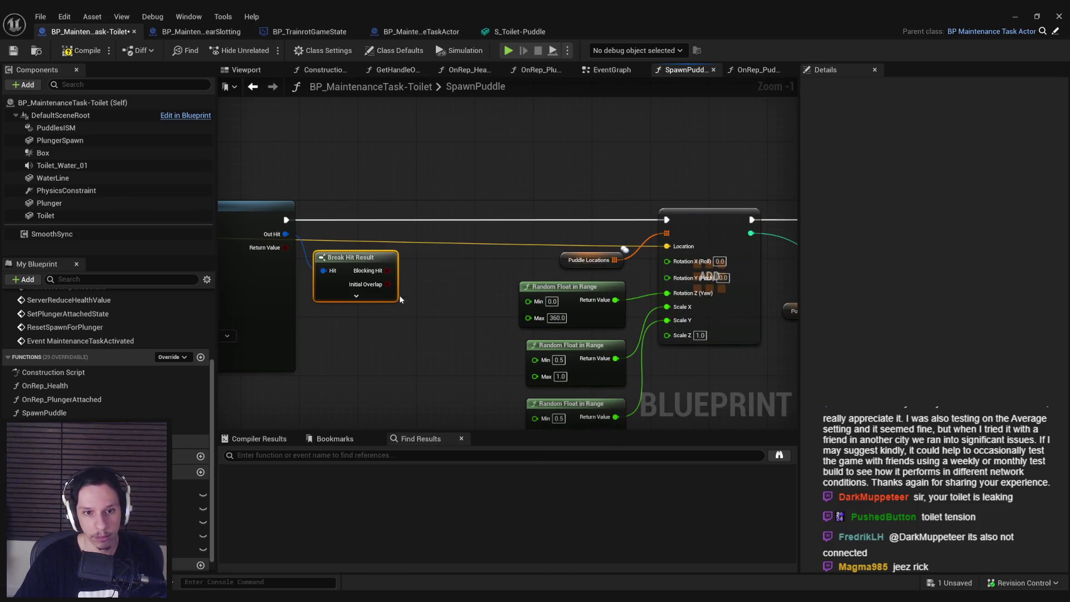
pyautogui.moveTo(390, 324)
pyautogui.mouseDown()
pyautogui.moveTo(596, 247)
pyautogui.moveTo(667, 246)
pyautogui.moveTo(722, 125)
pyautogui.mouseUp()
pyautogui.click(414, 397)
pyautogui.moveTo(405, 288); pyautogui.dragTo(492, 407)
pyautogui.moveTo(474, 252); pyautogui.dragTo(510, 252)
pyautogui.scroll(2, 416, 263)
# Start the trace at Random Location and end it at Random Location minus (0,0,250)
pyautogui.moveTo(355, 245); pyautogui.dragTo(505, 250)
pyautogui.scroll(-5, 454, 258)
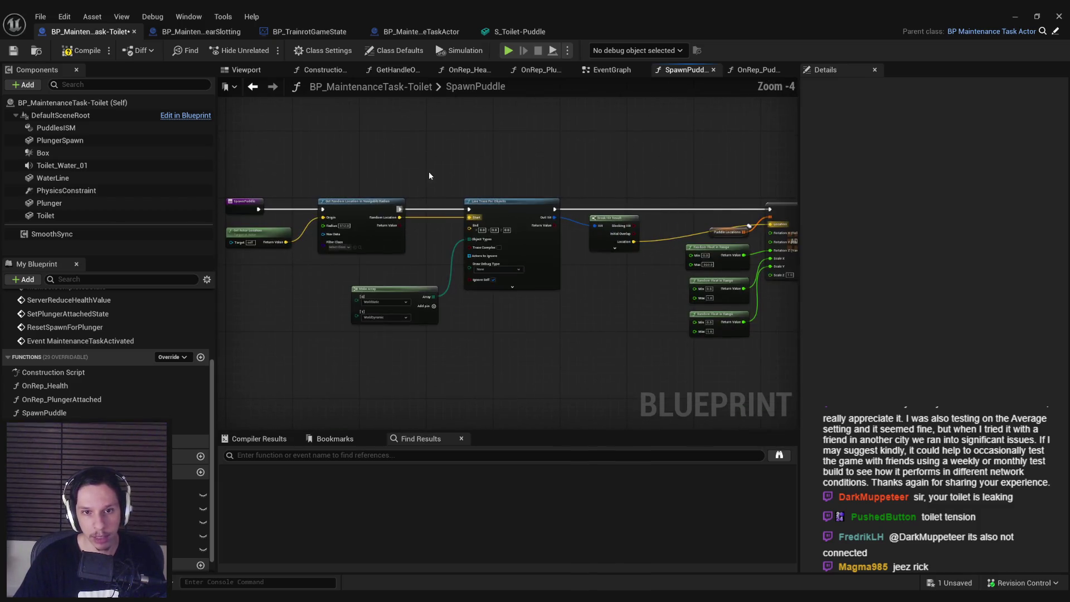
pyautogui.scroll(3, 667, 290)
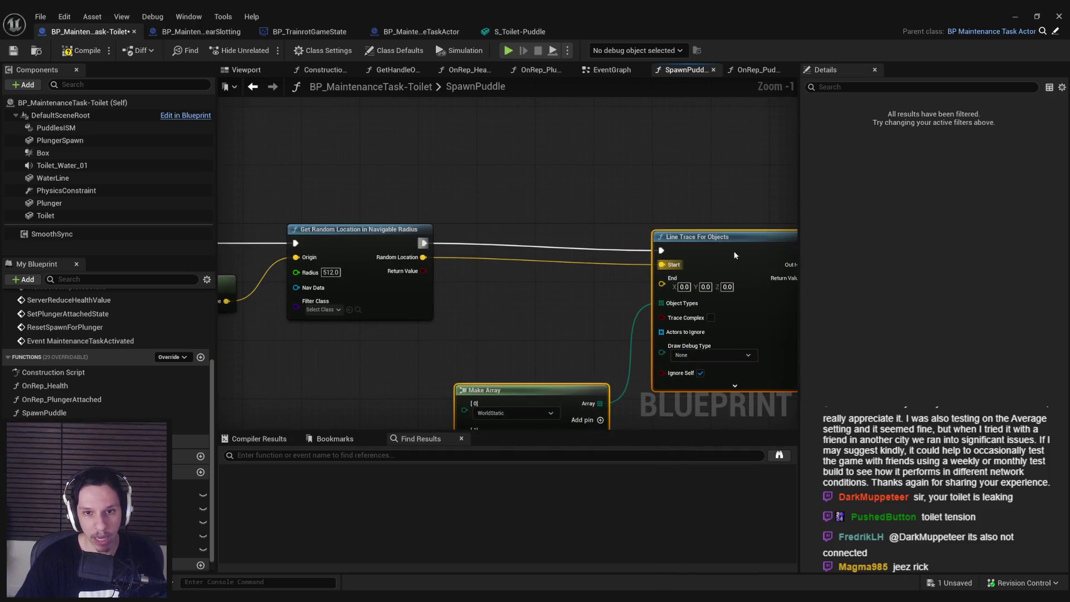
pyautogui.moveTo(425, 261); pyautogui.dragTo(467, 294)
pyautogui.write('-')
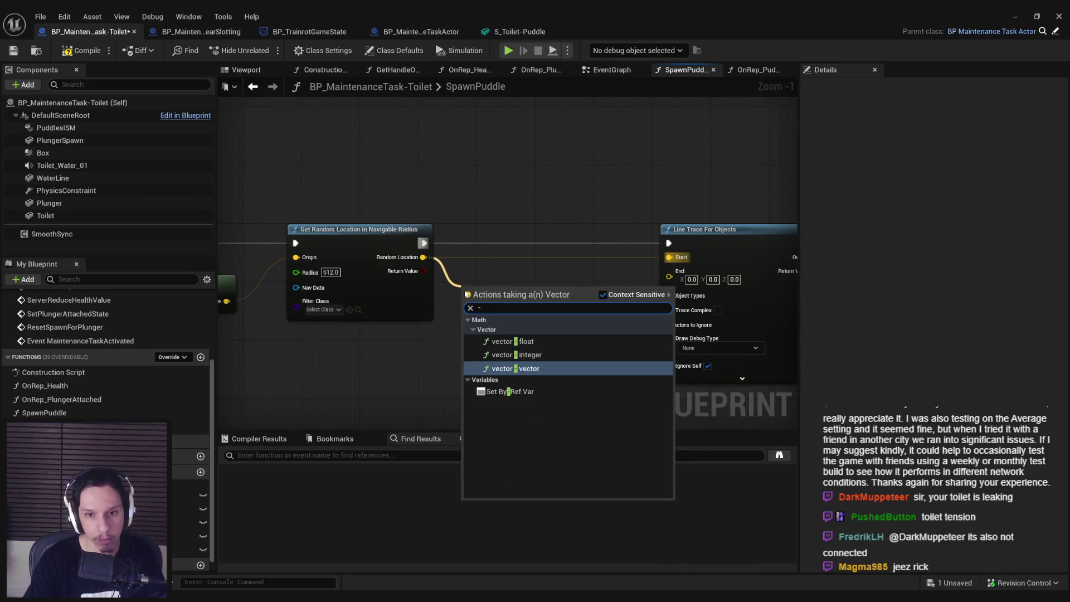
pyautogui.press('Return')
pyautogui.write('0')
pyautogui.click(527, 347)
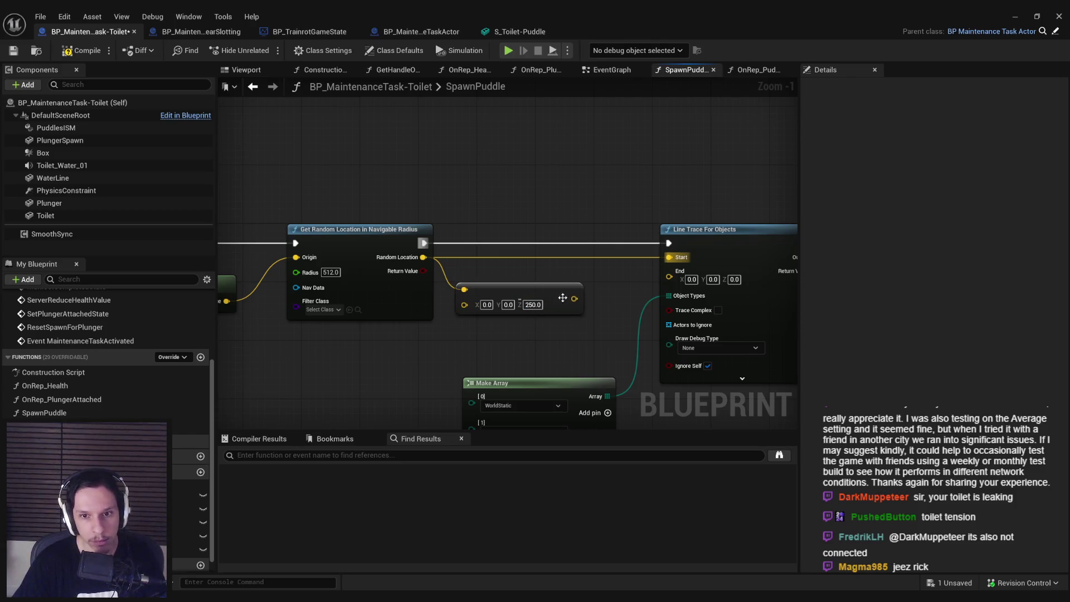
pyautogui.moveTo(574, 298); pyautogui.dragTo(669, 276)
# Tuck the Make Array node under the trace and minimize the blueprint window
pyautogui.moveTo(567, 335); pyautogui.dragTo(466, 292)
pyautogui.scroll(-2, 466, 292)
pyautogui.moveTo(468, 334); pyautogui.dragTo(451, 295)
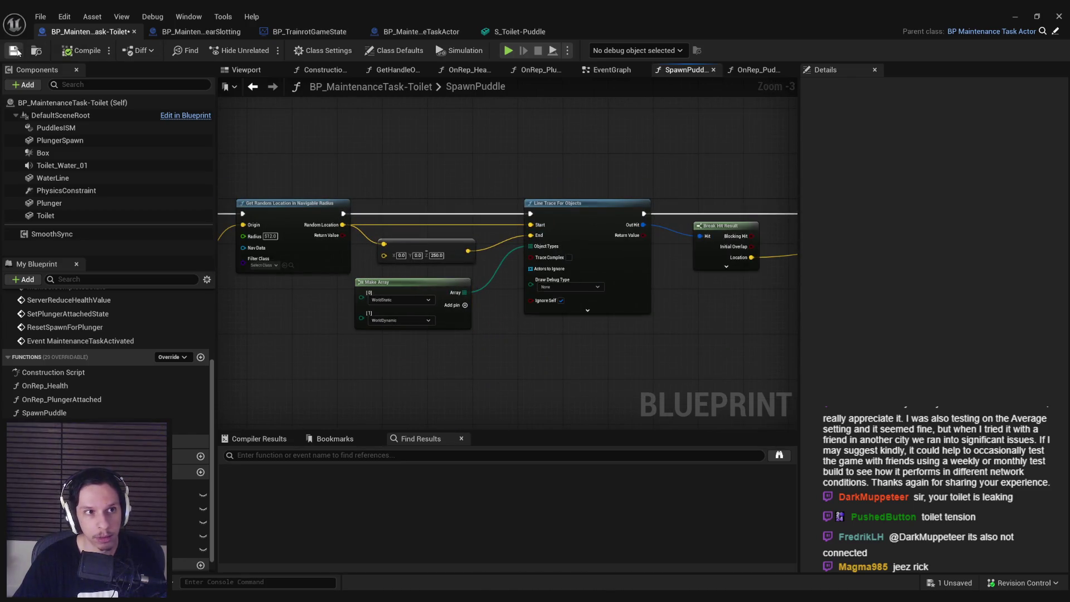
pyautogui.click(1008, 17)
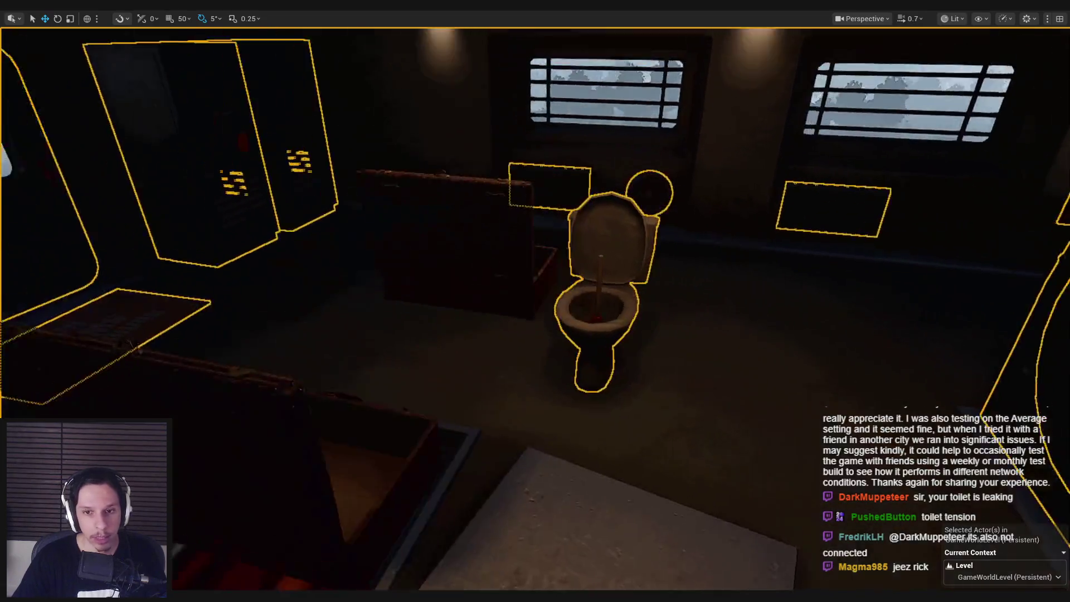
# Start a play-test with Alt+P and walk around the clogged toilet
pyautogui.hotkey('alt', 'p')
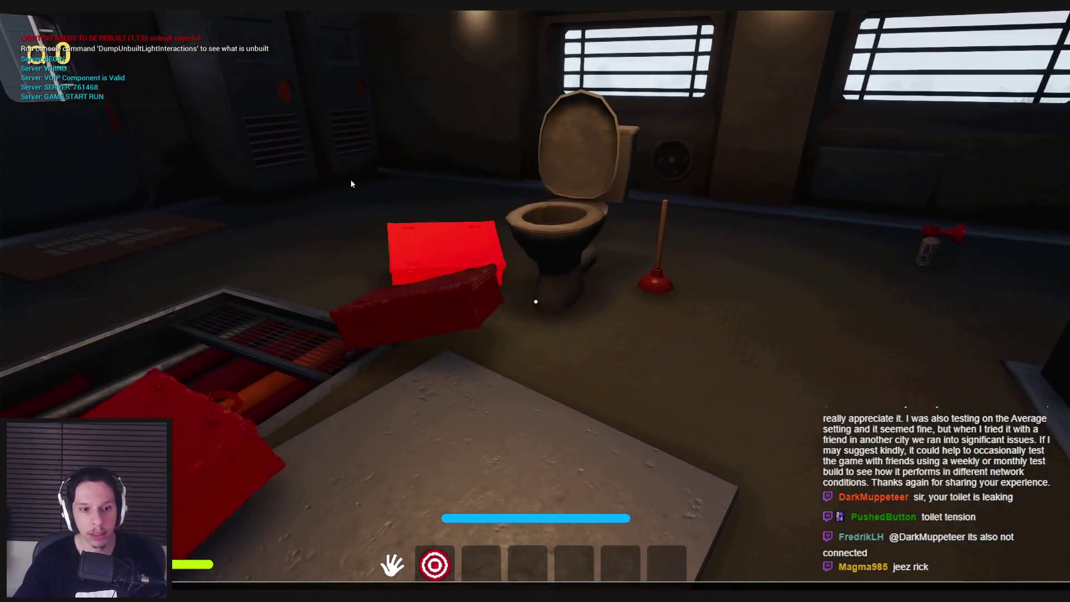
pyautogui.press('w')
pyautogui.press('`')
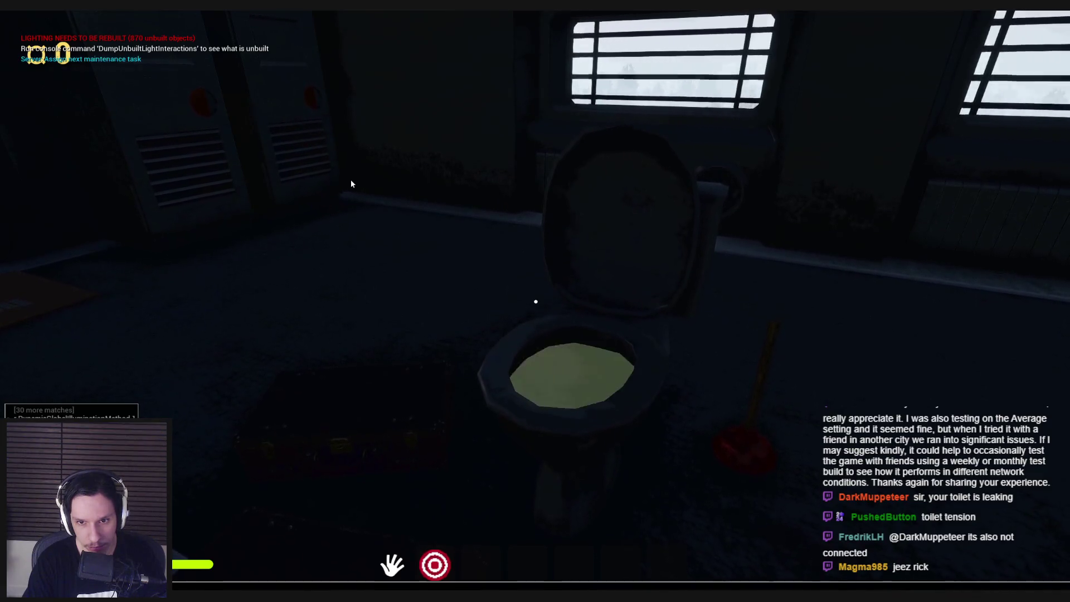
pyautogui.press('s')
pyautogui.press('w')
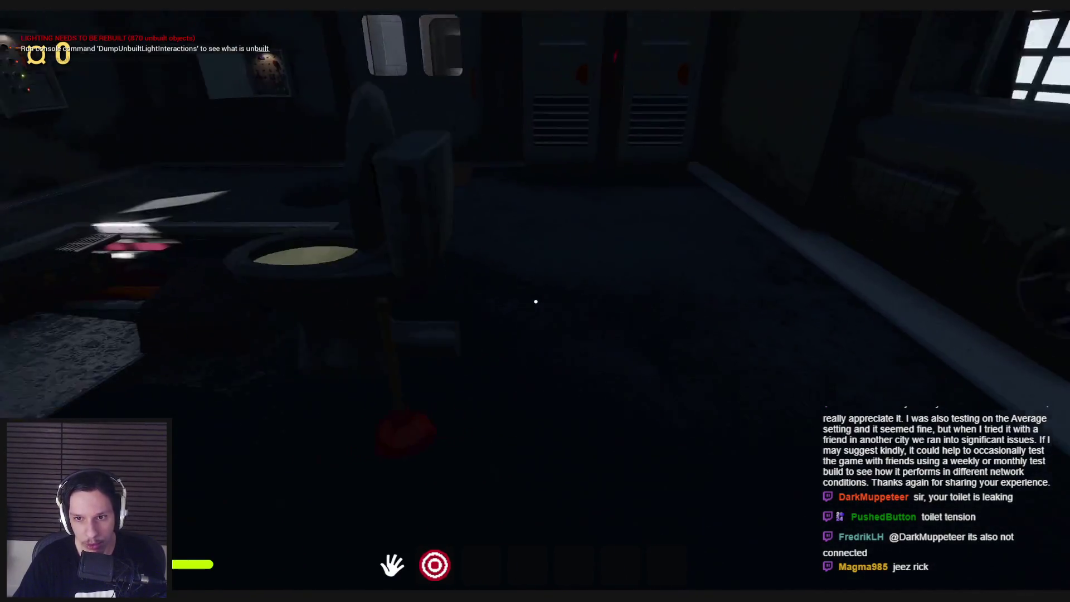
# Pull the fuse box lever down and insert a fuse into the fuse box
pyautogui.press('e')
pyautogui.moveTo(536, 301)
pyautogui.mouseDown()
pyautogui.moveTo(530, 356)
pyautogui.moveTo(532, 335)
pyautogui.mouseUp()
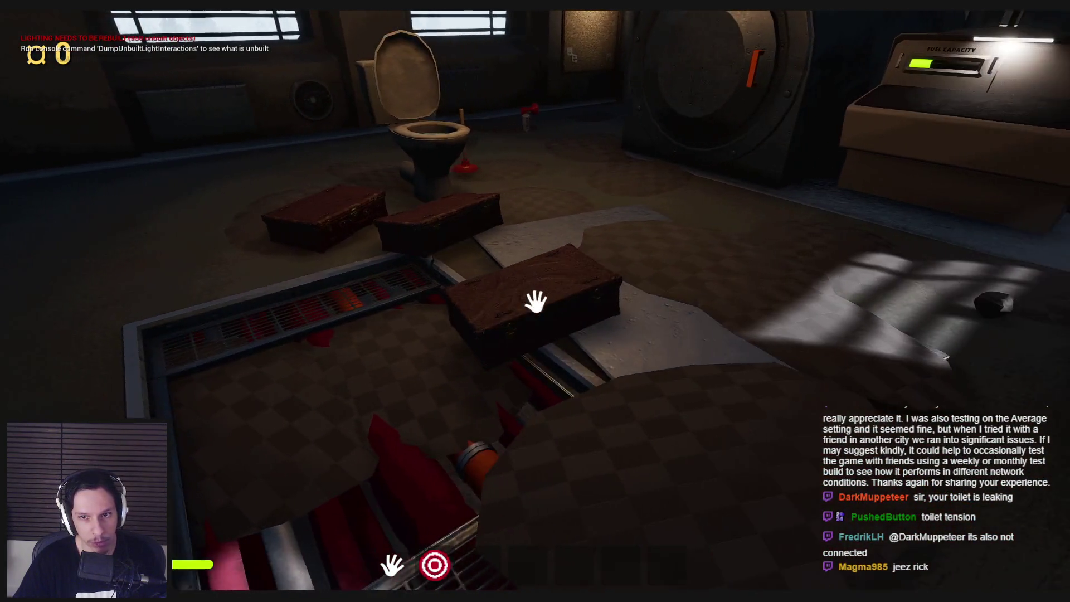
pyautogui.moveTo(535, 301)
pyautogui.mouseDown()
pyautogui.moveTo(429, 448)
pyautogui.moveTo(537, 299)
pyautogui.moveTo(258, 389)
pyautogui.moveTo(536, 298)
pyautogui.mouseUp()
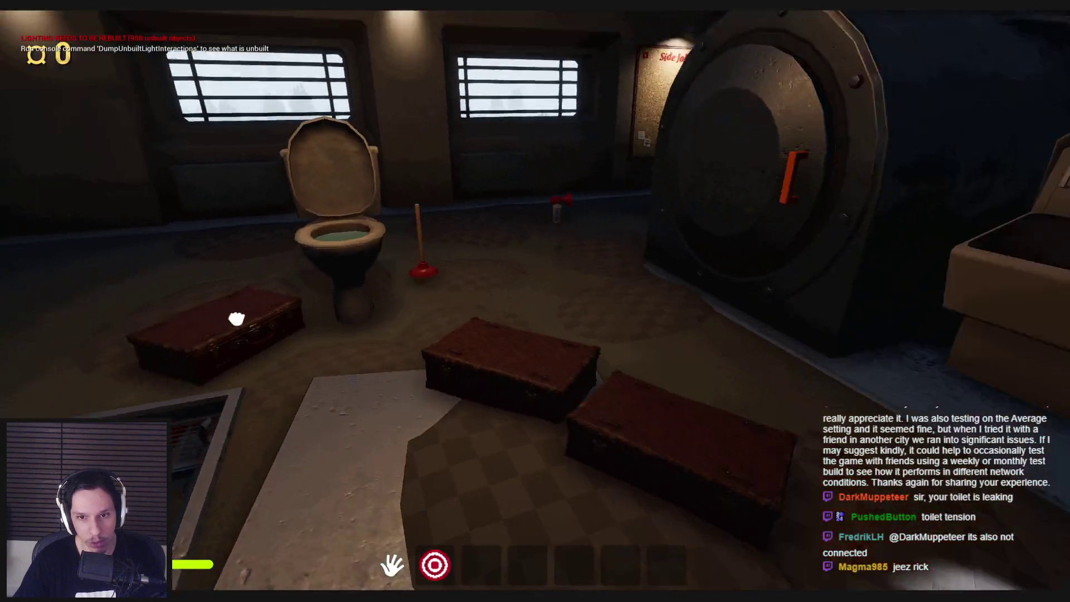
pyautogui.hotkey('shift', 'w')
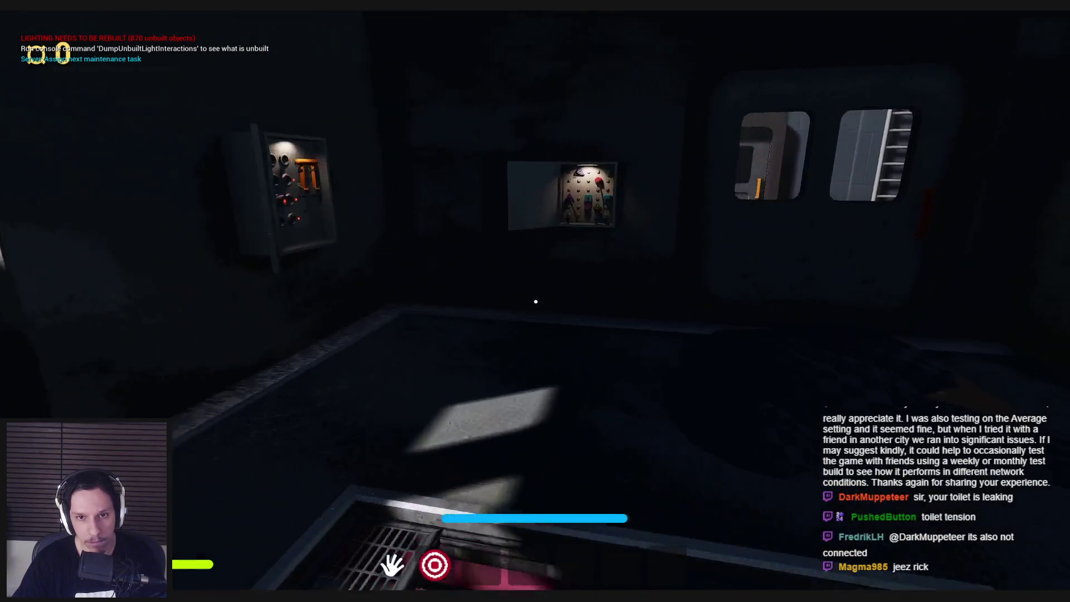
pyautogui.click(531, 306)
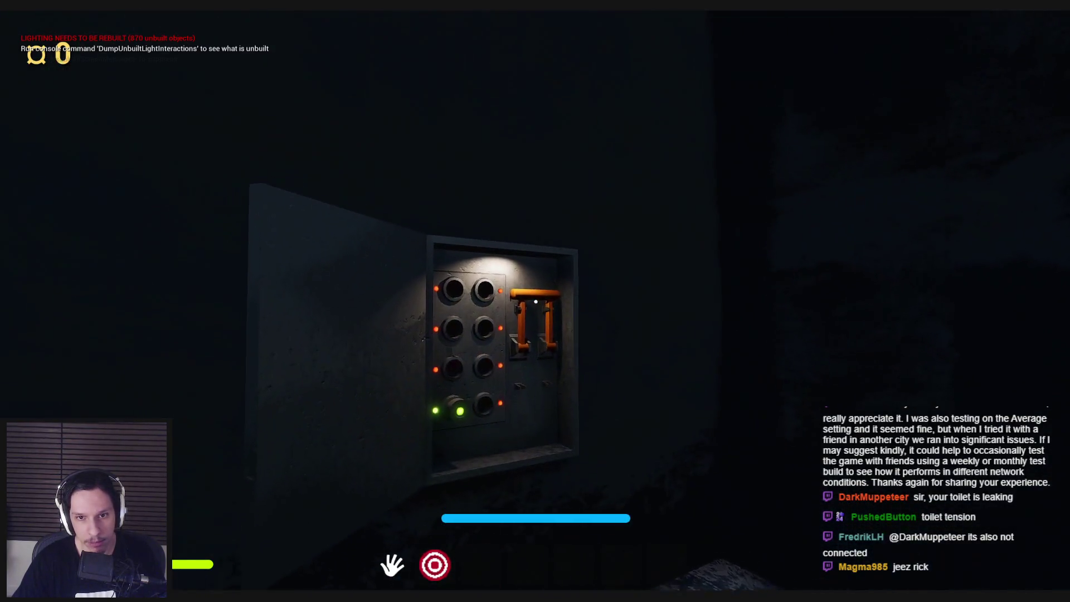
# Walk back around the toilet, then close the crash report without sending and switch to Rider
pyautogui.press('w')
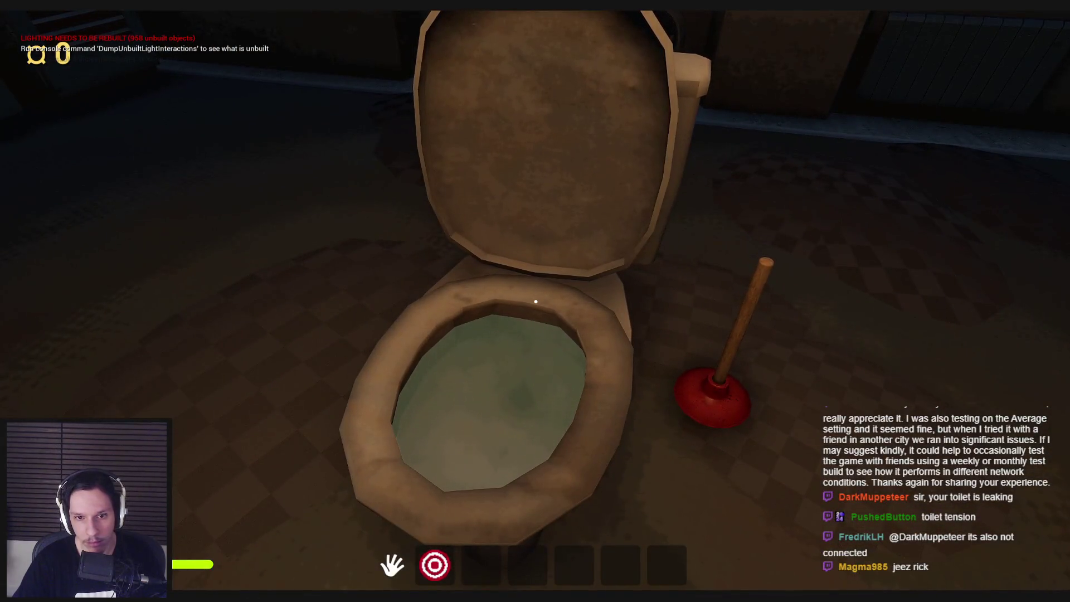
pyautogui.press('s')
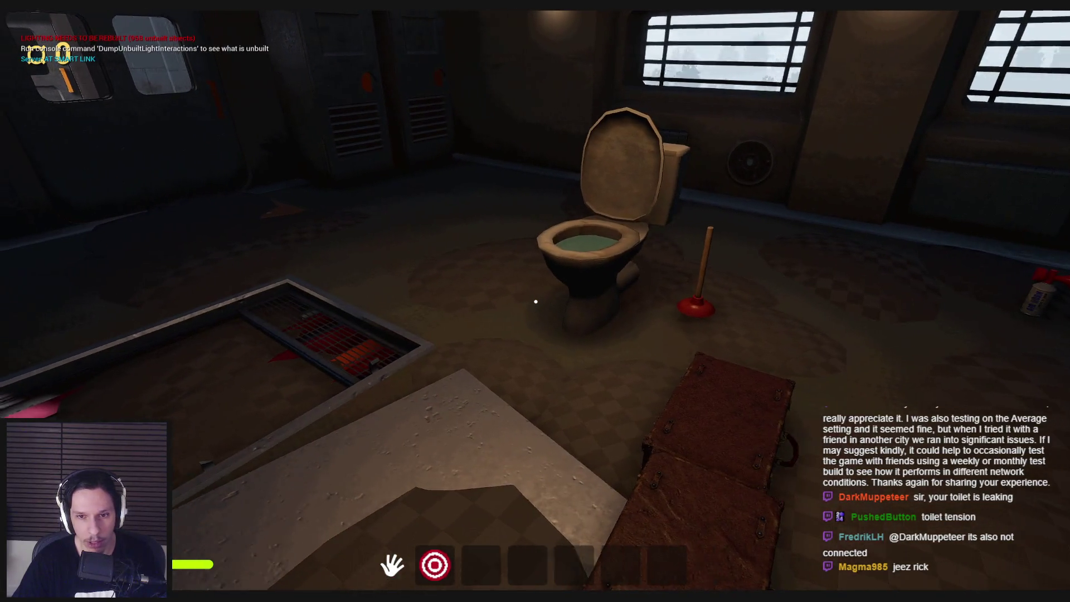
pyautogui.press('s')
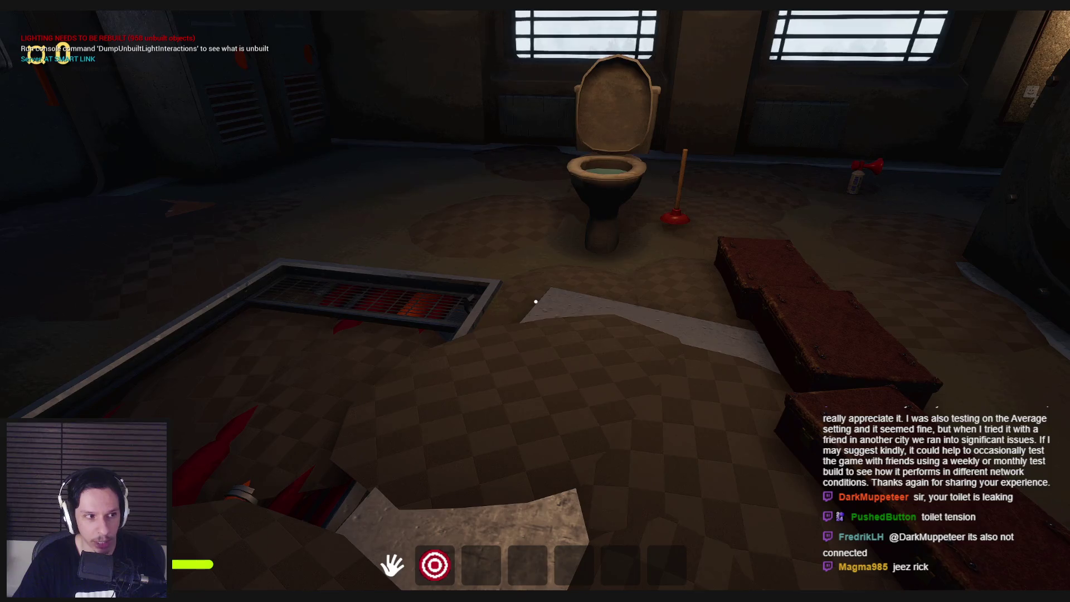
pyautogui.press('d')
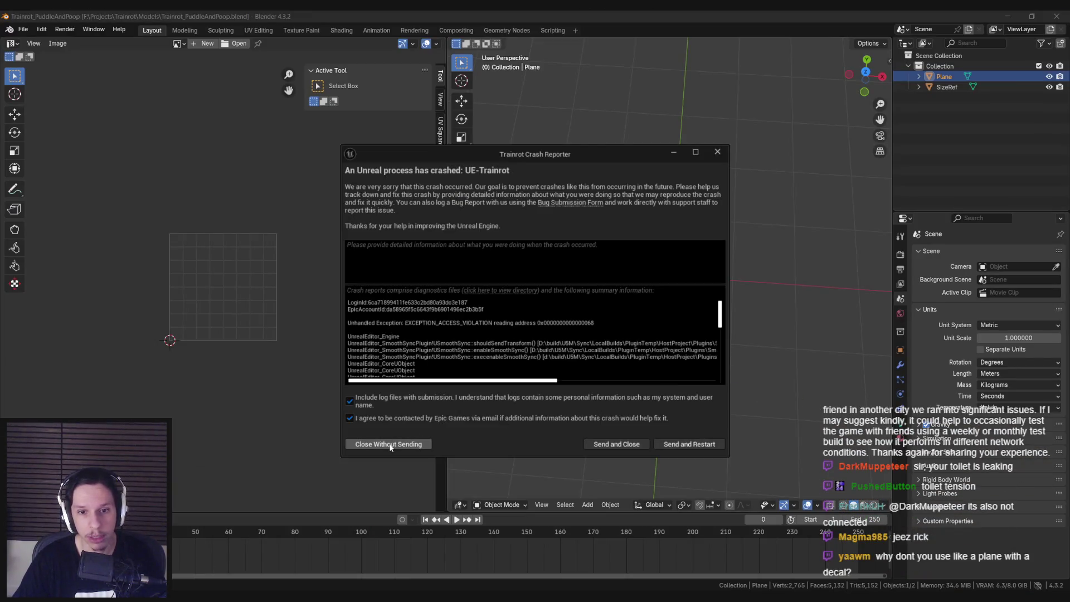
pyautogui.click(389, 444)
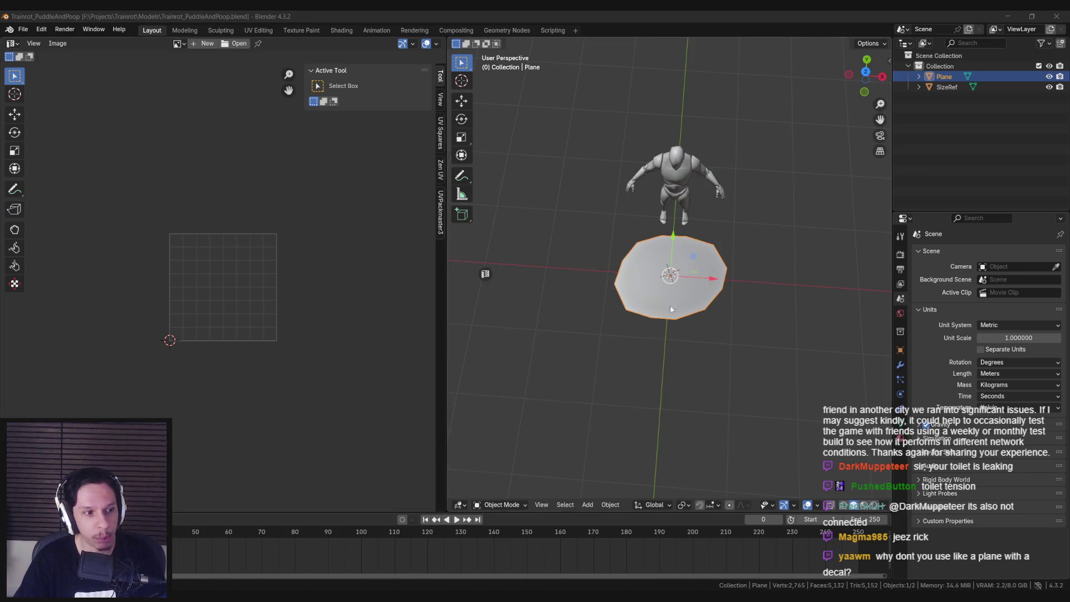
pyautogui.hotkey('alt', 'Tab')
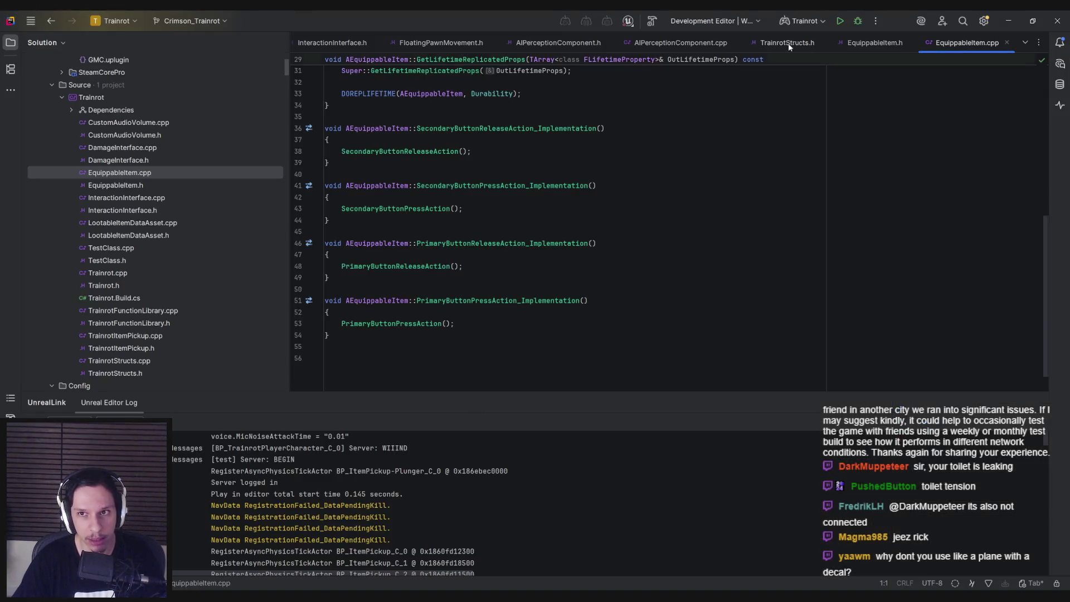
# Relaunch Unreal from Rider with Shift+F10 and accept reopening the previous asset editors
pyautogui.scroll(4, 699, 237)
pyautogui.hotkey('shift', 'F10')
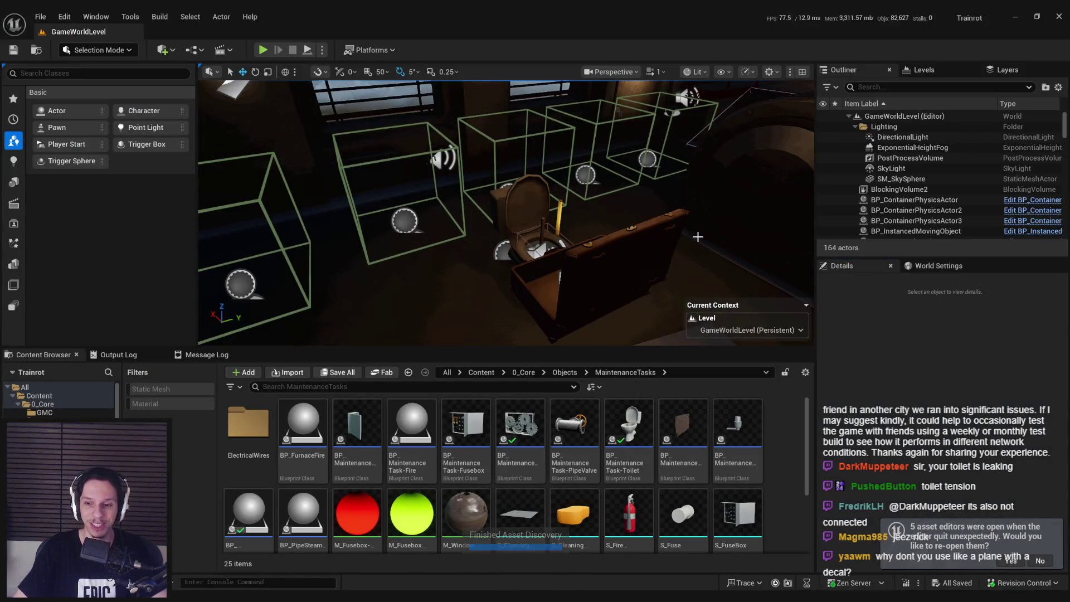
pyautogui.click(1008, 561)
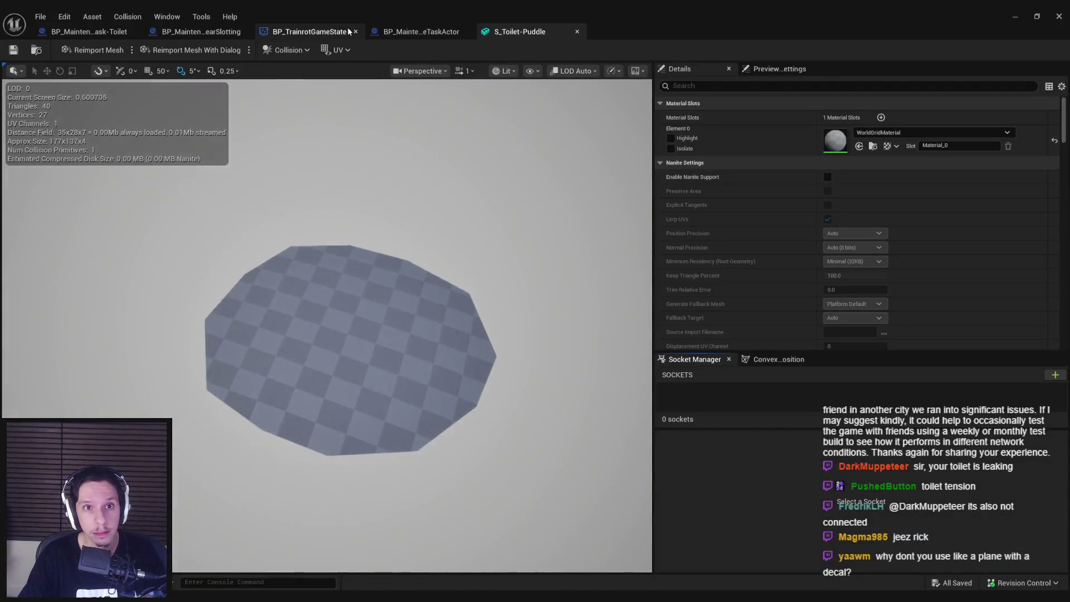
# Review the puddle transform nodes in BP_MaintenanceTask-Toilet's SpawnPuddle graph and save the blueprint
pyautogui.click(259, 32)
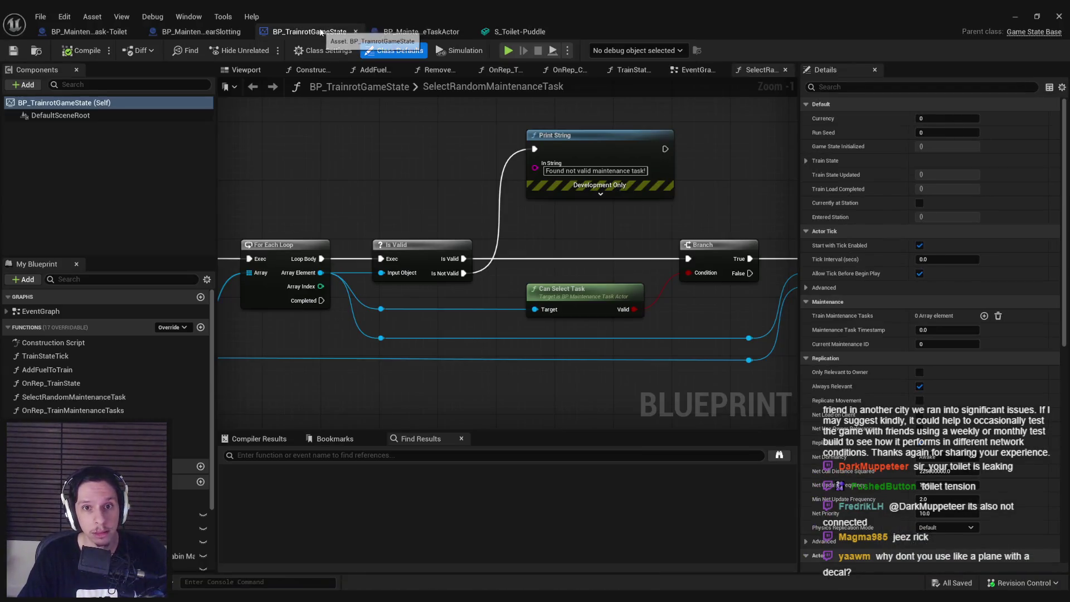
pyautogui.click(106, 32)
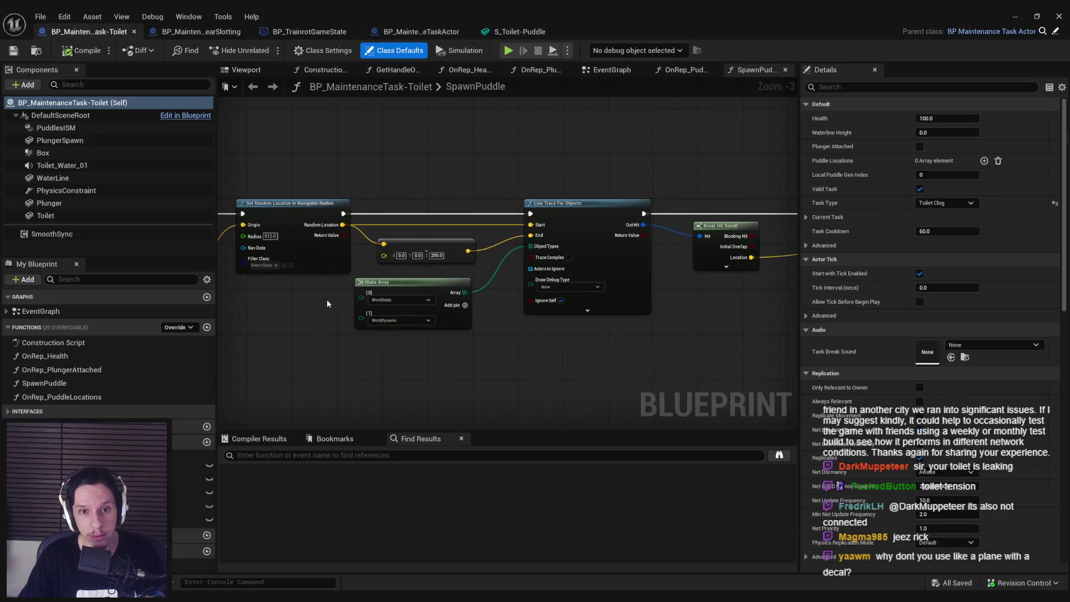
pyautogui.moveTo(770, 307); pyautogui.dragTo(481, 316)
pyautogui.scroll(3, 393, 283)
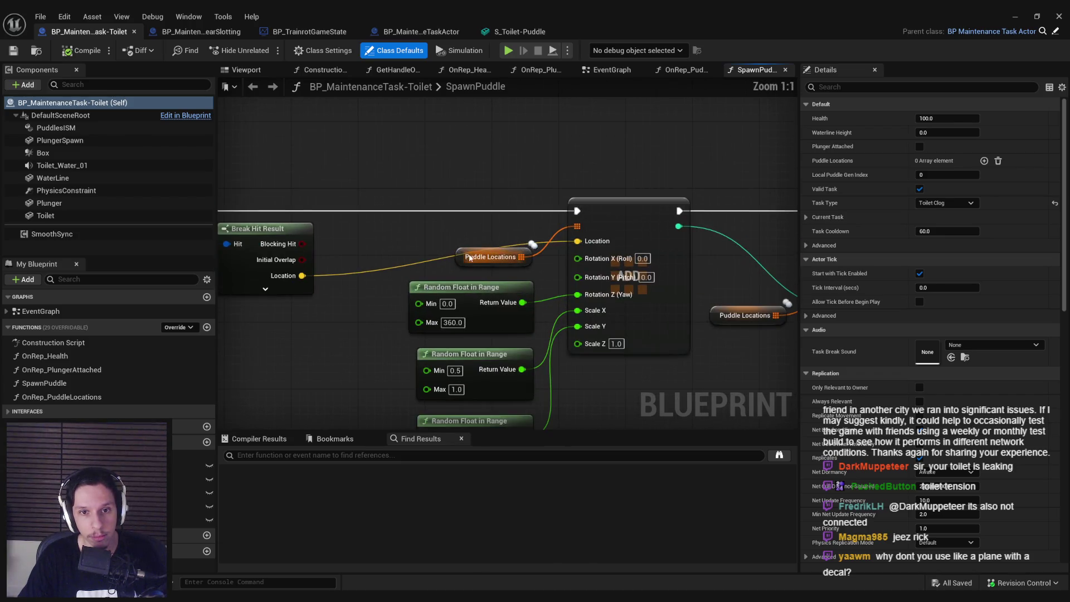
pyautogui.click(462, 239)
pyautogui.hotkey('ctrl', 's')
pyautogui.scroll(-2, 535, 202)
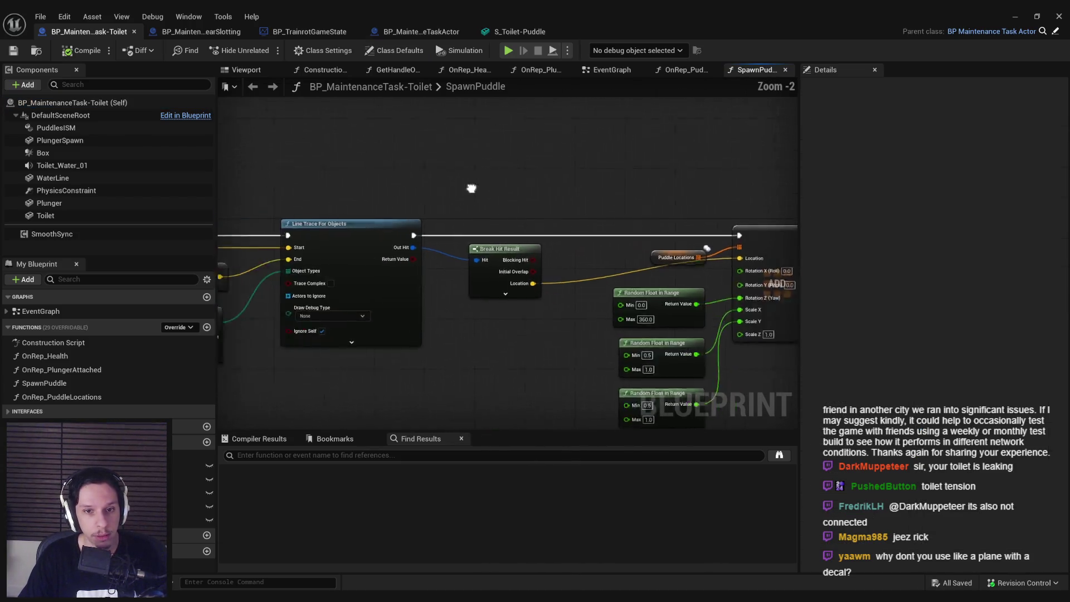
# Open the S_Toilet-Puddle mesh from the PuddlesISM component
pyautogui.click(207, 36)
pyautogui.click(89, 31)
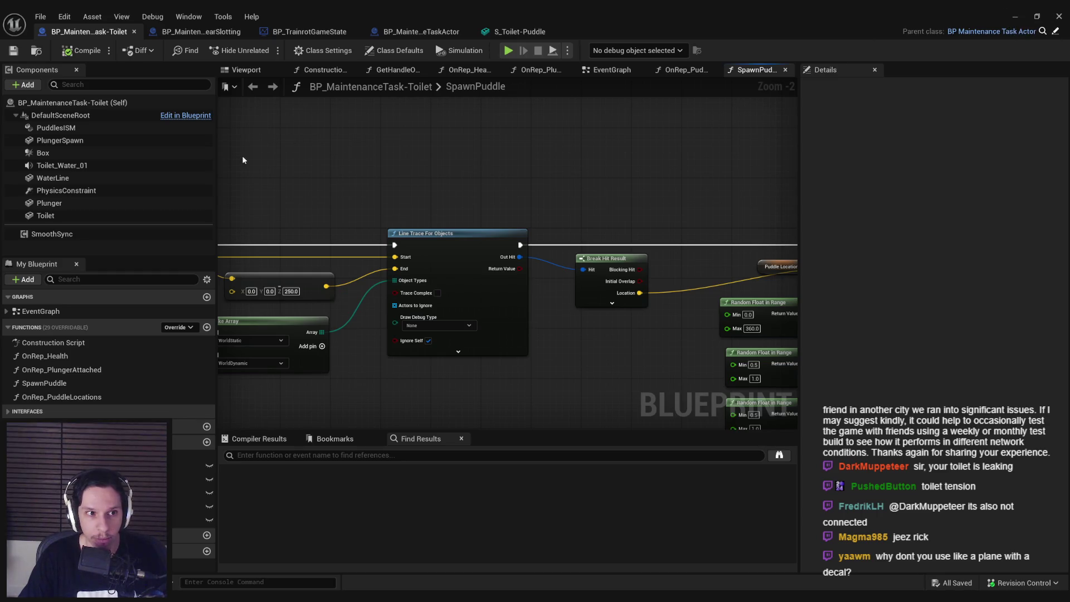
pyautogui.click(55, 128)
pyautogui.doubleClick(938, 300)
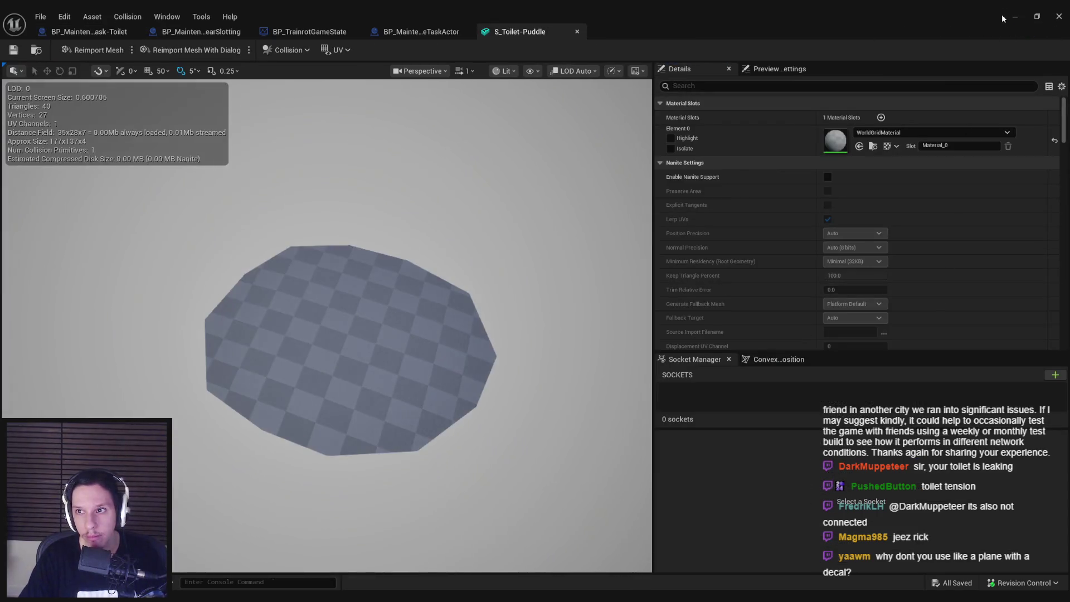
# Close the mesh editor and browse to the Content/3_MaterialLibrary folder
pyautogui.click(1014, 17)
pyautogui.click(524, 372)
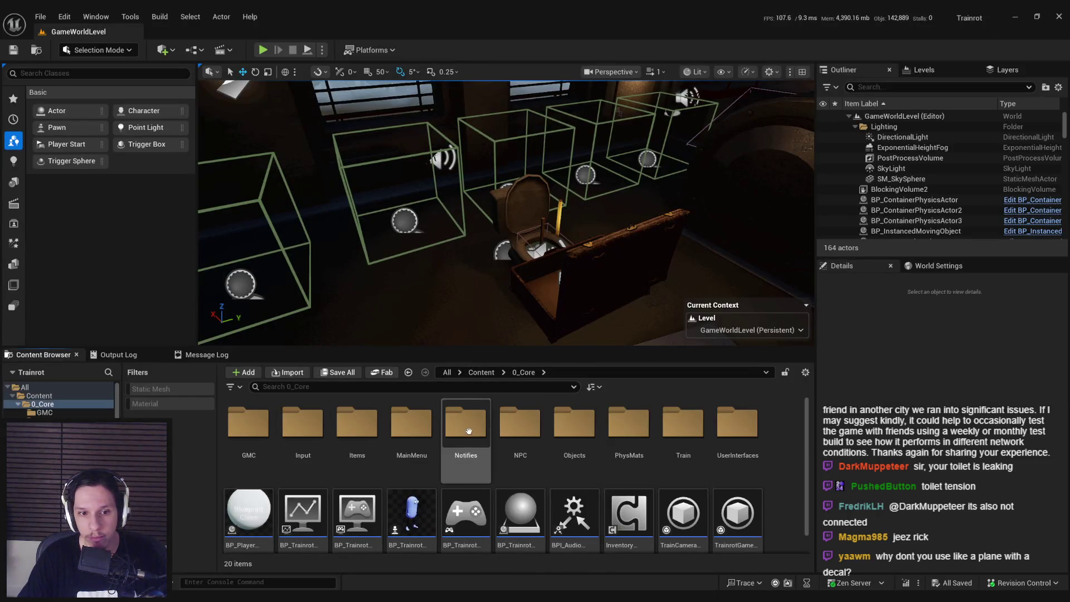
pyautogui.click(477, 374)
pyautogui.doubleClick(411, 424)
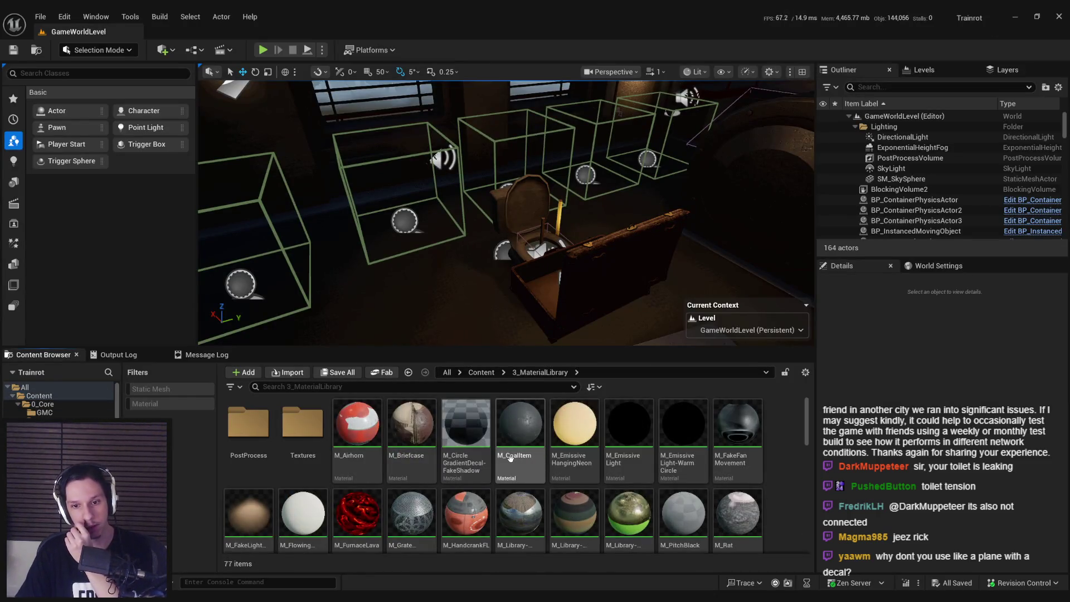
pyautogui.scroll(-10, 749, 474)
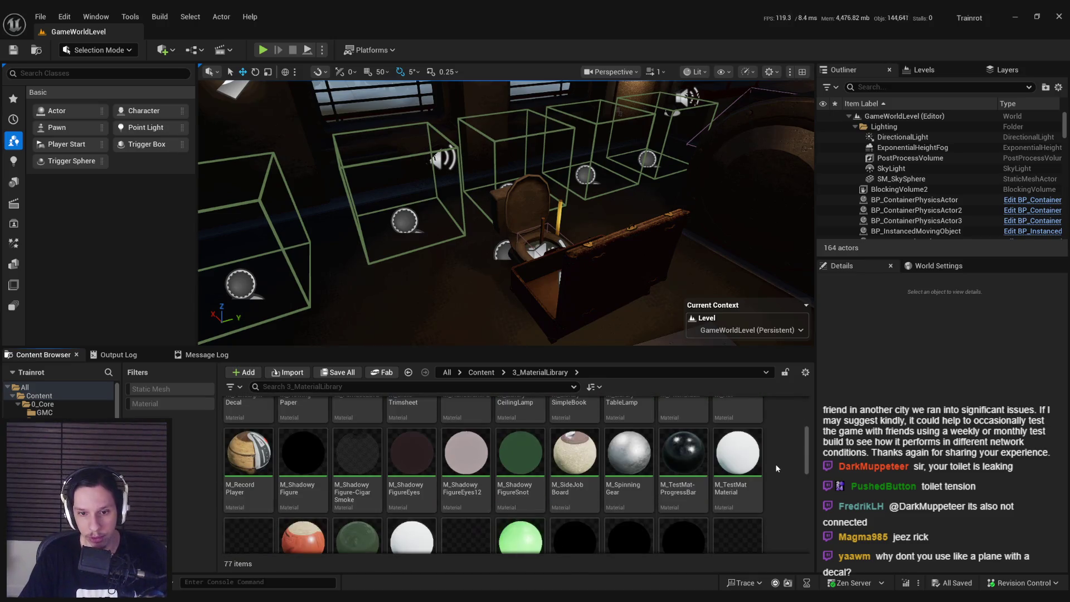
pyautogui.scroll(-8, 772, 468)
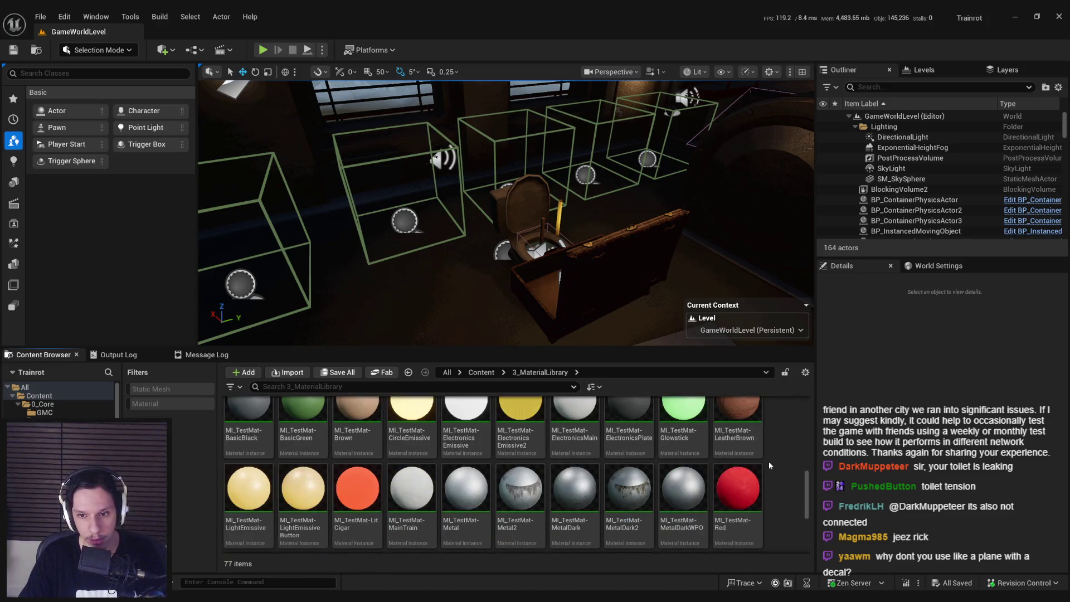
pyautogui.scroll(5, 768, 460)
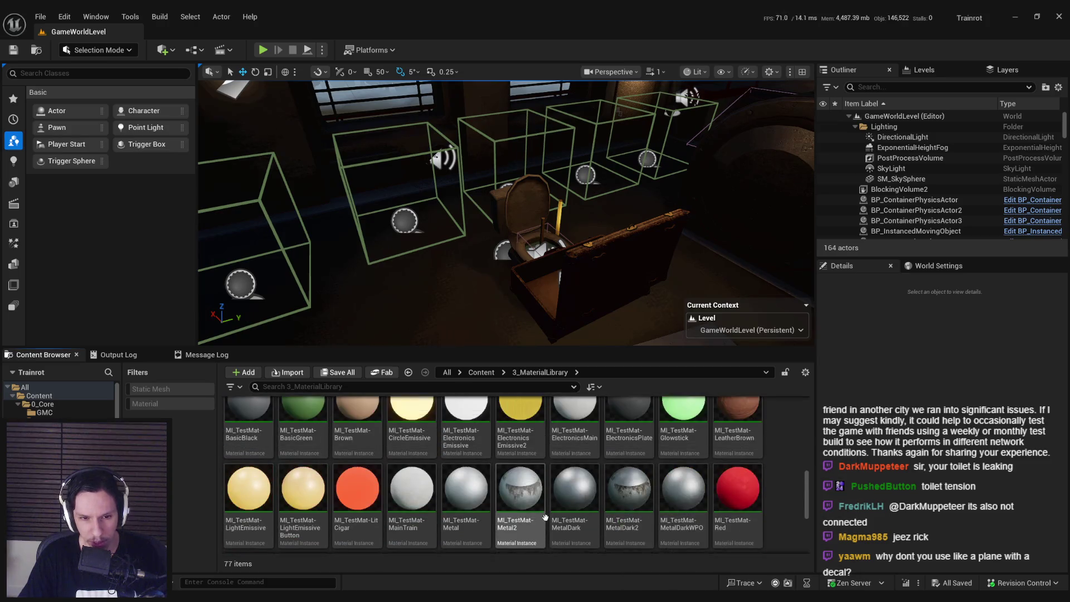
pyautogui.scroll(3, 545, 517)
# Duplicate M_ToiletWater as M_Toilet-Puddle and open it for editing
pyautogui.rightClick(357, 479)
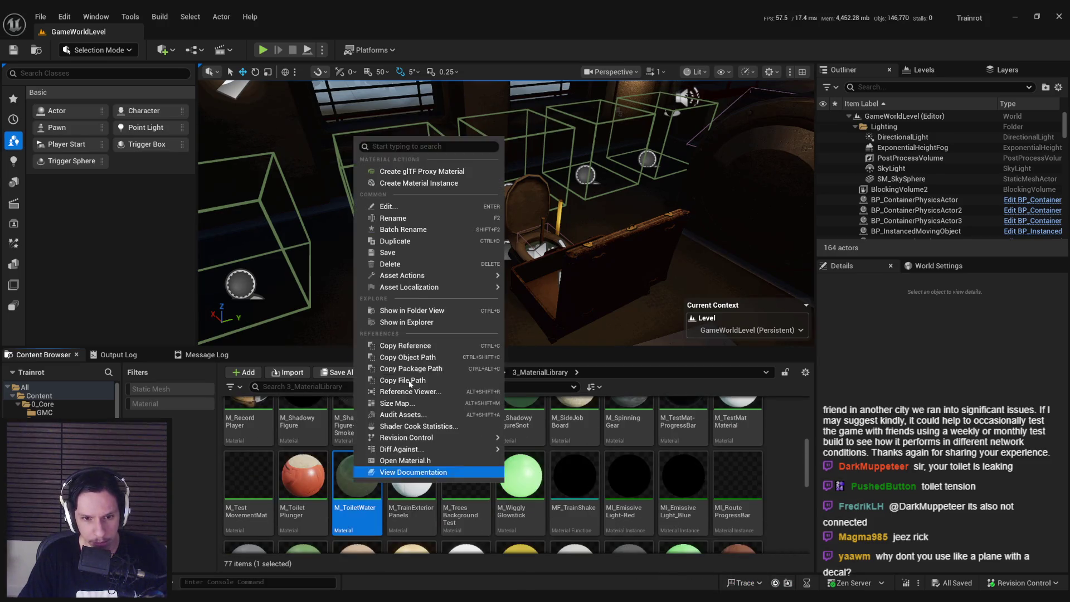
pyautogui.click(407, 242)
pyautogui.press('BackSpace')
pyautogui.press('BackSpace')
pyautogui.press('BackSpace')
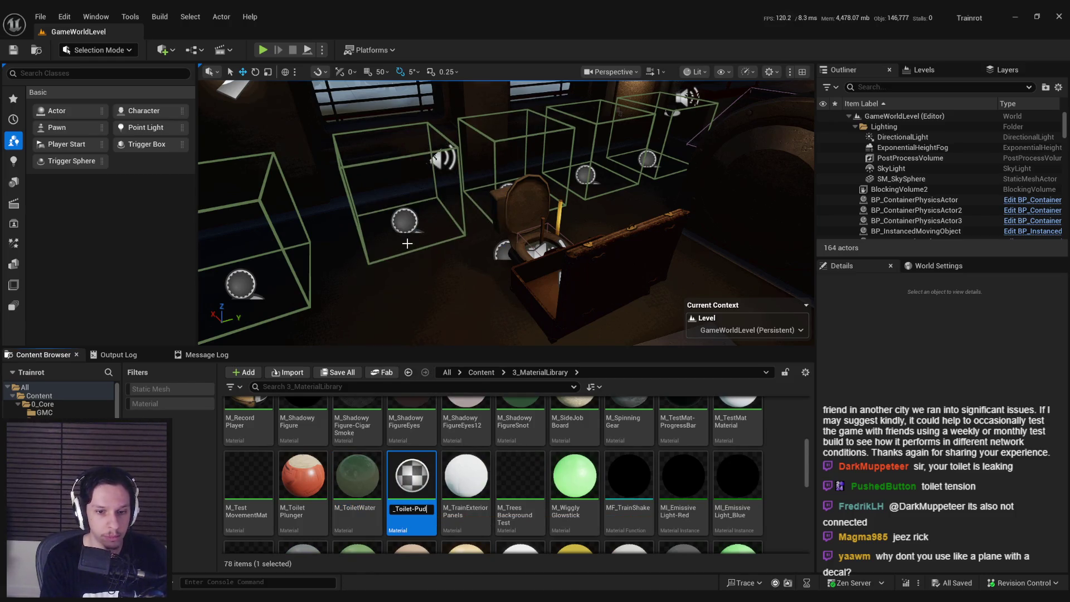
pyautogui.press('Return')
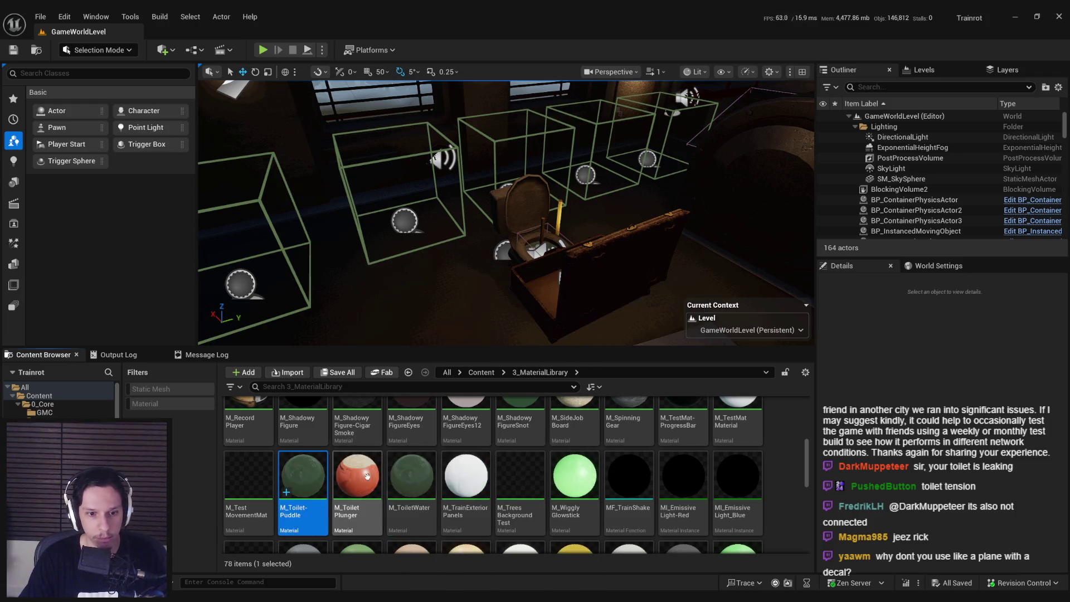
pyautogui.doubleClick(302, 475)
# Set M_Toilet-Puddle's Blend Mode to Masked and move the output node right
pyautogui.scroll(-4, 377, 207)
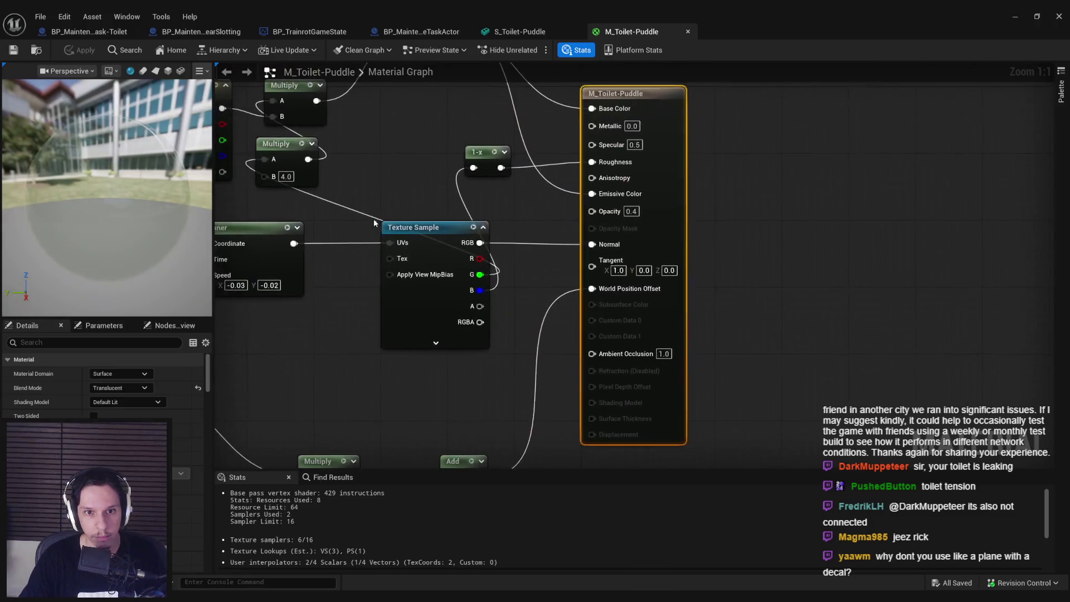
pyautogui.click(119, 388)
pyautogui.click(117, 411)
pyautogui.moveTo(518, 301)
pyautogui.mouseDown()
pyautogui.moveTo(418, 342)
pyautogui.moveTo(655, 256)
pyautogui.moveTo(600, 234)
pyautogui.mouseUp()
pyautogui.moveTo(682, 213); pyautogui.dragTo(777, 211)
pyautogui.moveTo(83, 222)
pyautogui.mouseDown()
pyautogui.moveTo(115, 236)
pyautogui.moveTo(145, 217)
pyautogui.mouseUp()
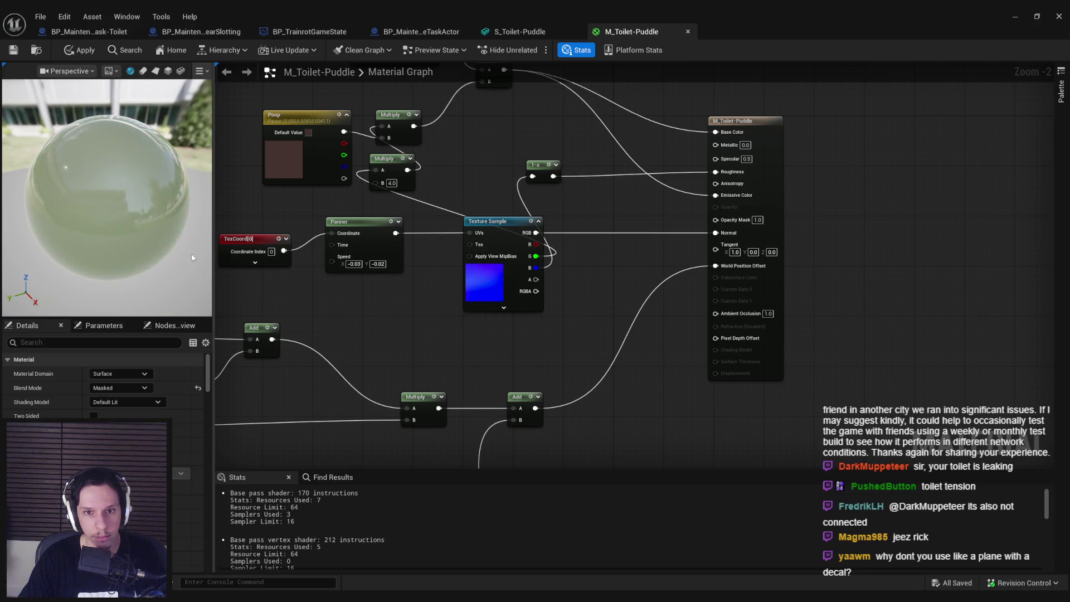
# Disconnect the World Position Offset input and apply the material changes
pyautogui.scroll(-3, 638, 276)
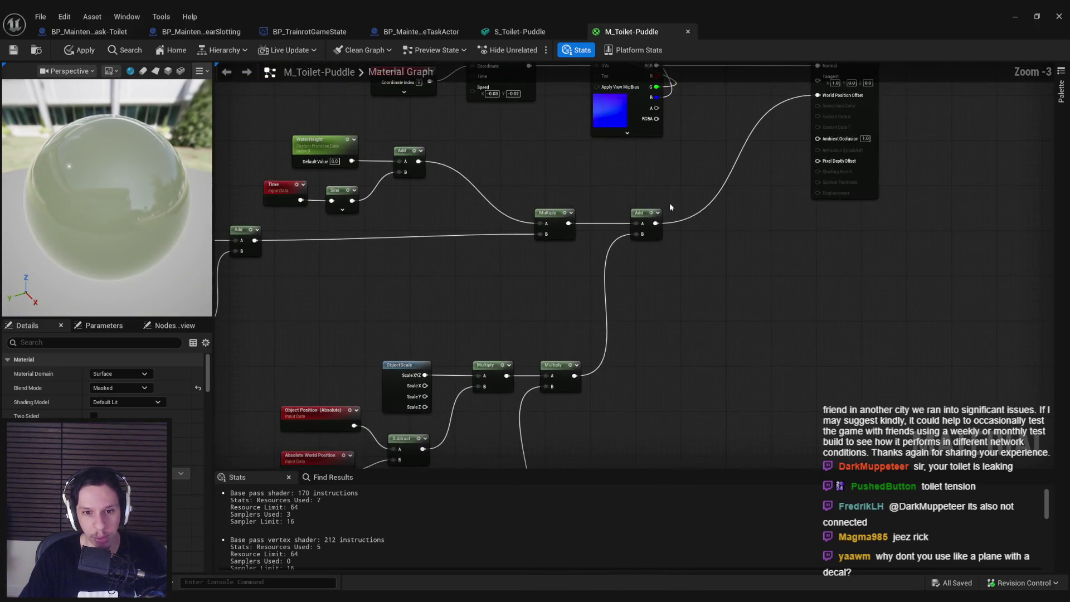
pyautogui.moveTo(740, 204); pyautogui.dragTo(453, 394)
pyautogui.scroll(3, 611, 323)
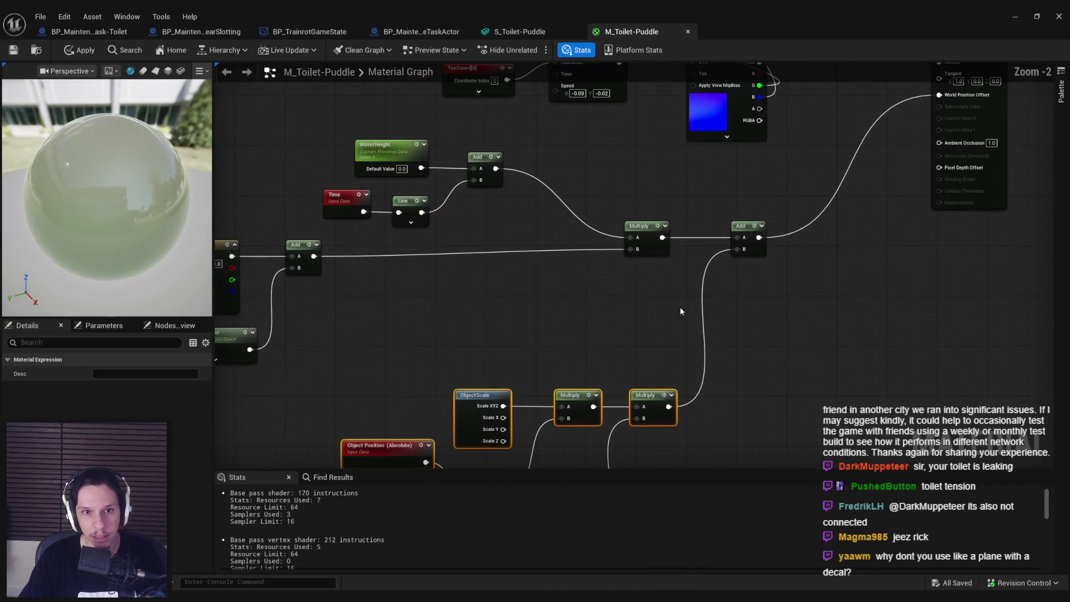
pyautogui.moveTo(687, 286); pyautogui.dragTo(723, 292)
pyautogui.scroll(-2, 723, 292)
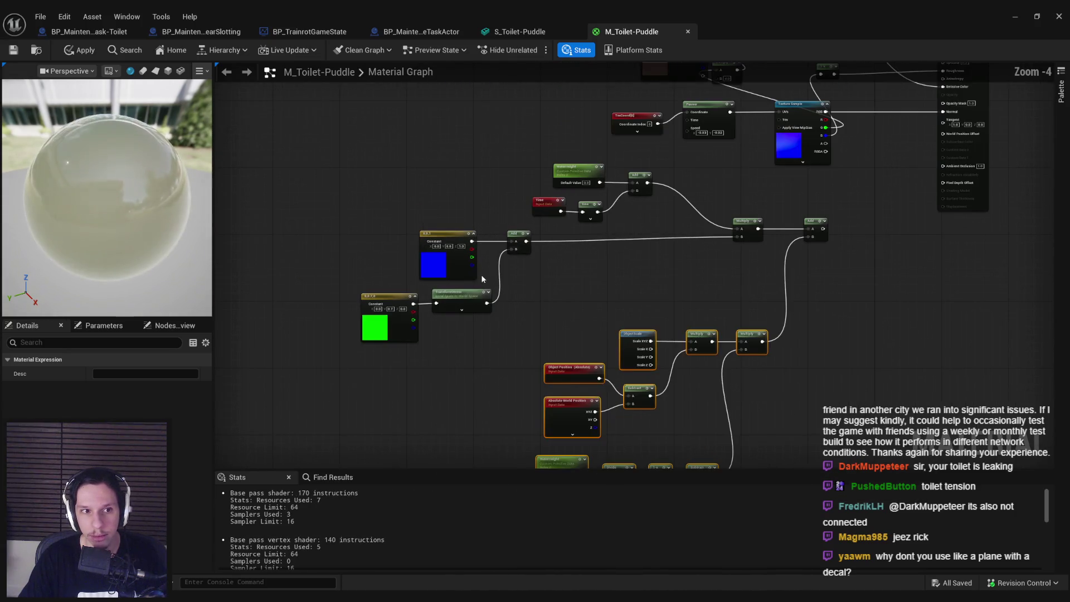
pyautogui.click(78, 50)
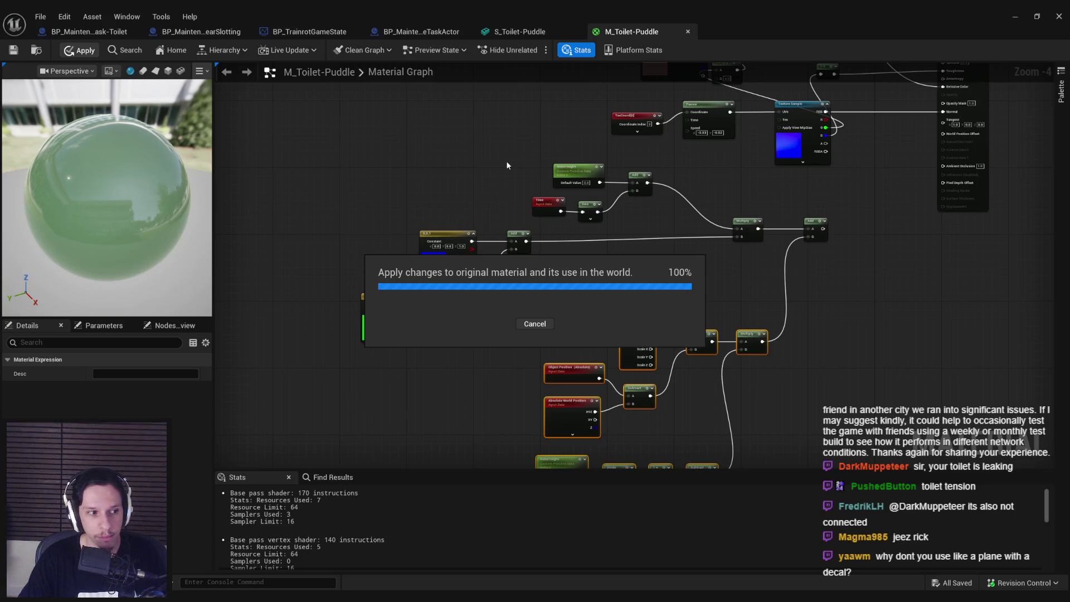
pyautogui.moveTo(506, 166); pyautogui.dragTo(482, 319)
pyautogui.click(482, 319)
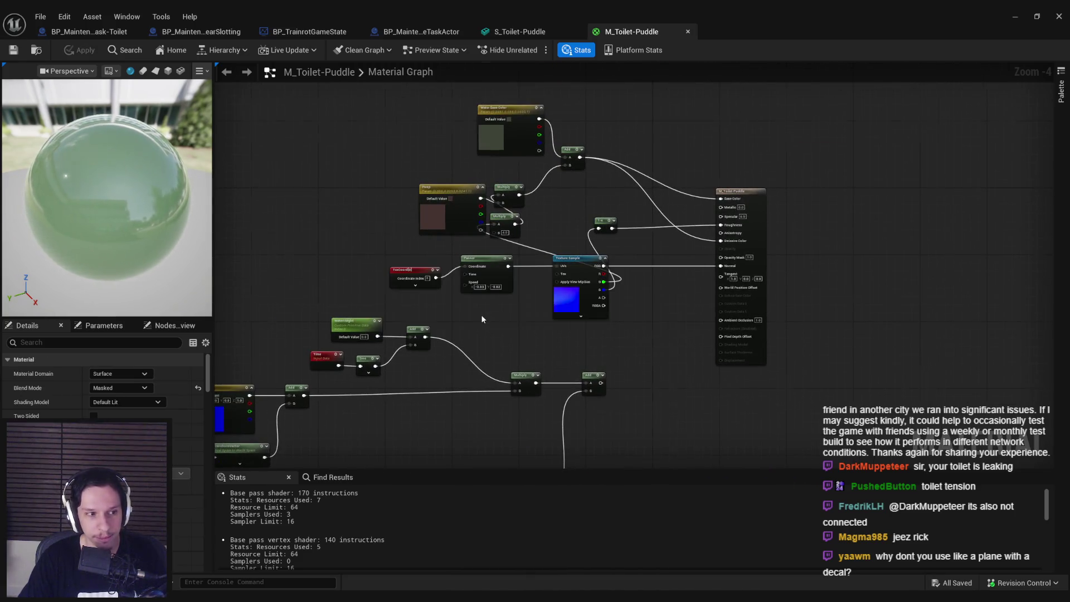
pyautogui.scroll(2, 482, 318)
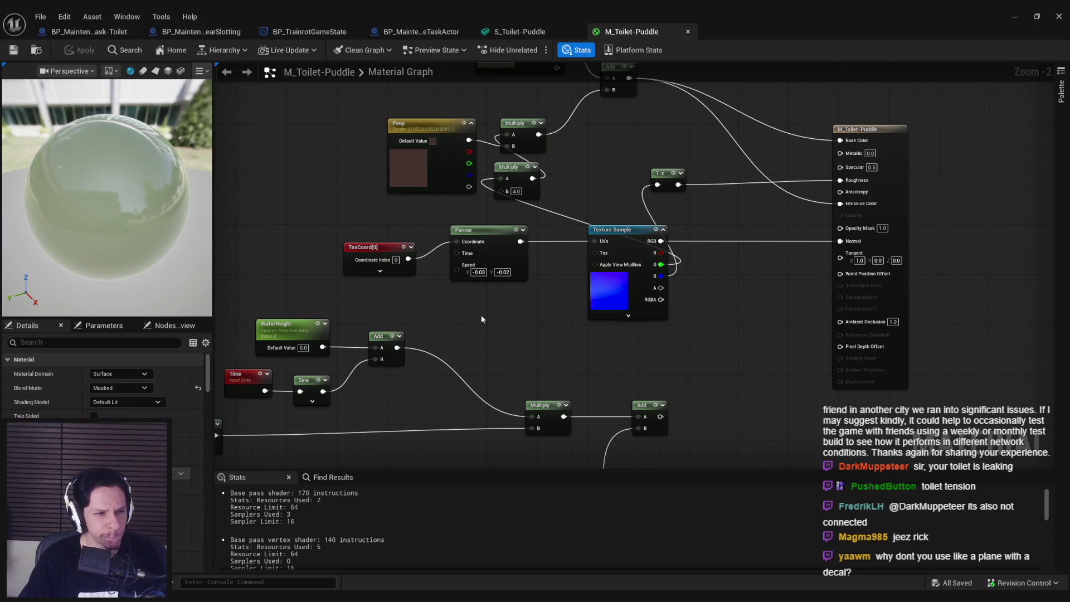
pyautogui.scroll(2, 575, 296)
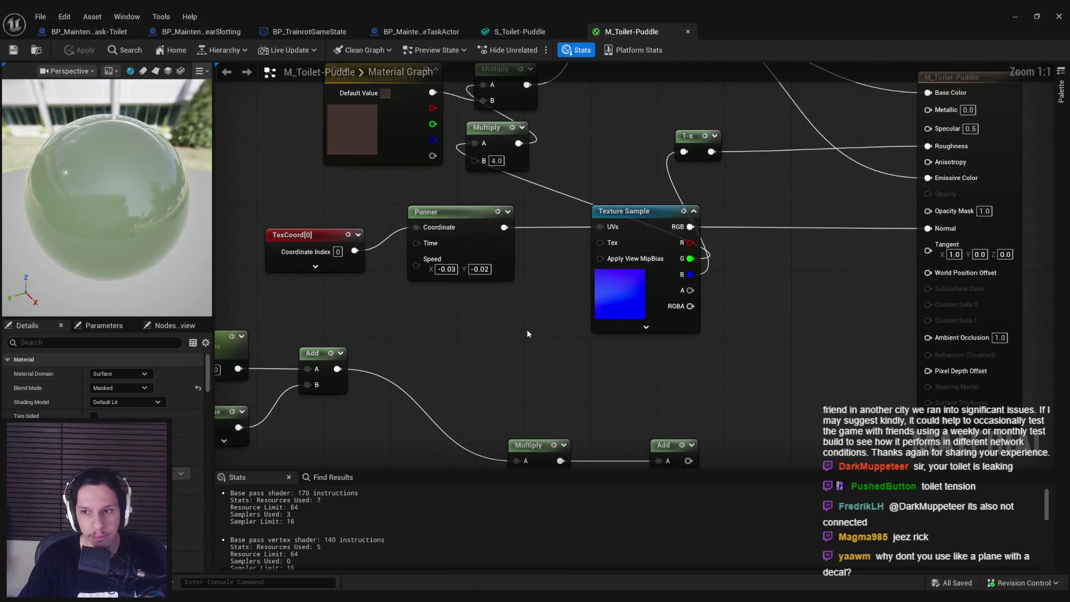
pyautogui.moveTo(748, 331); pyautogui.dragTo(705, 262)
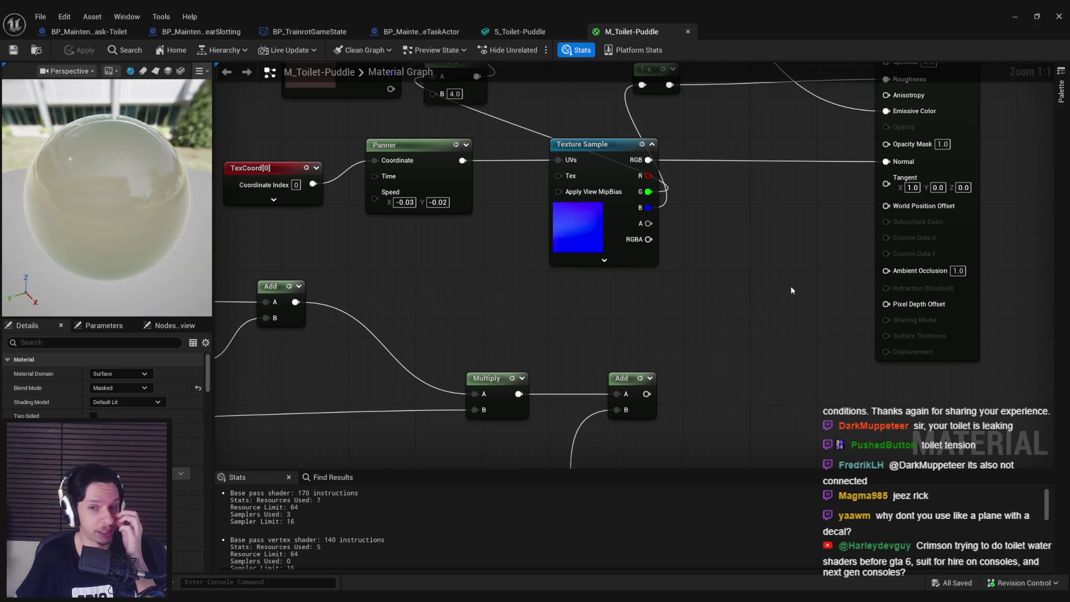
# Save M_Toilet-Puddle, move the ObjectScale and WaterHeight offset nodes up, and apply
pyautogui.hotkey('ctrl', 's')
pyautogui.scroll(-1, 420, 306)
pyautogui.scroll(-1, 505, 271)
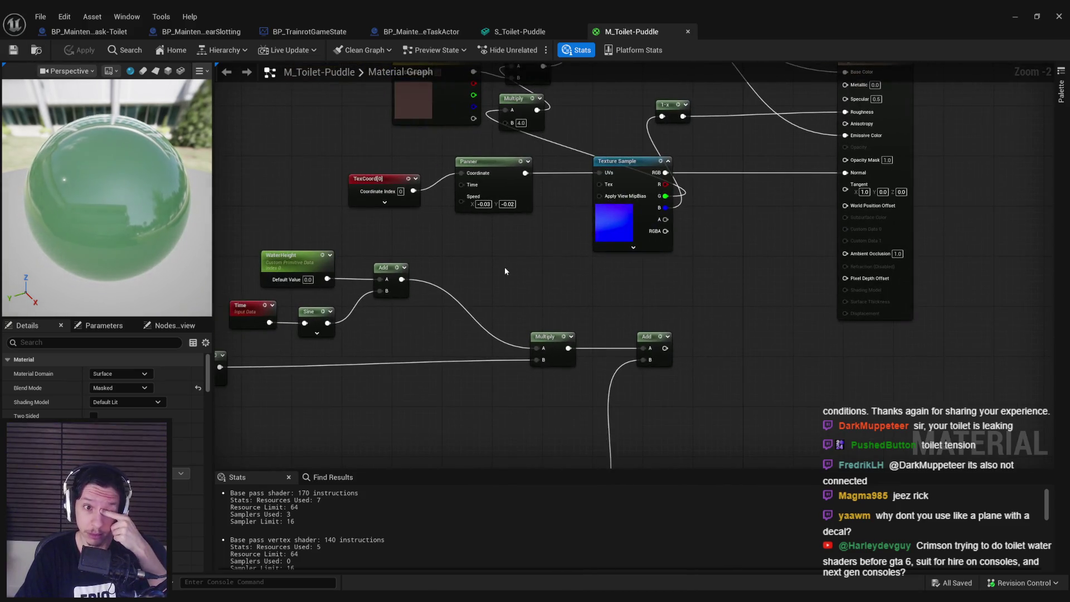
pyautogui.scroll(-1, 479, 312)
pyautogui.scroll(-1, 484, 336)
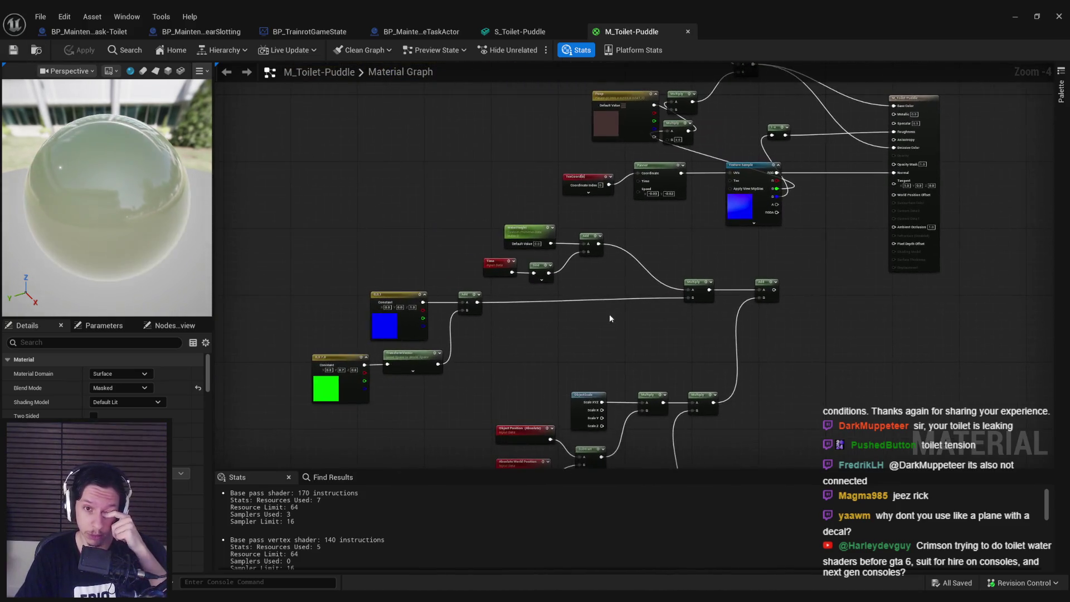
pyautogui.moveTo(497, 229)
pyautogui.mouseDown()
pyautogui.moveTo(557, 299)
pyautogui.moveTo(726, 411)
pyautogui.mouseUp()
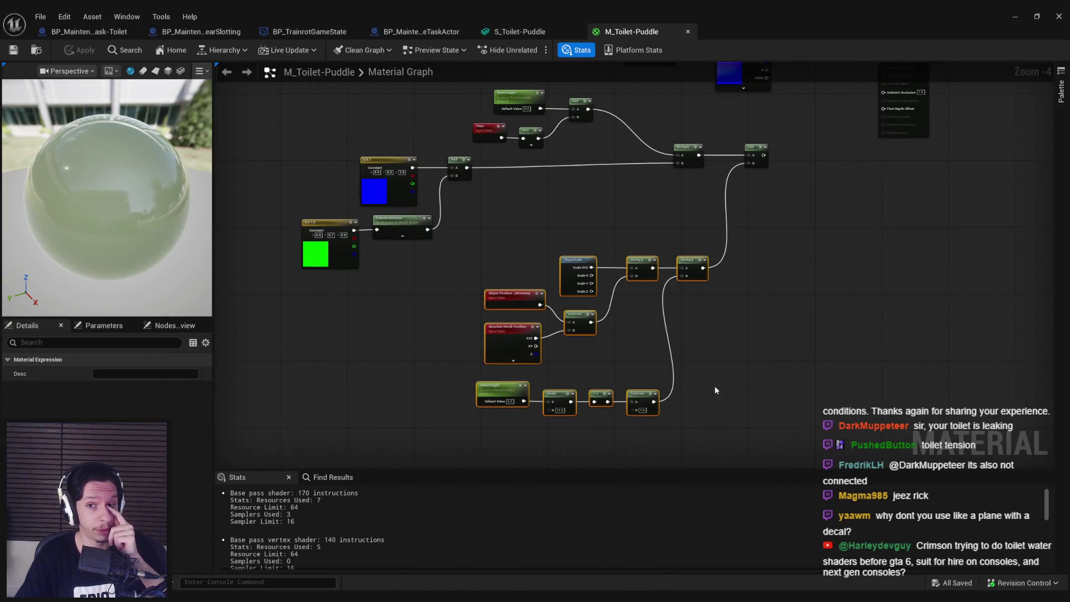
pyautogui.moveTo(694, 314); pyautogui.dragTo(690, 243)
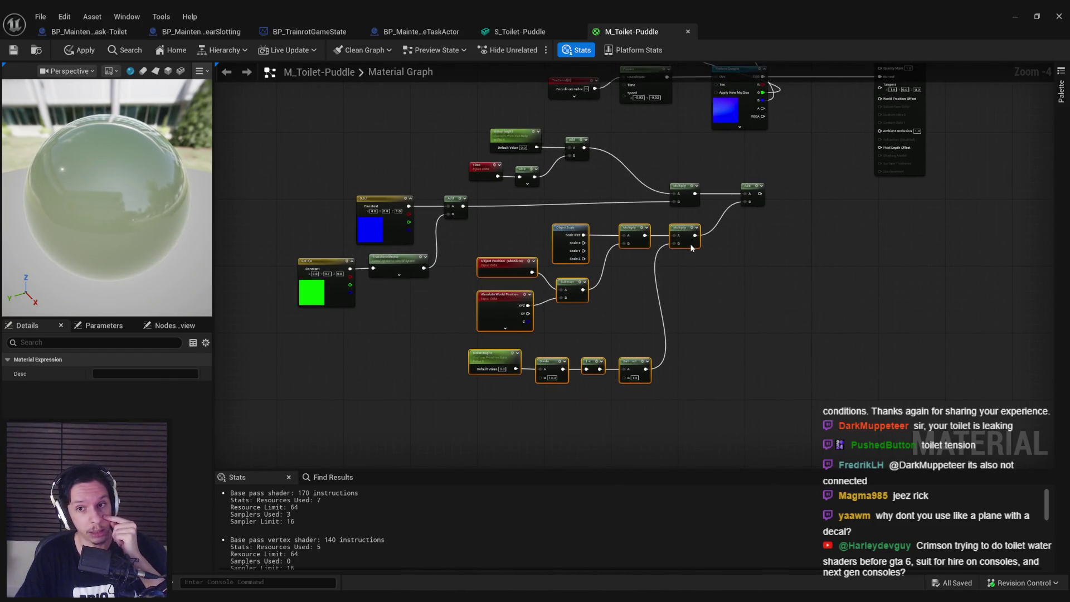
pyautogui.click(691, 262)
pyautogui.click(82, 49)
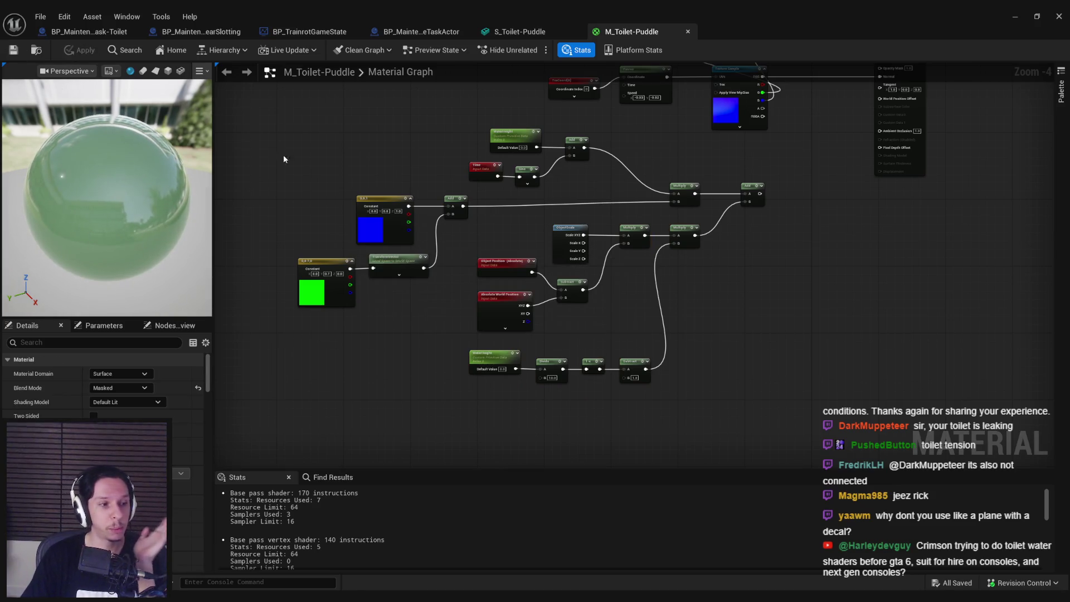
# Align the Constant and TransformVector nodes upward and apply the material again
pyautogui.moveTo(473, 207)
pyautogui.mouseDown()
pyautogui.moveTo(464, 245)
pyautogui.moveTo(411, 281)
pyautogui.moveTo(446, 235)
pyautogui.moveTo(561, 178)
pyautogui.mouseUp()
pyautogui.scroll(1, 431, 249)
pyautogui.moveTo(462, 319); pyautogui.dragTo(299, 198)
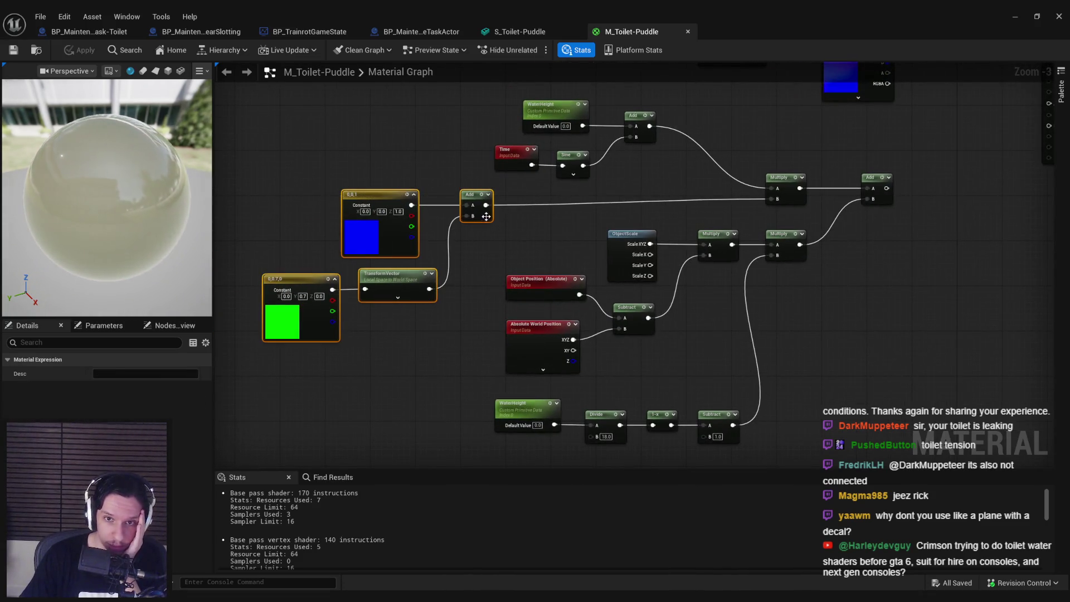
pyautogui.moveTo(379, 194); pyautogui.dragTo(379, 188)
pyautogui.click(84, 50)
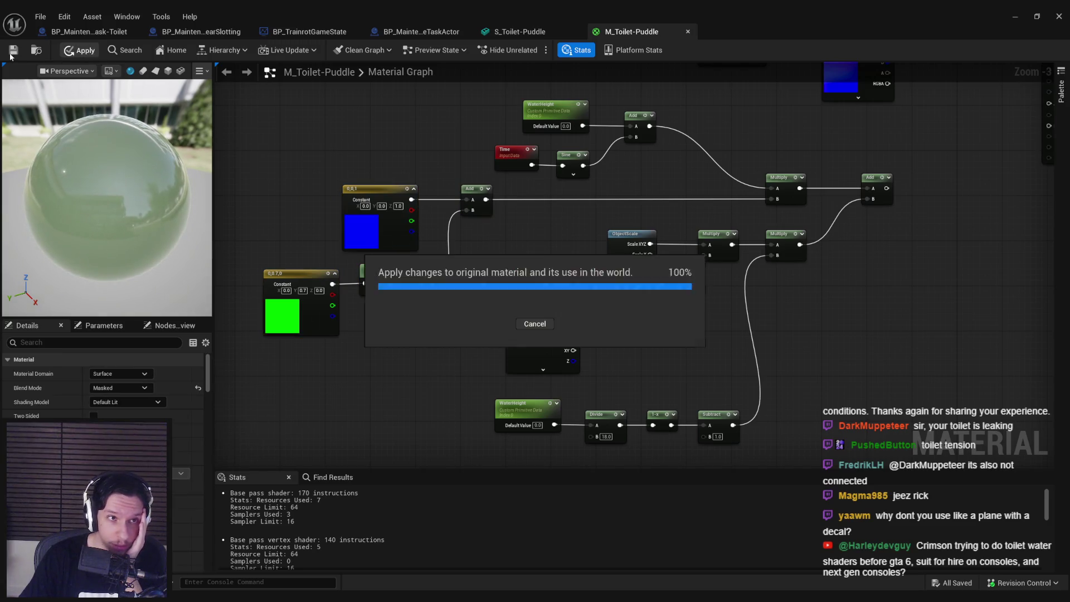
# Shift the WaterHeight wave nodes right, then return to BP_MaintenanceTask-Toilet's SpawnPuddle graph
pyautogui.moveTo(350, 126); pyautogui.dragTo(212, 175)
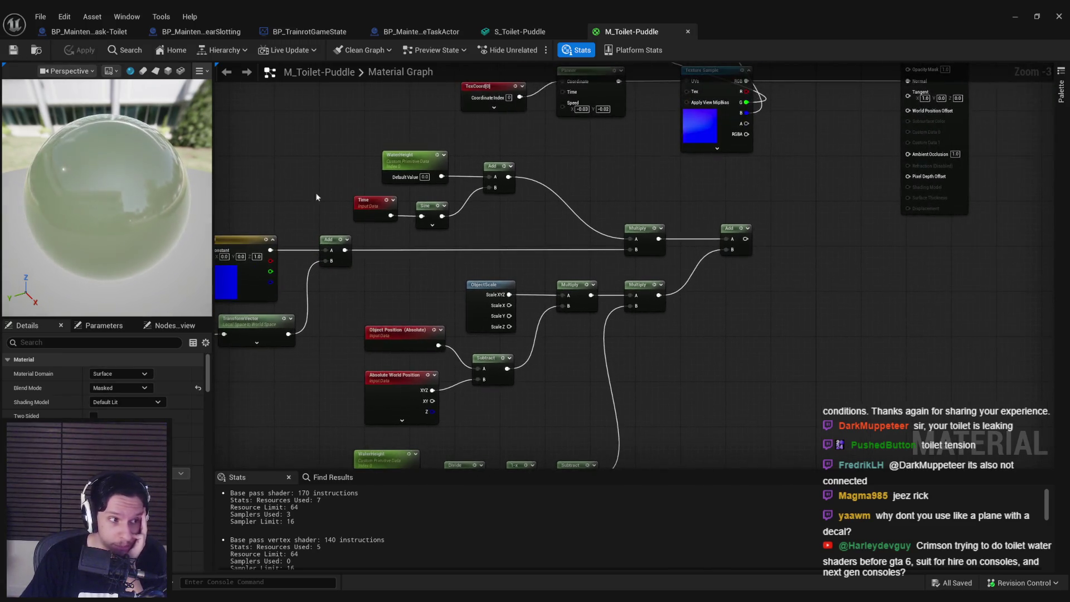
pyautogui.moveTo(522, 233)
pyautogui.mouseDown()
pyautogui.moveTo(352, 149)
pyautogui.moveTo(433, 170)
pyautogui.mouseUp()
pyautogui.scroll(1, 485, 172)
pyautogui.click(200, 32)
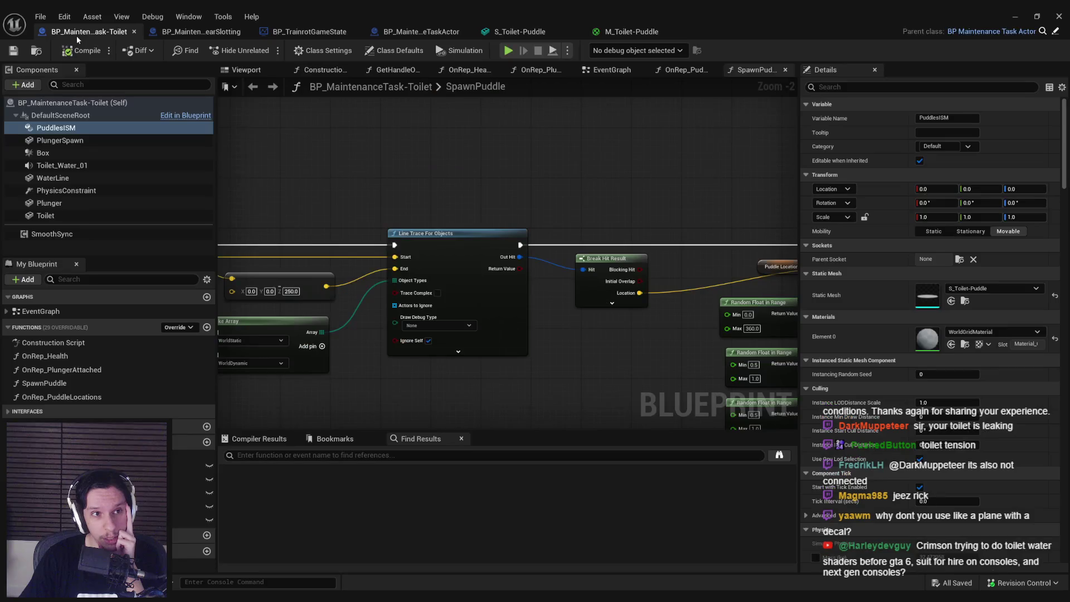
# Apply the pending material changes and assign M_Toilet-Puddle to S_Toilet-Puddle's Element 0
pyautogui.hotkey('ctrl', 'Tab')
pyautogui.hotkey('ctrl', 'Tab')
pyautogui.hotkey('ctrl', 'Tab')
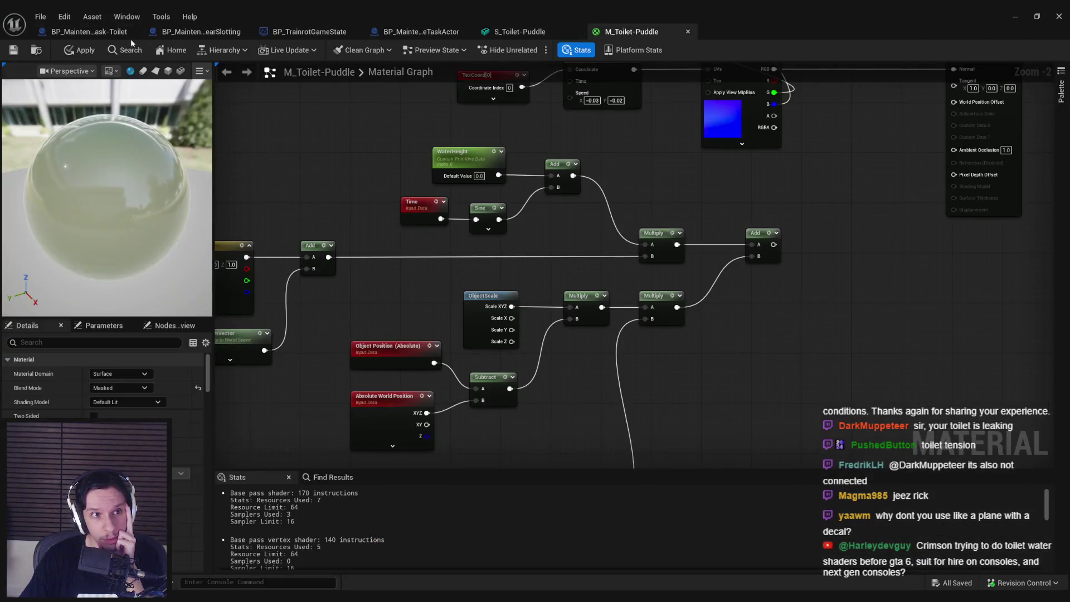
pyautogui.click(90, 48)
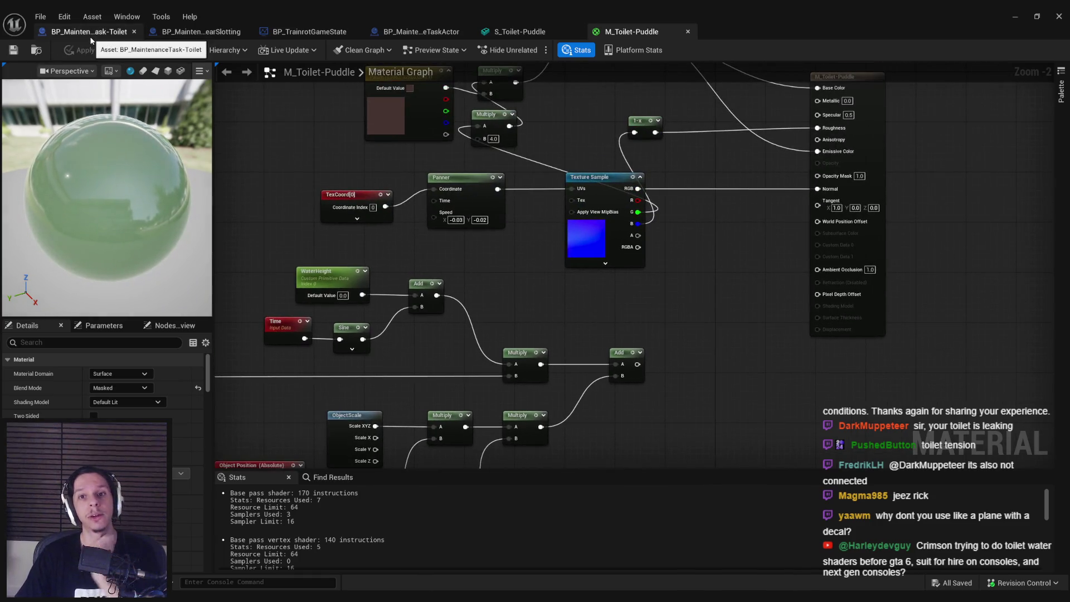
pyautogui.click(520, 32)
pyautogui.click(891, 134)
pyautogui.write('toilet pudd')
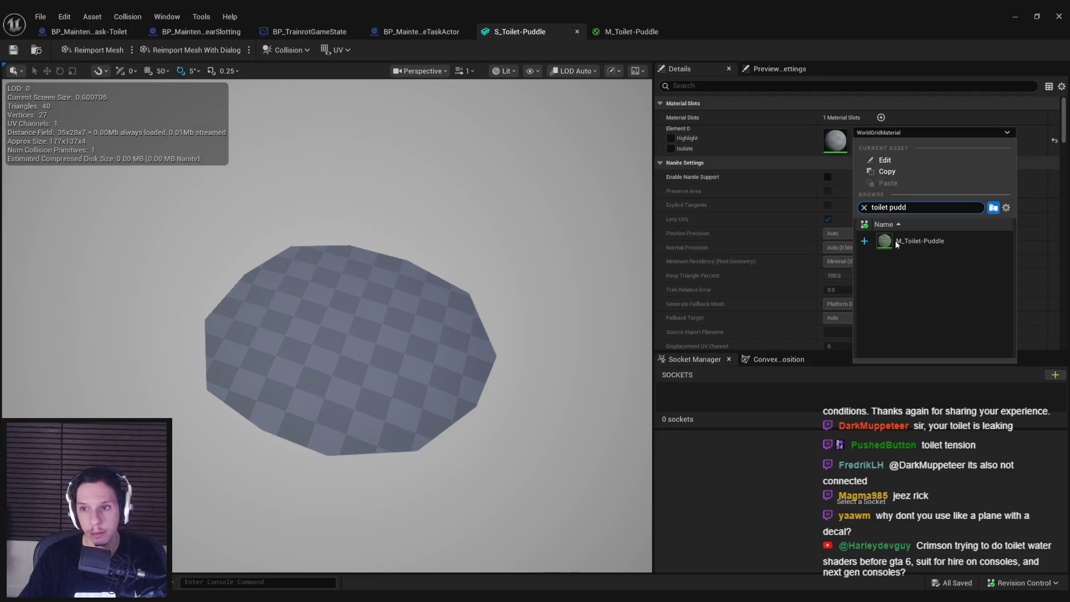
pyautogui.click(925, 241)
# Save S_Toilet-Puddle, look over the puddle preview, and return to the M_Toilet-Puddle graph
pyautogui.moveTo(469, 255); pyautogui.dragTo(557, 262)
pyautogui.scroll(3, 326, 326)
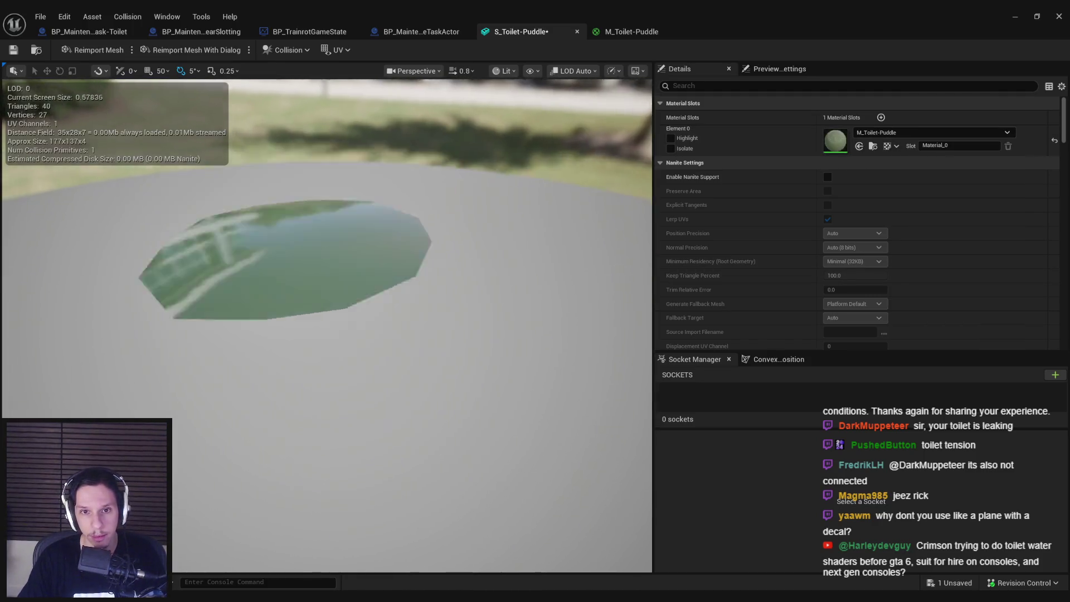
pyautogui.hotkey('ctrl', 's')
pyautogui.scroll(-5, 450, 267)
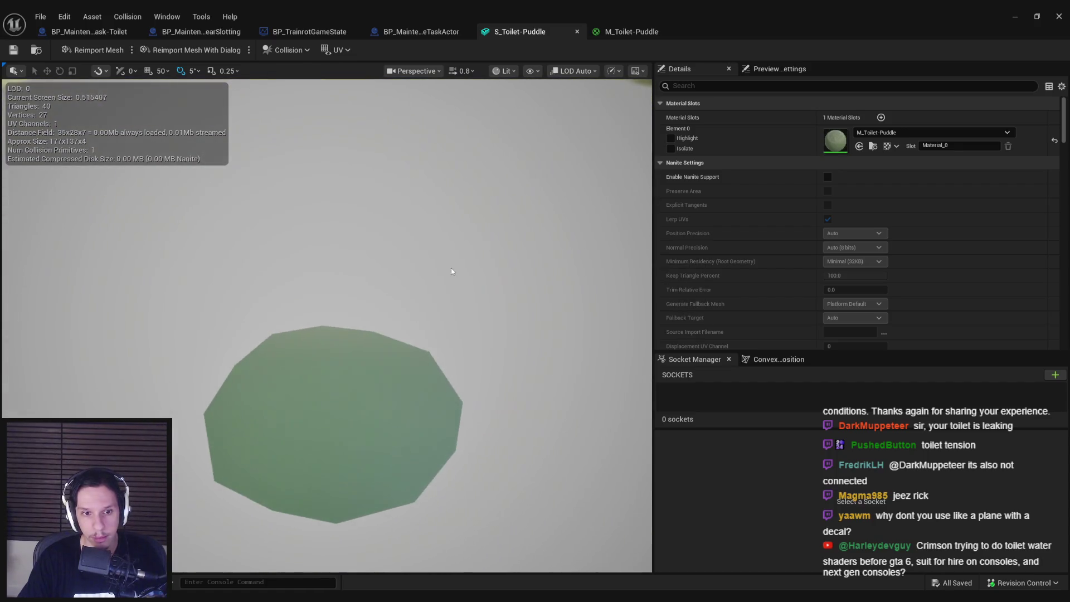
pyautogui.moveTo(450, 268); pyautogui.dragTo(450, 257)
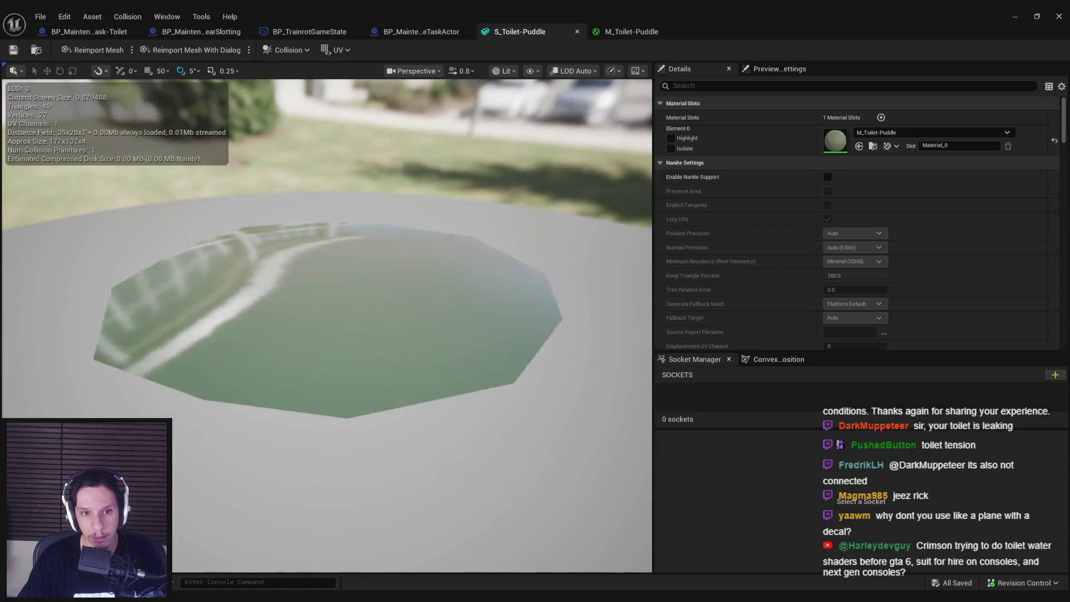
pyautogui.scroll(-2, 481, 259)
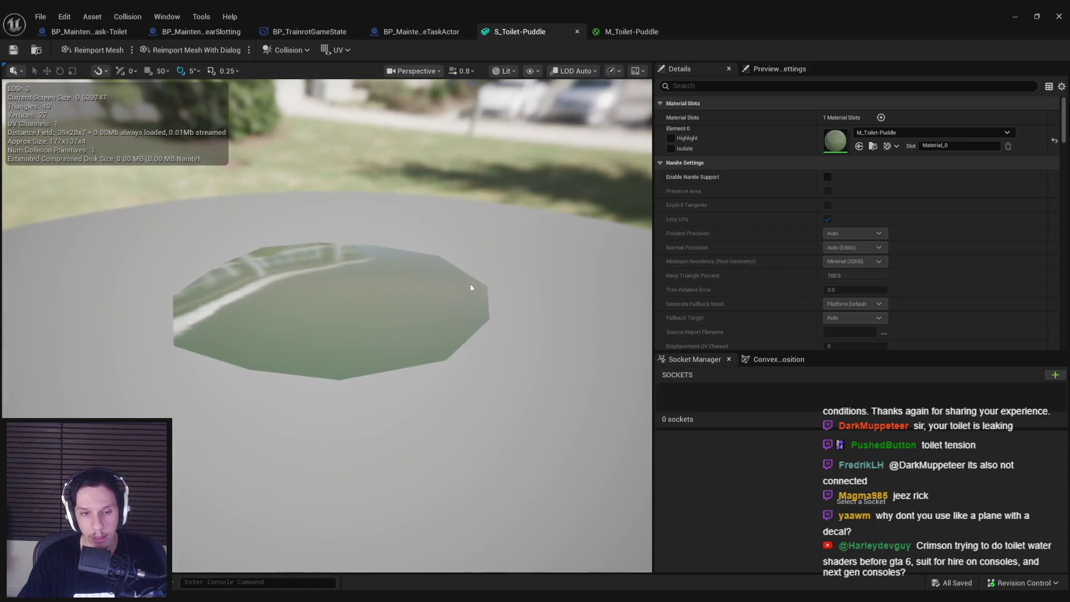
pyautogui.scroll(4, 480, 259)
pyautogui.hotkey('ctrl', 'Tab')
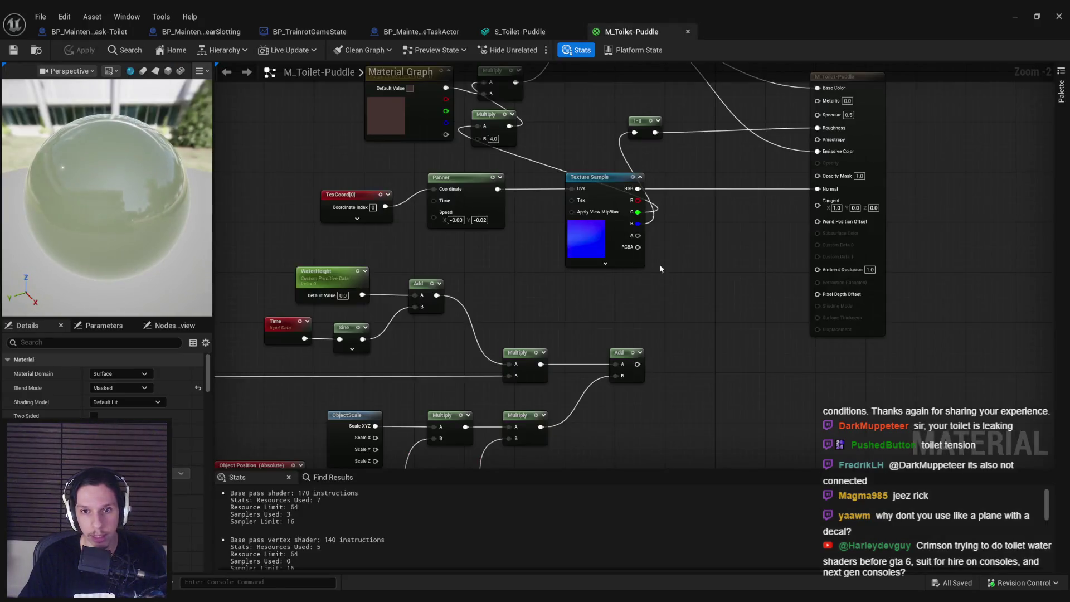
pyautogui.scroll(1, 660, 268)
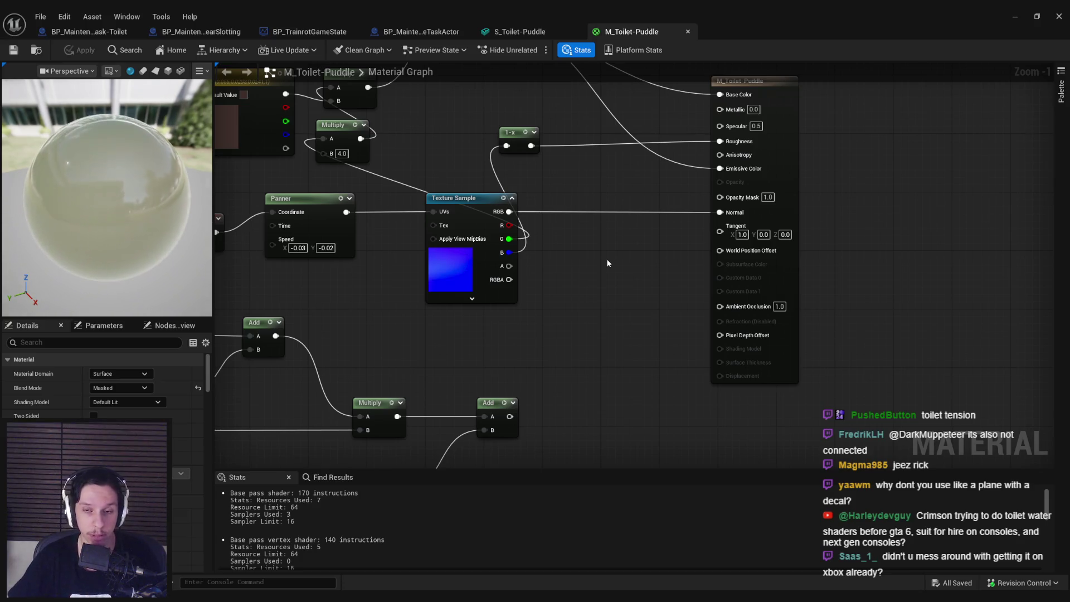
# After a look at the Opacity Mask connection, minimize the M_Toilet-Puddle editor to reach GameWorldLevel
pyautogui.moveTo(648, 290); pyautogui.dragTo(610, 262)
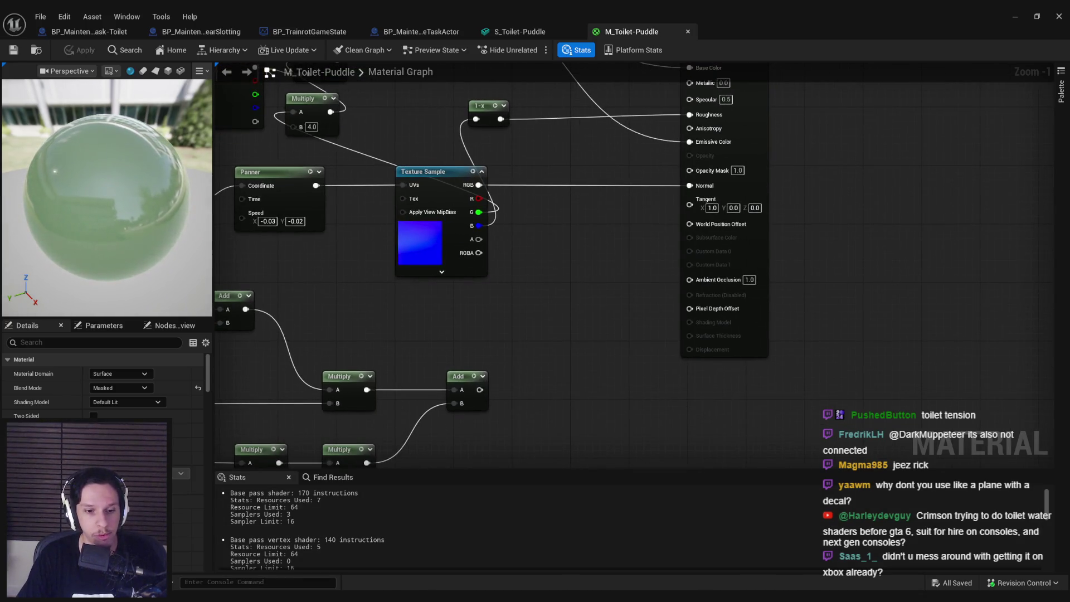
pyautogui.moveTo(226, 599)
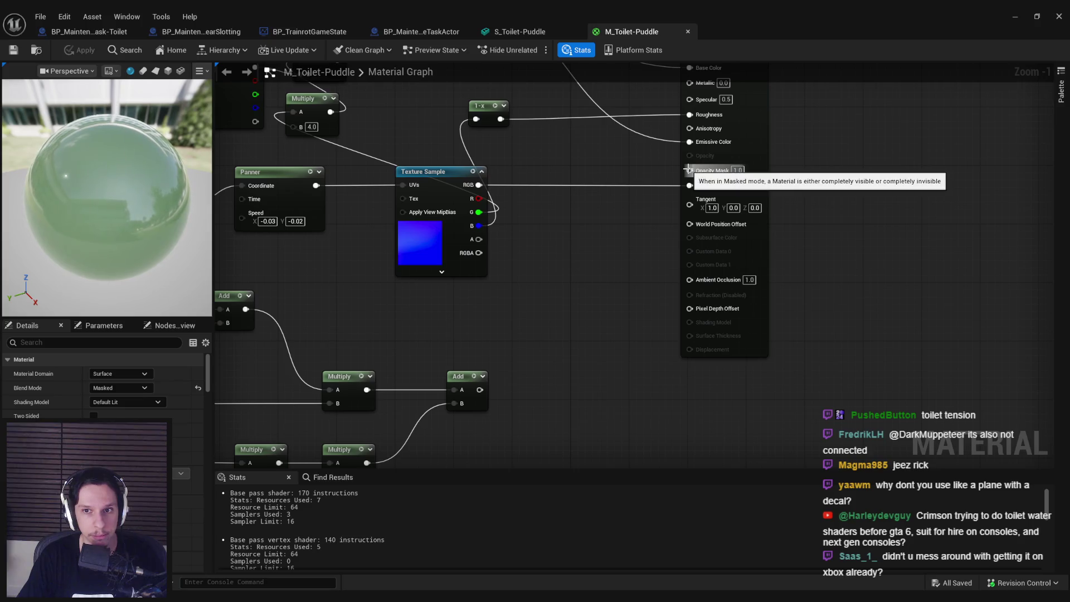
pyautogui.moveTo(689, 170); pyautogui.dragTo(530, 306)
pyautogui.click(1014, 16)
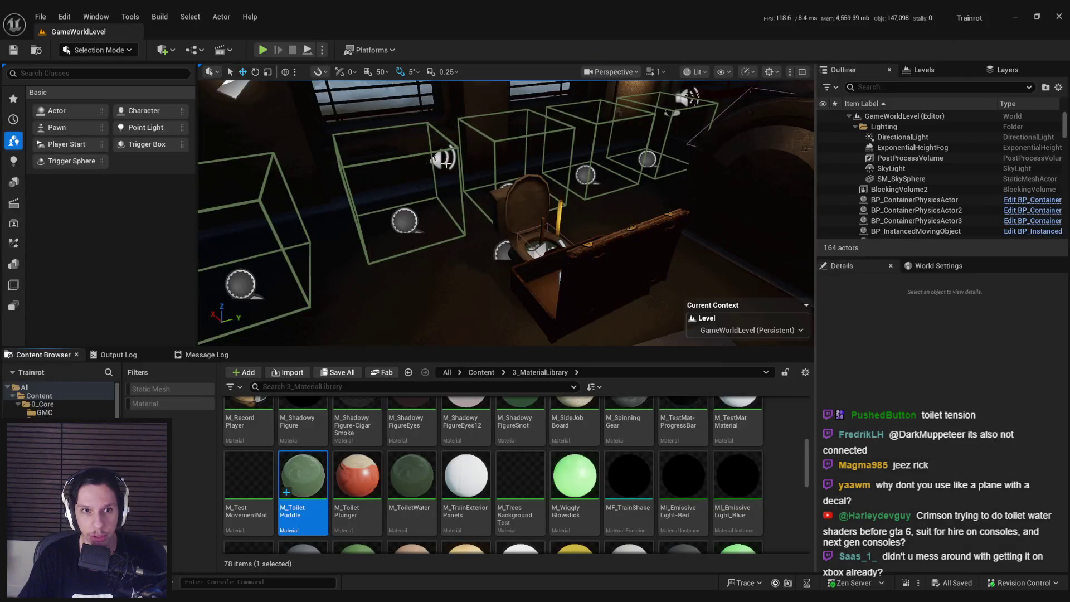
# Play the level fullscreen, walk to the fuse box and pull its lever to restore power
pyautogui.press('F11')
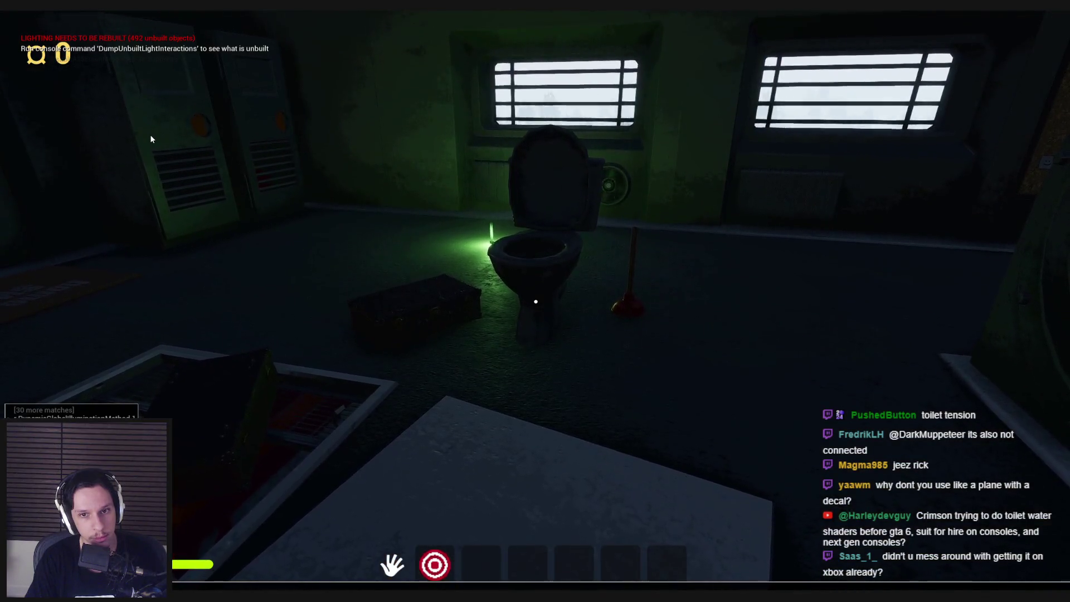
pyautogui.click(150, 139)
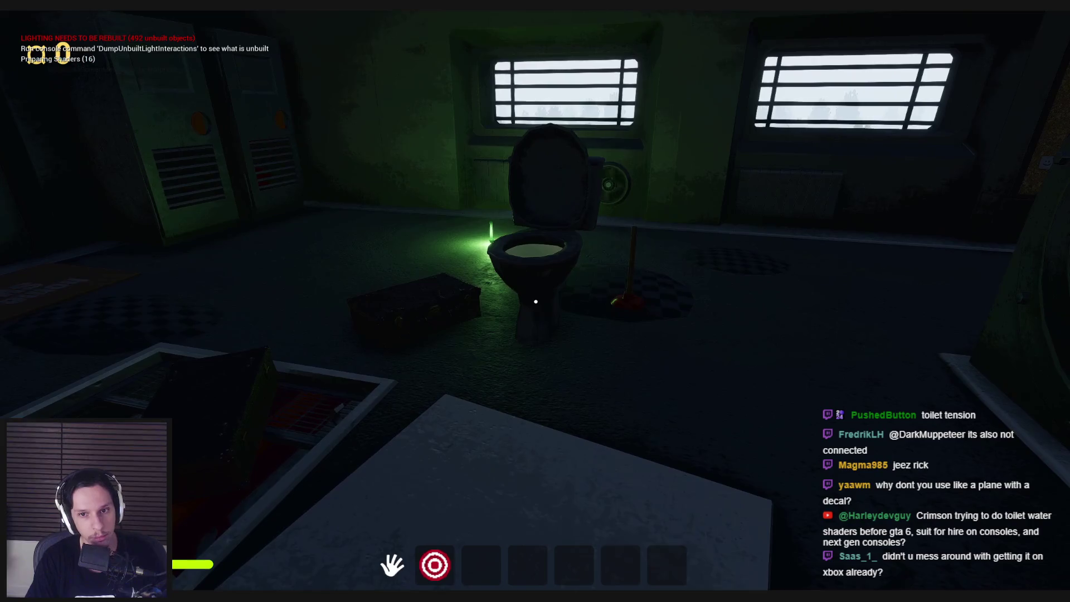
pyautogui.press('w')
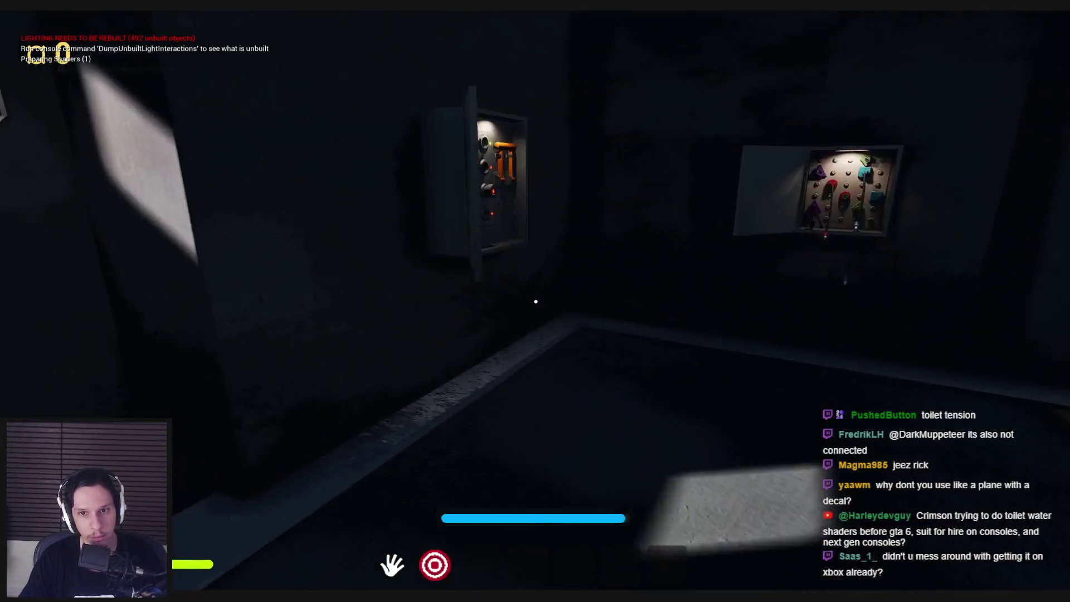
pyautogui.click(537, 307)
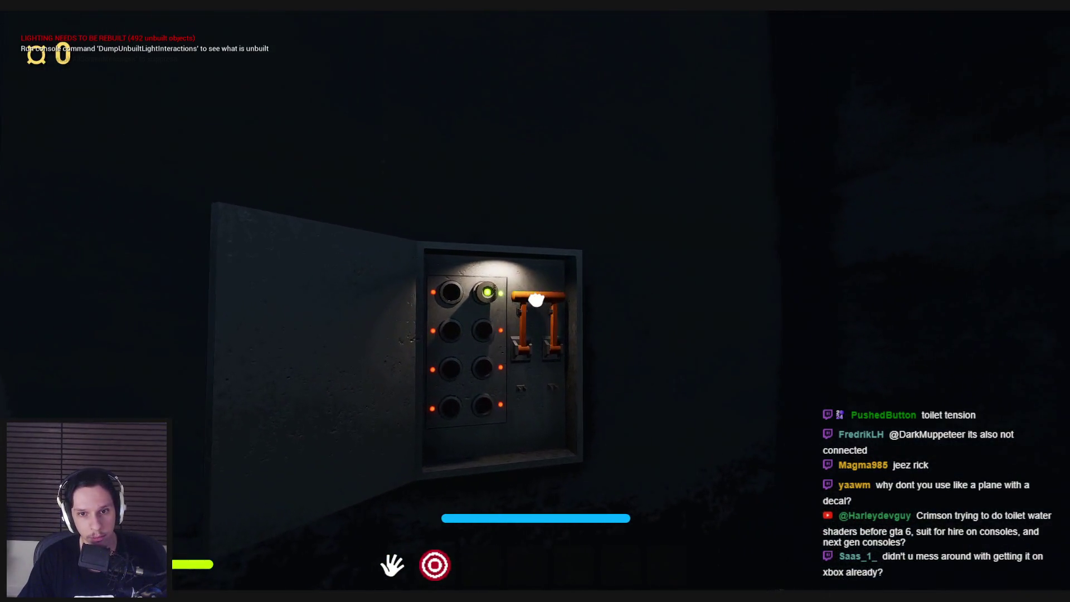
# Walk to the toilet to check the pale-green puddles, then stop playing
pyautogui.press('s')
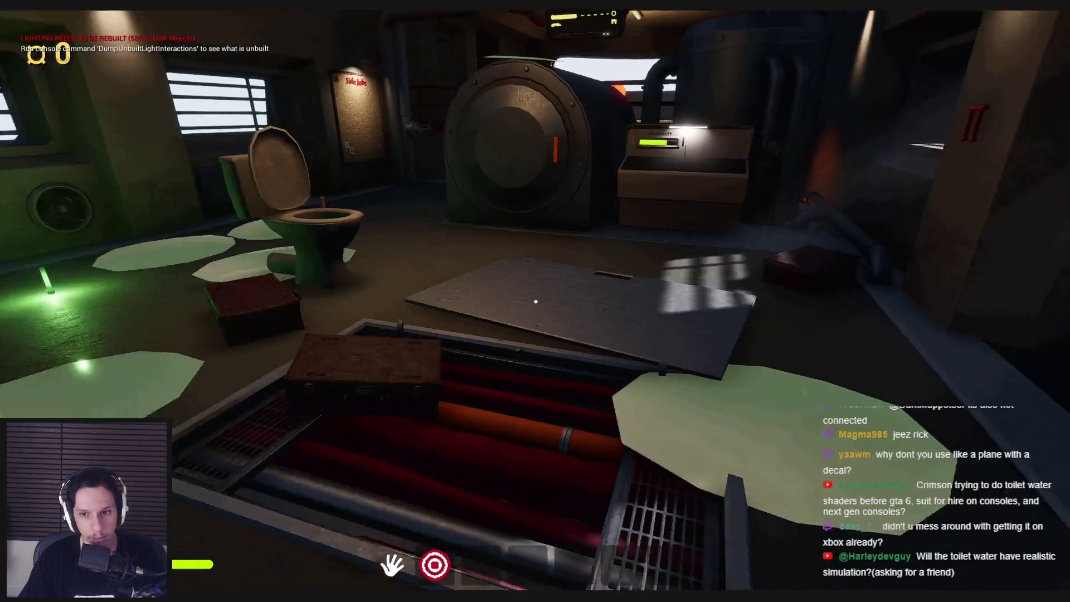
pyautogui.press('w')
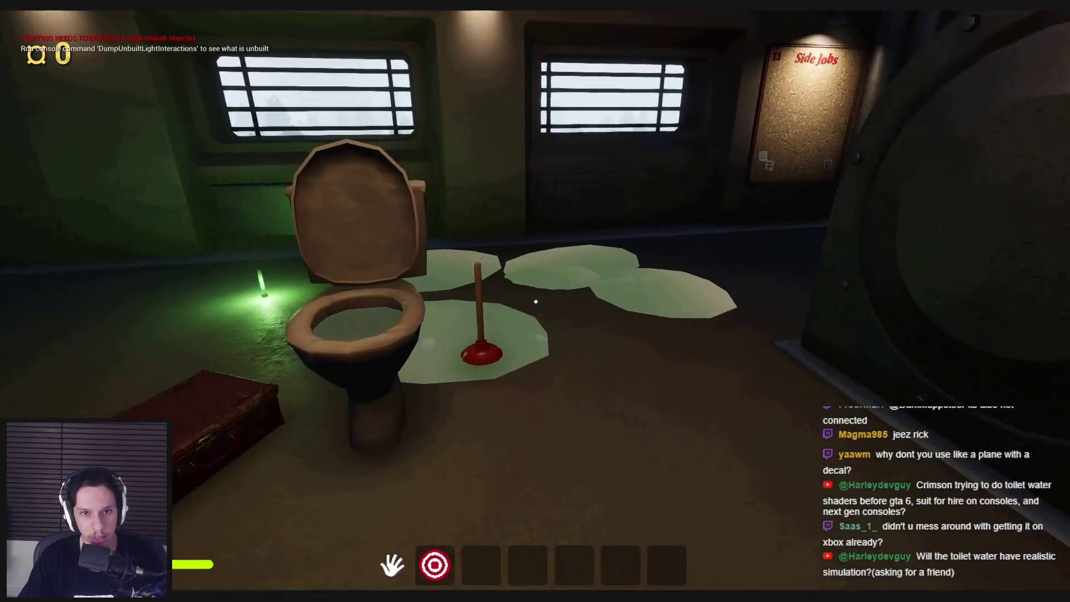
pyautogui.press('Escape')
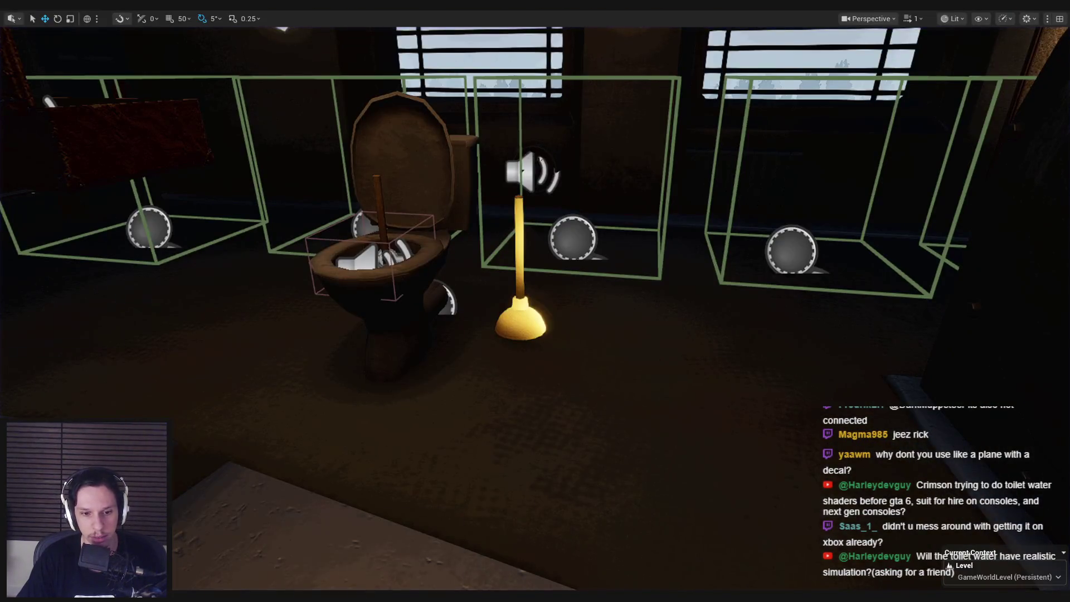
pyautogui.hotkey('alt', 'Tab')
# Break the wire into Emissive Color, then apply and save M_Toilet-Puddle
pyautogui.scroll(2, 724, 303)
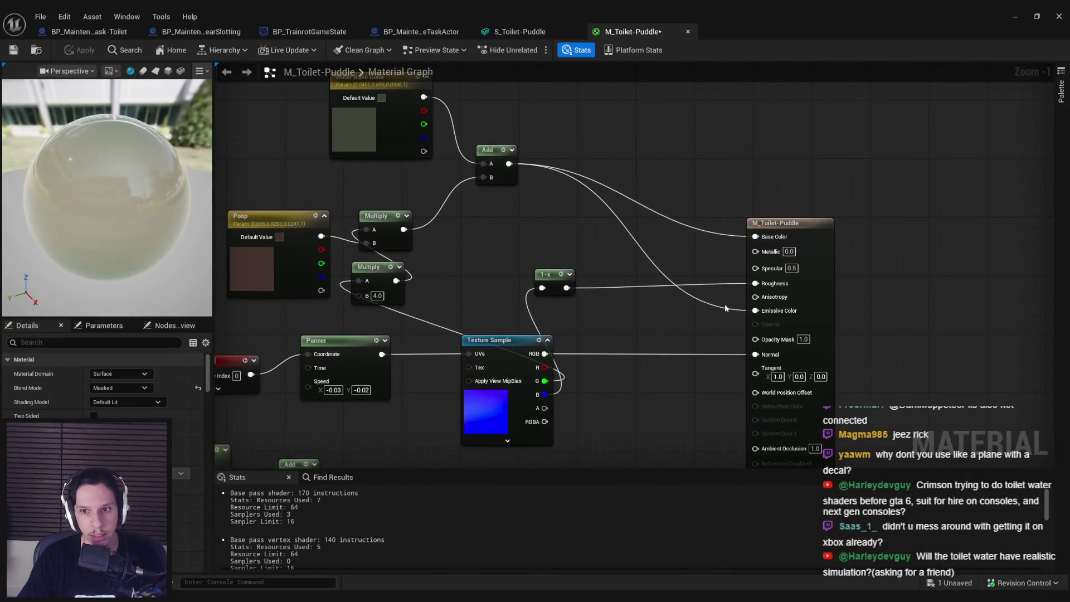
pyautogui.moveTo(755, 310); pyautogui.dragTo(685, 313)
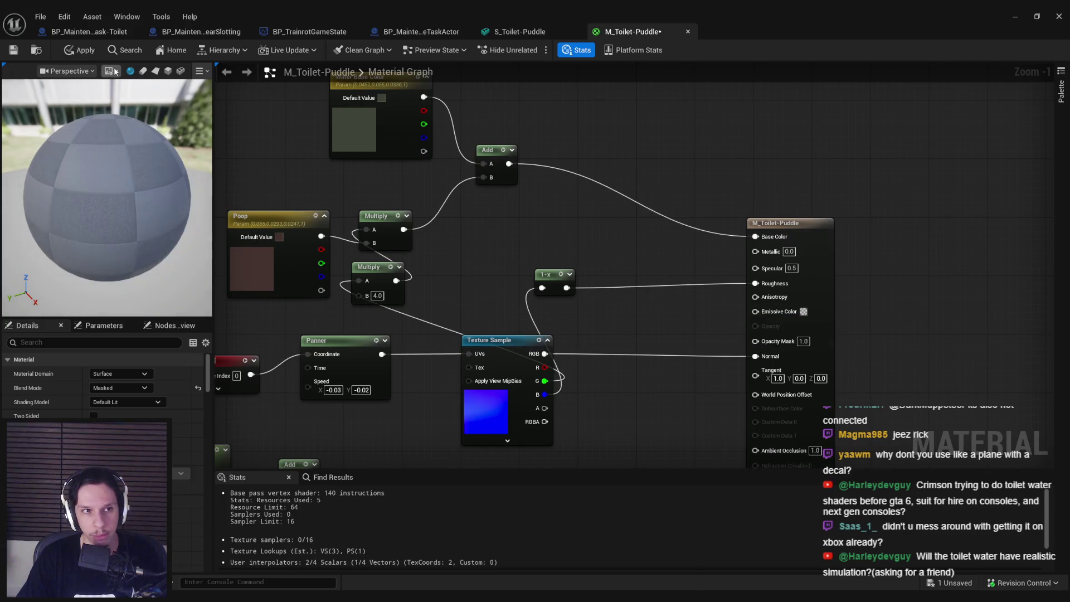
pyautogui.click(85, 51)
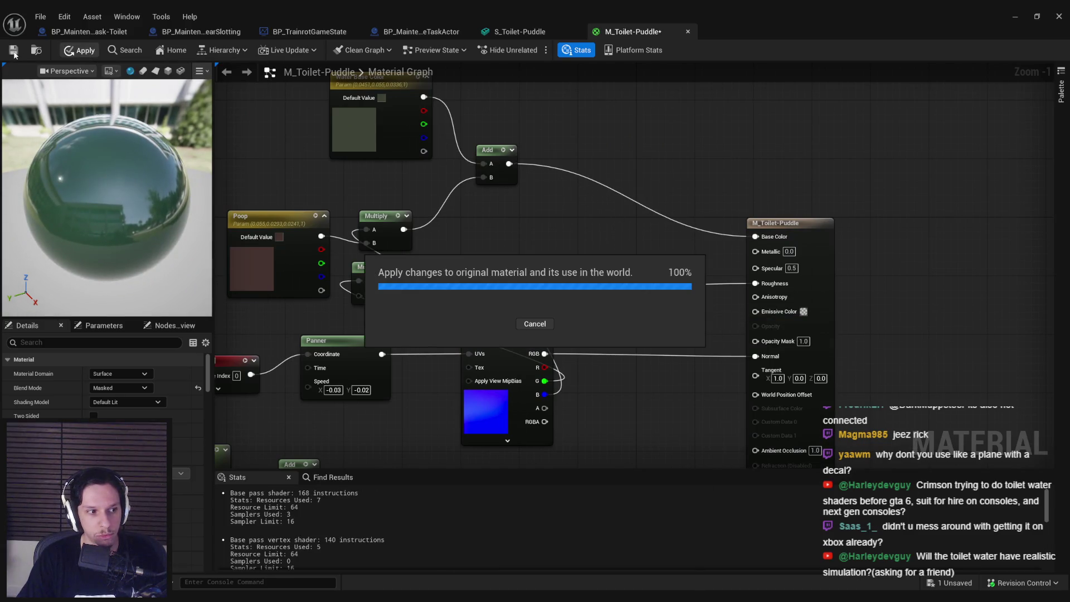
pyautogui.click(13, 50)
# Preview the now dark-green puddle material on the S_Toilet-Puddle mesh
pyautogui.moveTo(522, 205); pyautogui.dragTo(535, 197)
pyautogui.scroll(-3, 534, 195)
pyautogui.scroll(4, 553, 179)
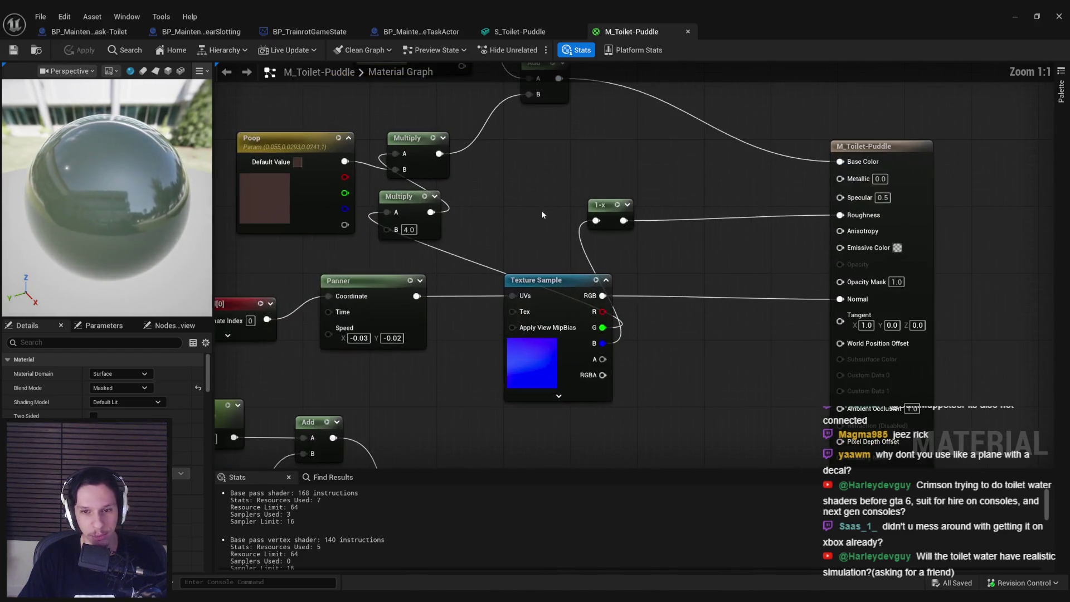
pyautogui.scroll(-3, 543, 206)
pyautogui.moveTo(563, 262)
pyautogui.mouseDown()
pyautogui.moveTo(575, 234)
pyautogui.moveTo(504, 245)
pyautogui.moveTo(473, 233)
pyautogui.mouseUp()
pyautogui.scroll(-1, 575, 234)
pyautogui.click(521, 31)
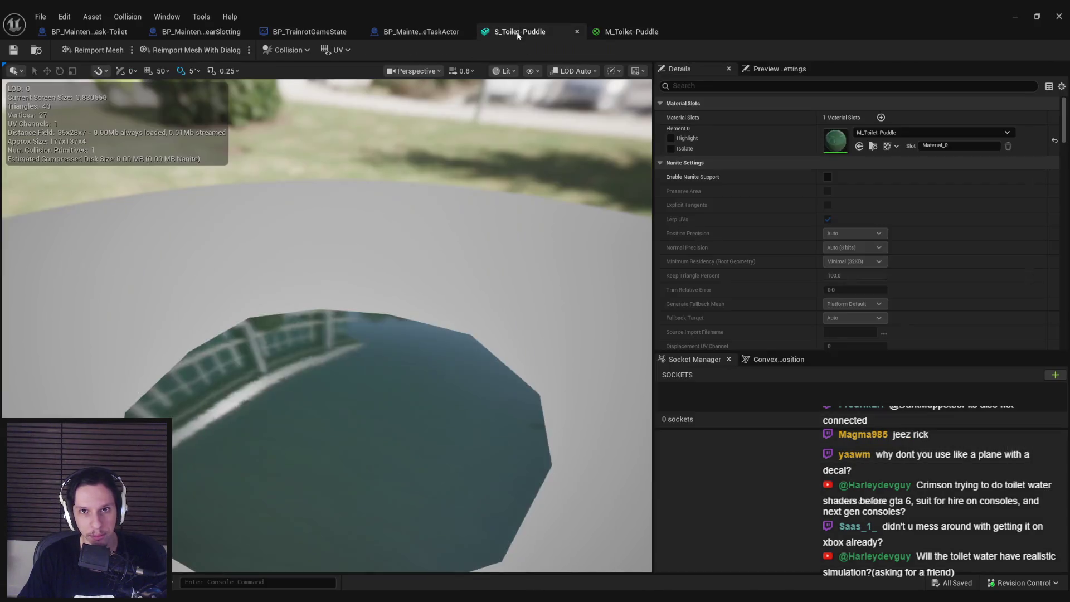
# Set the Panner speed to X -0.01 and Y -0.005 and apply the material
pyautogui.click(640, 34)
pyautogui.scroll(2, 596, 219)
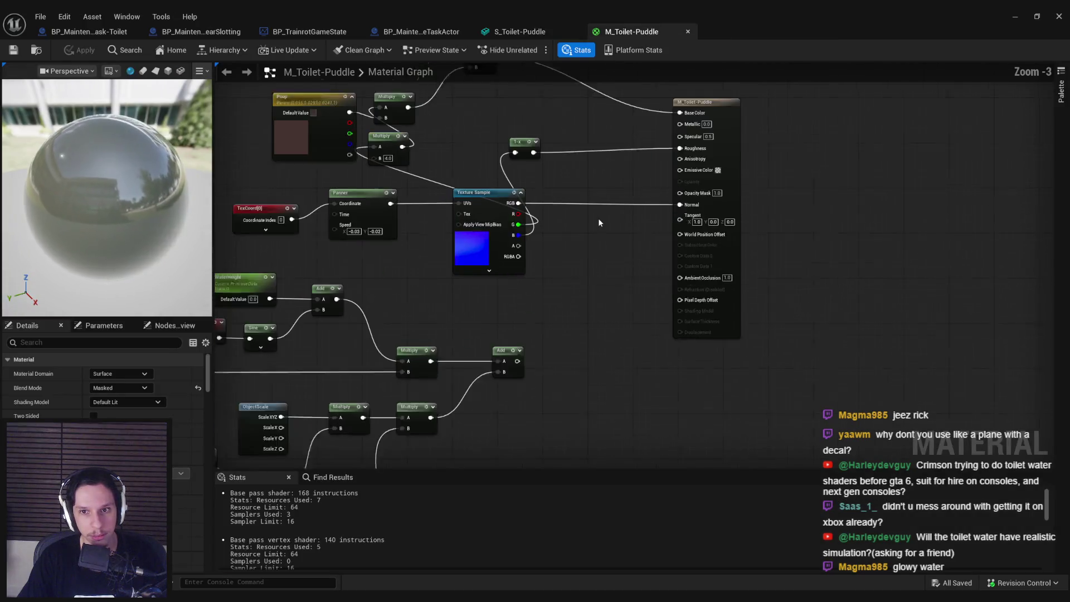
pyautogui.moveTo(600, 216); pyautogui.dragTo(734, 233)
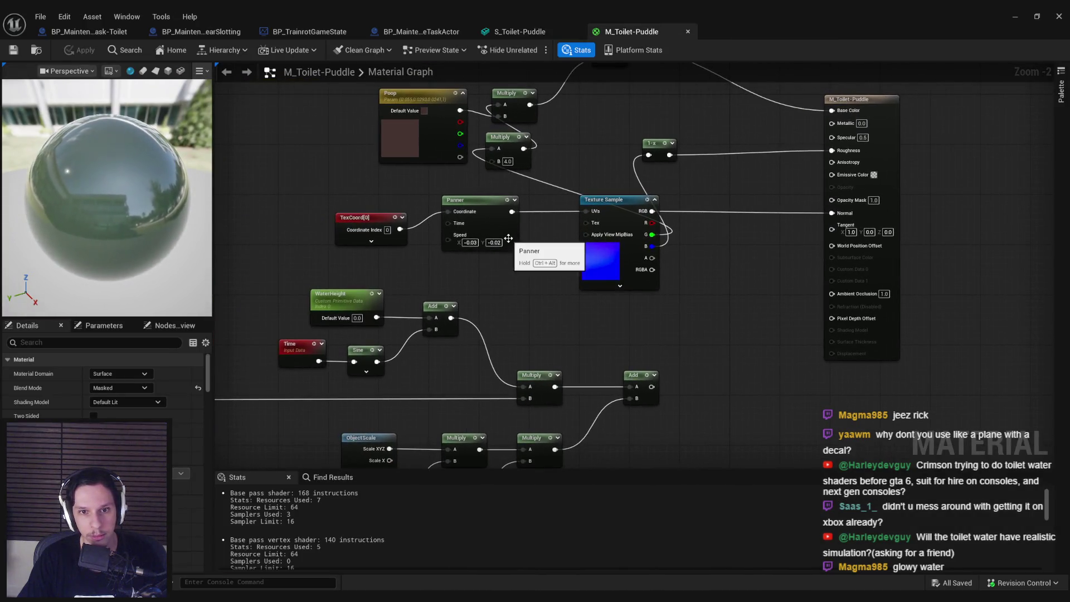
pyautogui.scroll(3, 494, 240)
pyautogui.click(467, 243)
pyautogui.write('-0.01')
pyautogui.press('Tab')
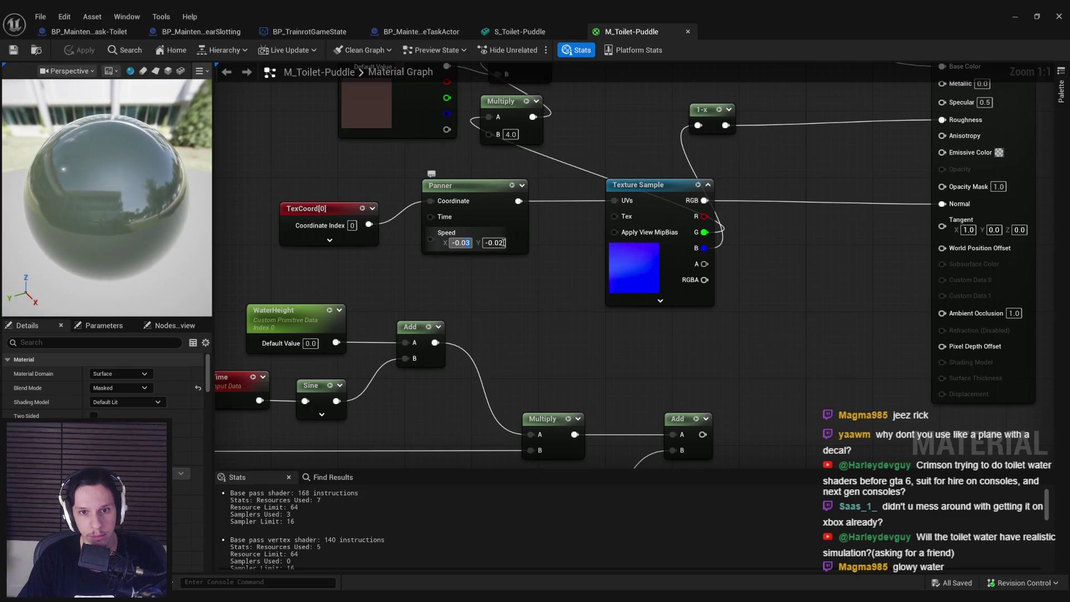
pyautogui.write('-0.005')
pyautogui.press('Return')
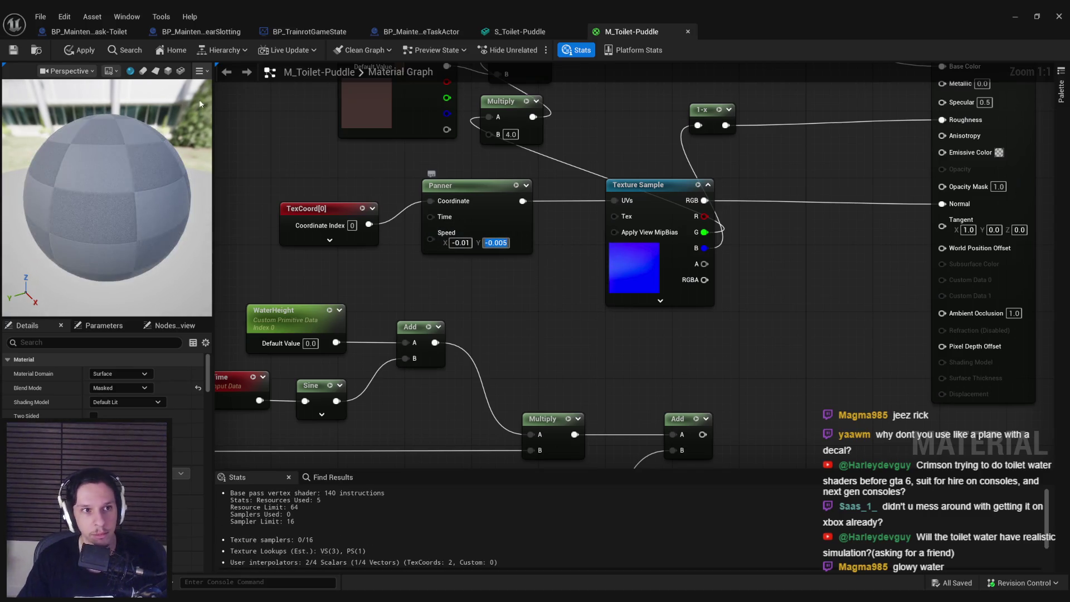
pyautogui.click(95, 53)
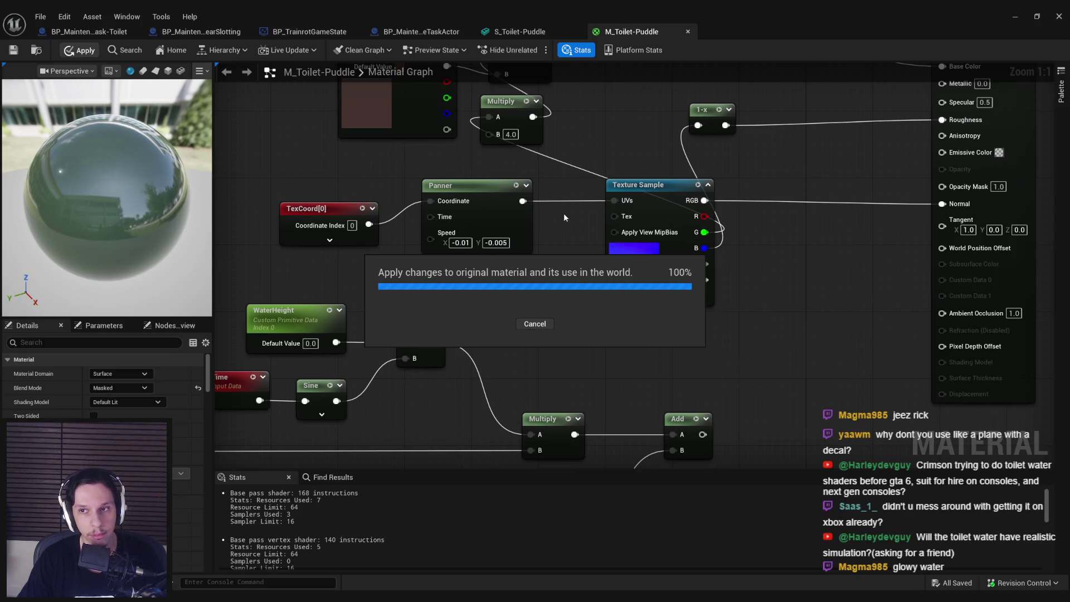
# Add a DitherTemporalAA node wired into Opacity Mask
pyautogui.moveTo(564, 214); pyautogui.dragTo(554, 245)
pyautogui.scroll(-2, 543, 280)
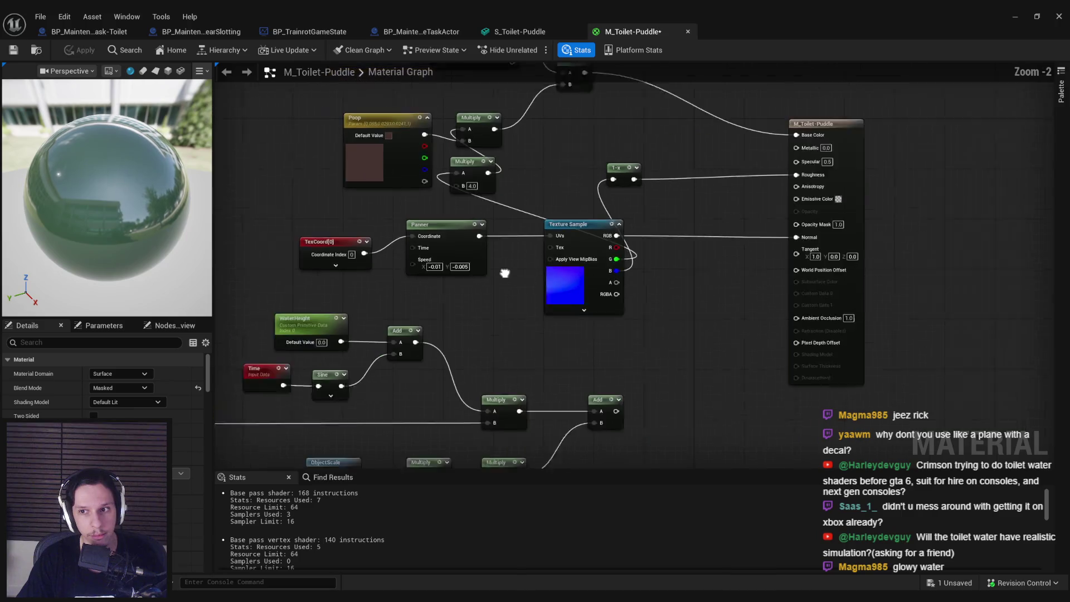
pyautogui.moveTo(738, 206); pyautogui.dragTo(626, 285)
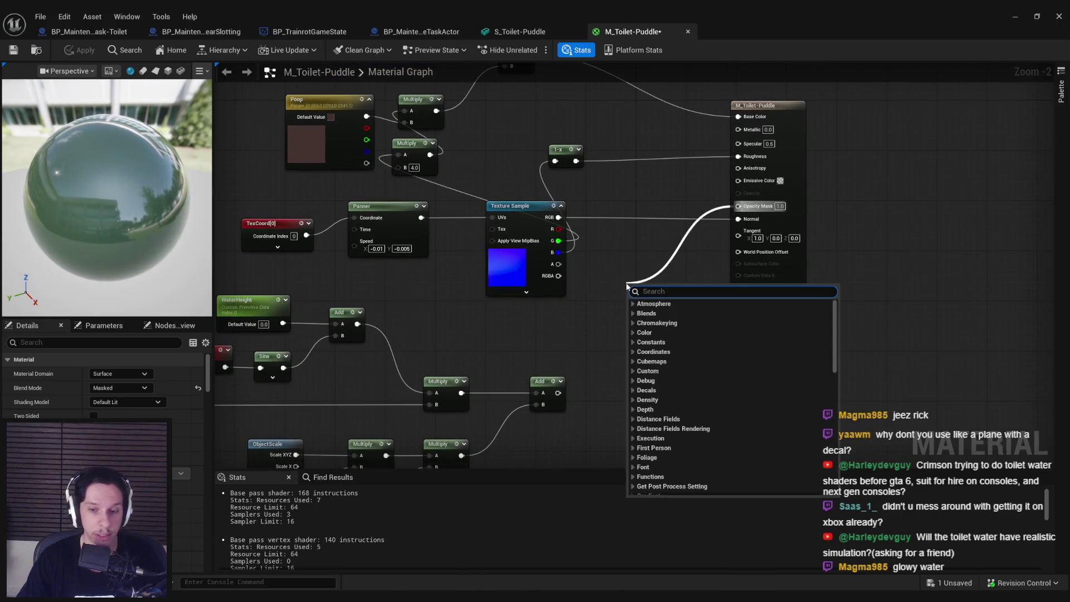
pyautogui.write('dither temp')
pyautogui.click(634, 312)
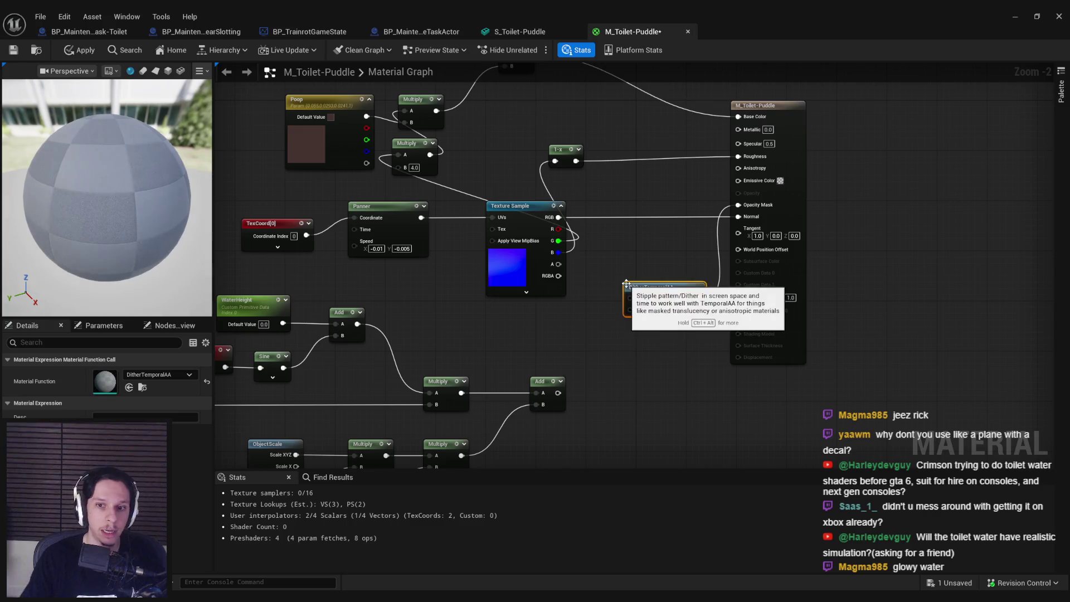
pyautogui.scroll(2, 634, 313)
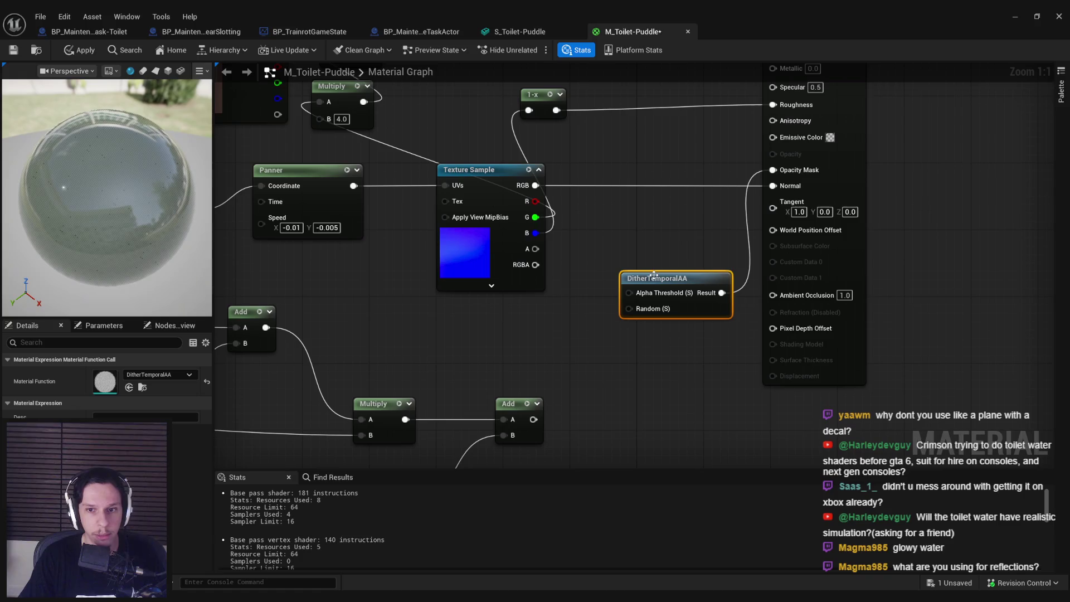
# Open the DitherTemporalAA function and inspect the noise texture its Texture Sample uses
pyautogui.doubleClick(646, 300)
pyautogui.scroll(3, 524, 380)
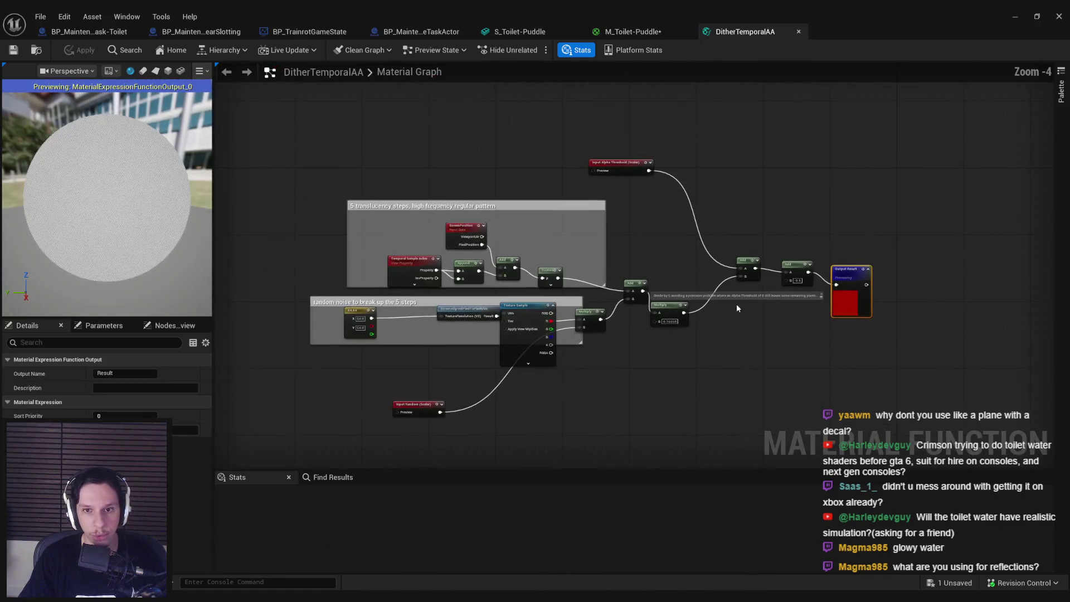
pyautogui.click(523, 380)
pyautogui.doubleClick(156, 505)
pyautogui.scroll(10, 420, 315)
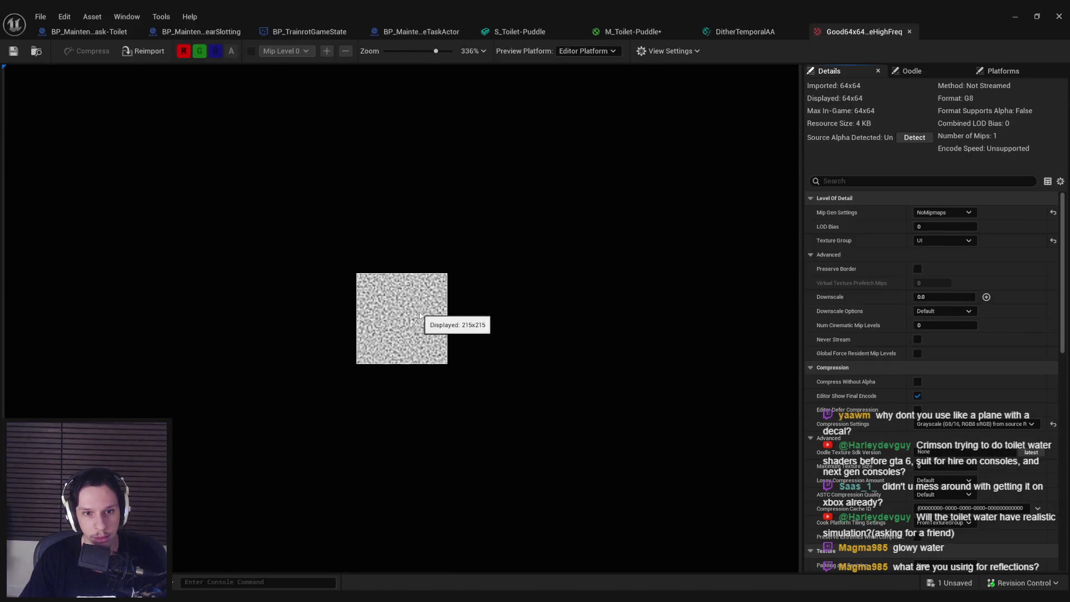
pyautogui.middleClick(852, 36)
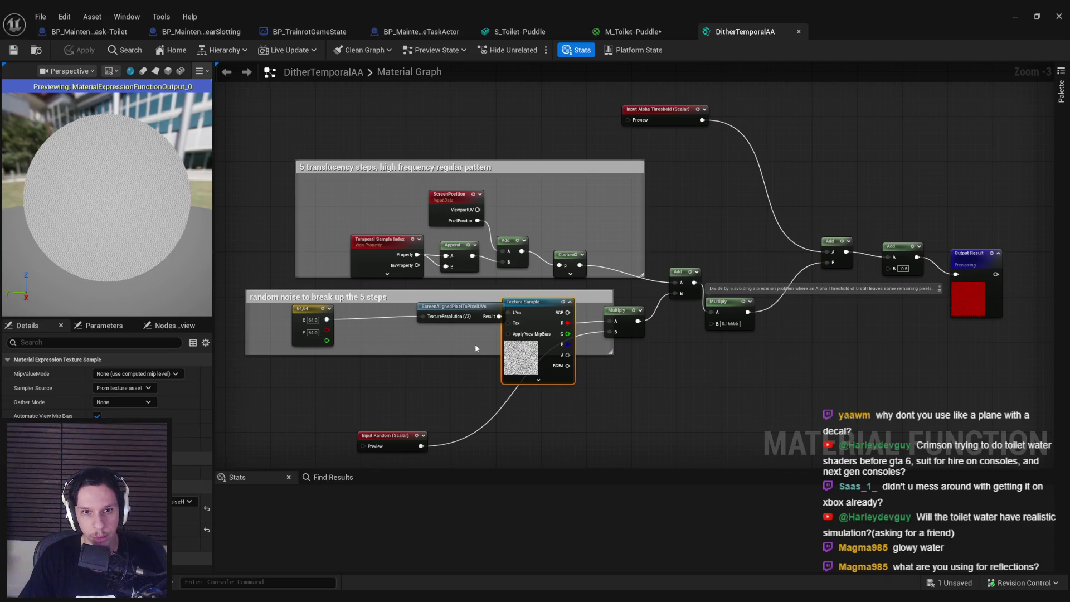
# Look over the function preview, then close the DitherTemporalAA graph
pyautogui.moveTo(109, 231)
pyautogui.mouseDown()
pyautogui.moveTo(131, 230)
pyautogui.moveTo(103, 230)
pyautogui.mouseUp()
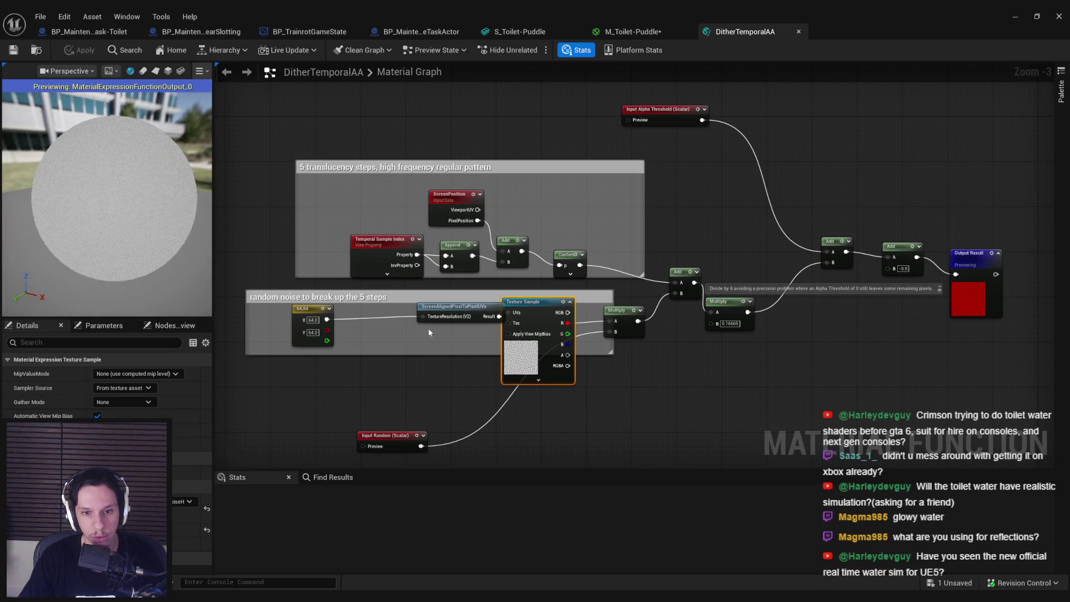
pyautogui.scroll(5, 107, 200)
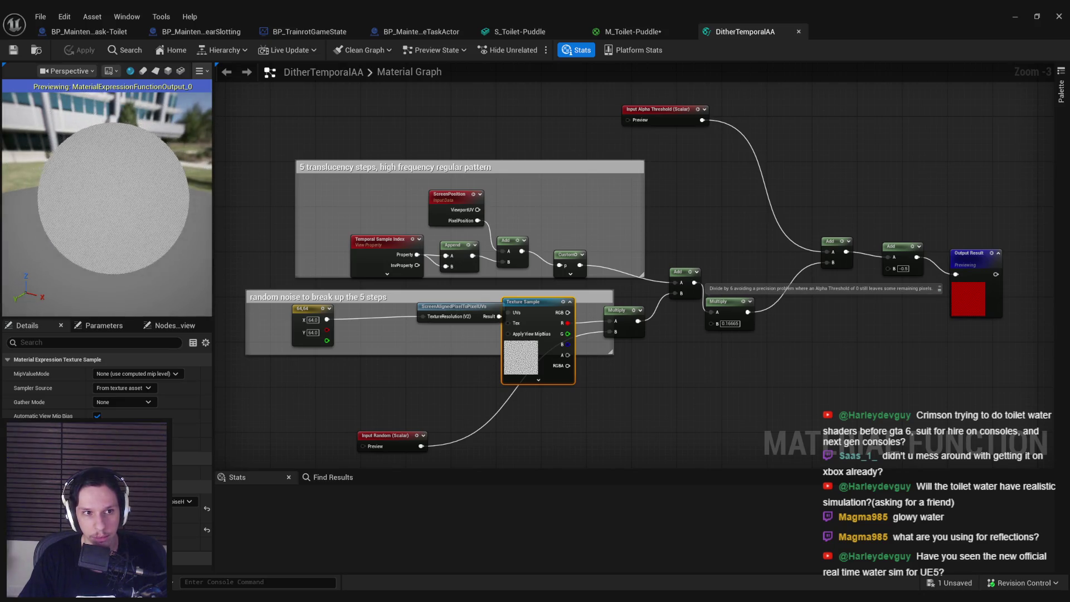
pyautogui.scroll(-5, 108, 232)
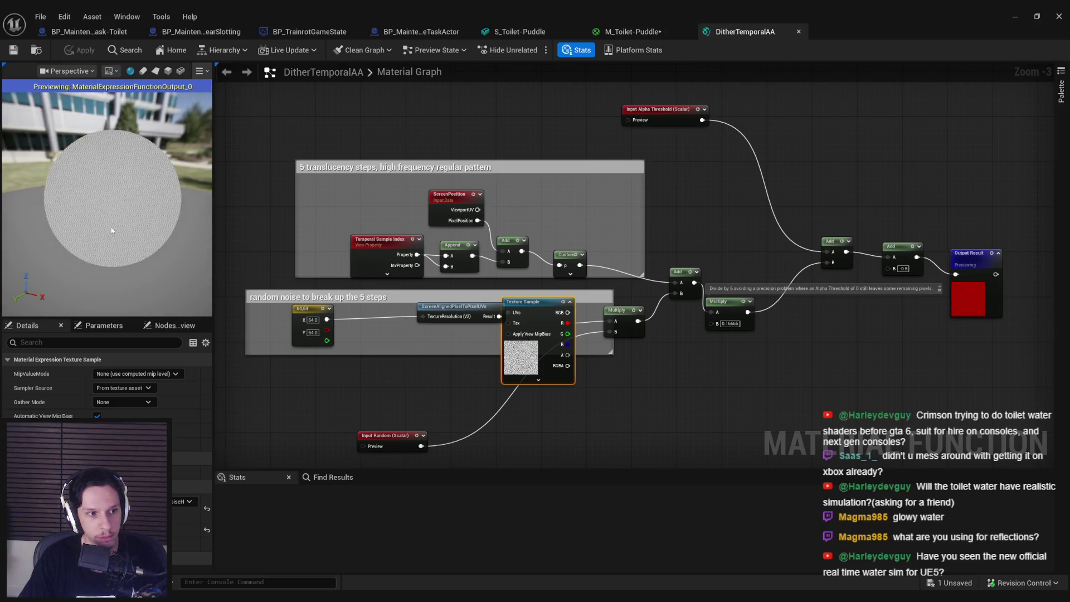
pyautogui.middleClick(737, 26)
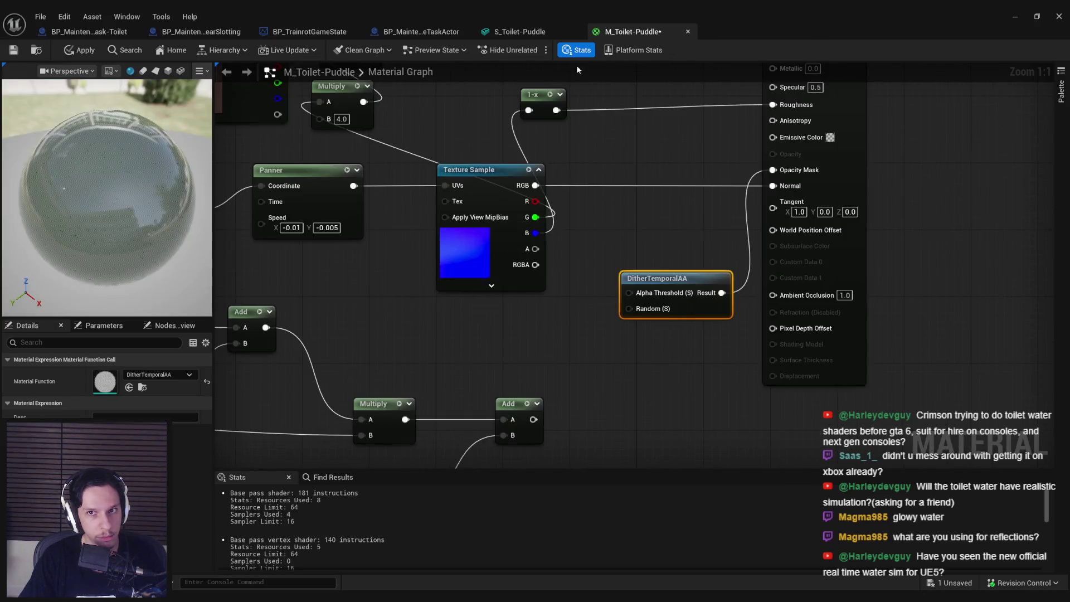
# Apply and save the M_Toilet-Puddle material changes
pyautogui.moveTo(106, 195)
pyautogui.mouseDown()
pyautogui.moveTo(112, 179)
pyautogui.moveTo(109, 229)
pyautogui.moveTo(107, 173)
pyautogui.mouseUp()
pyautogui.scroll(-5, 107, 198)
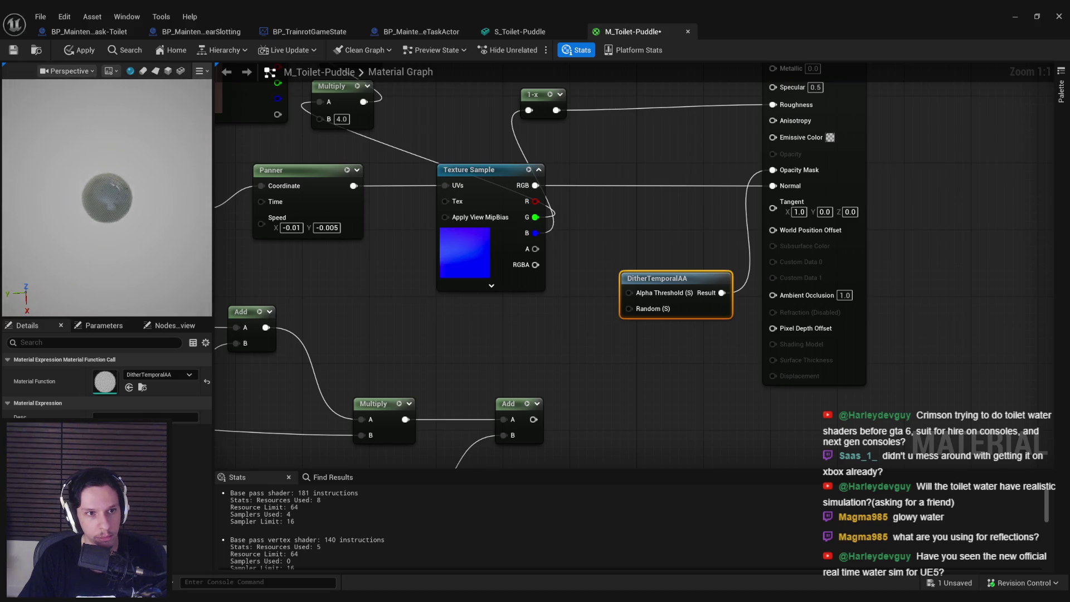
pyautogui.scroll(5, 107, 198)
pyautogui.scroll(-3, 103, 238)
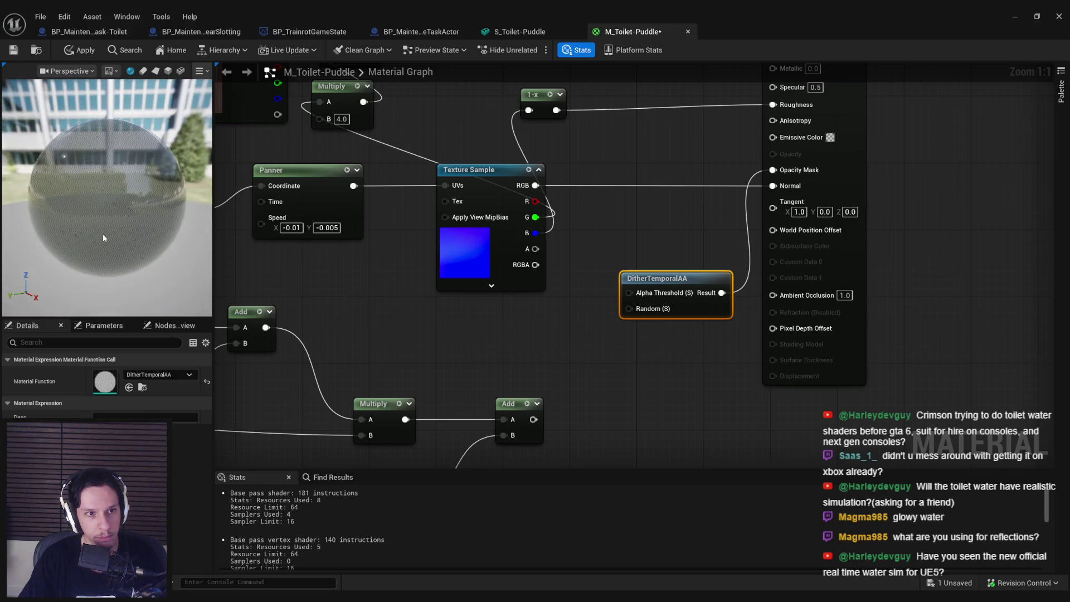
pyautogui.click(80, 51)
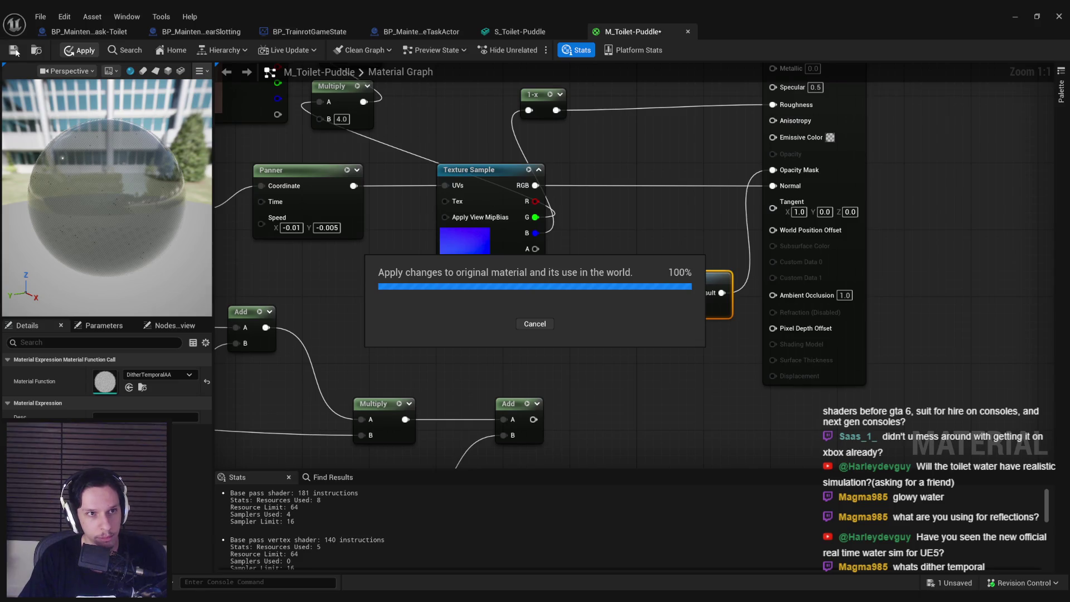
pyautogui.click(14, 50)
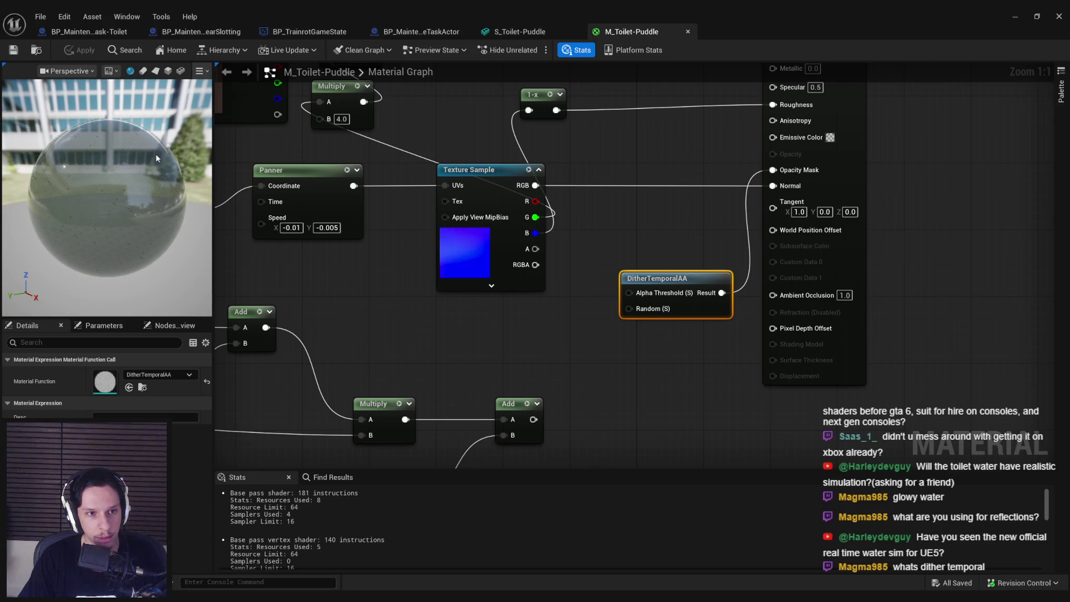
# Switch the material preview from the sphere to a flat plane
pyautogui.moveTo(155, 154); pyautogui.dragTo(156, 154)
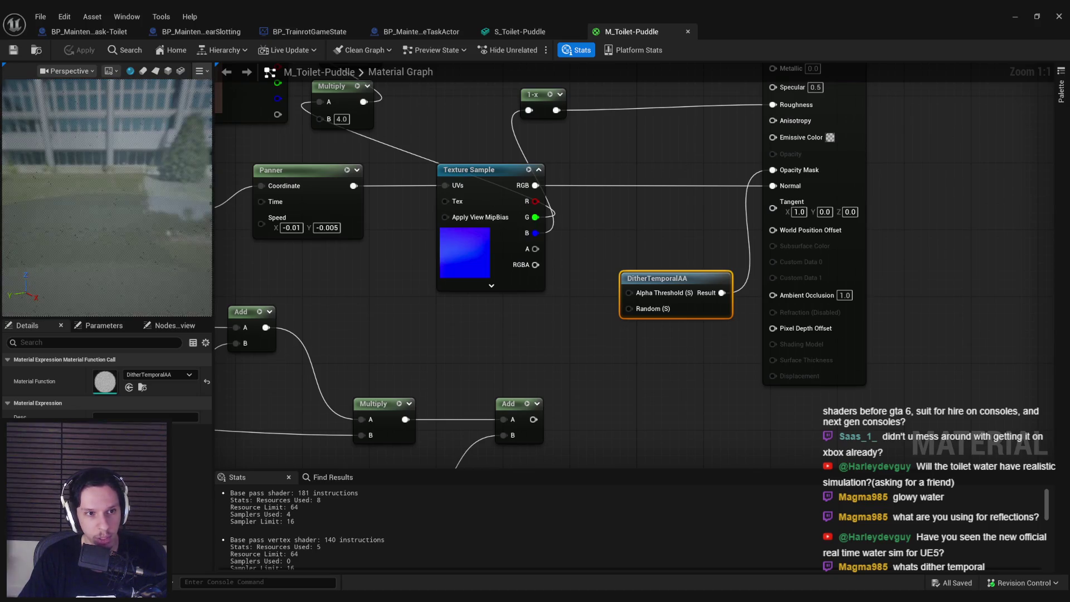
pyautogui.moveTo(89, 216); pyautogui.dragTo(127, 208)
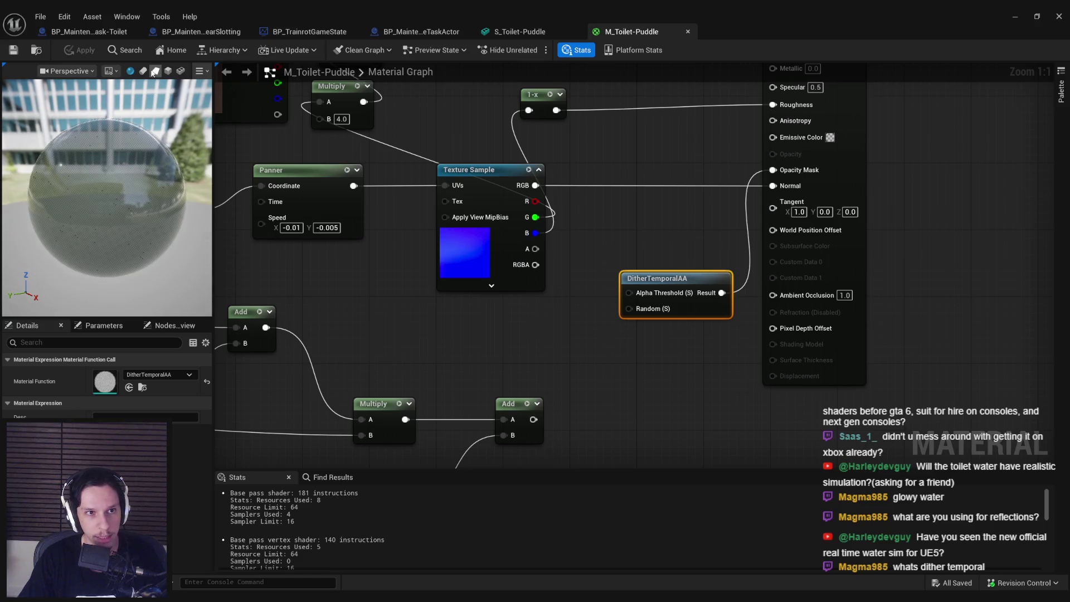
pyautogui.click(155, 71)
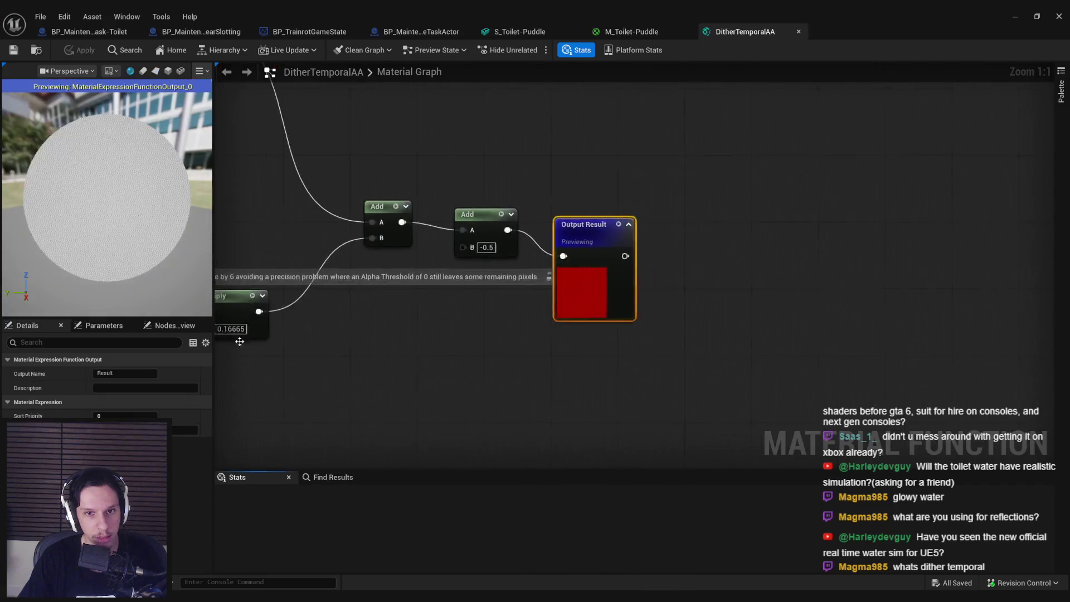
# Inspect DitherTemporalAA's Texture Sample, close its graph, and minimize the material editor
pyautogui.click(471, 365)
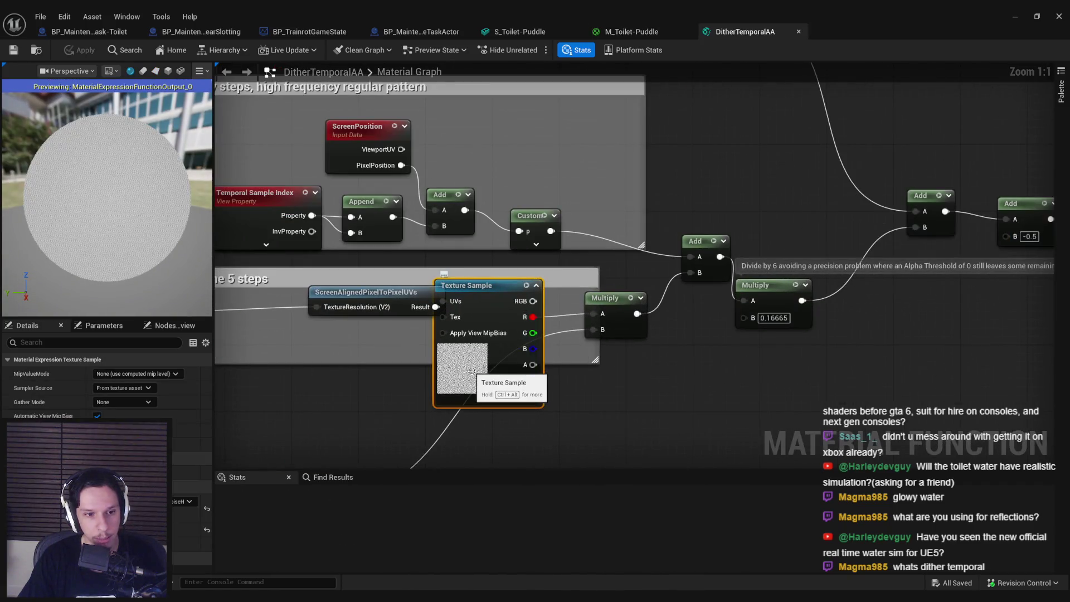
pyautogui.click(376, 354)
pyautogui.scroll(-3, 373, 351)
pyautogui.scroll(-2, 374, 351)
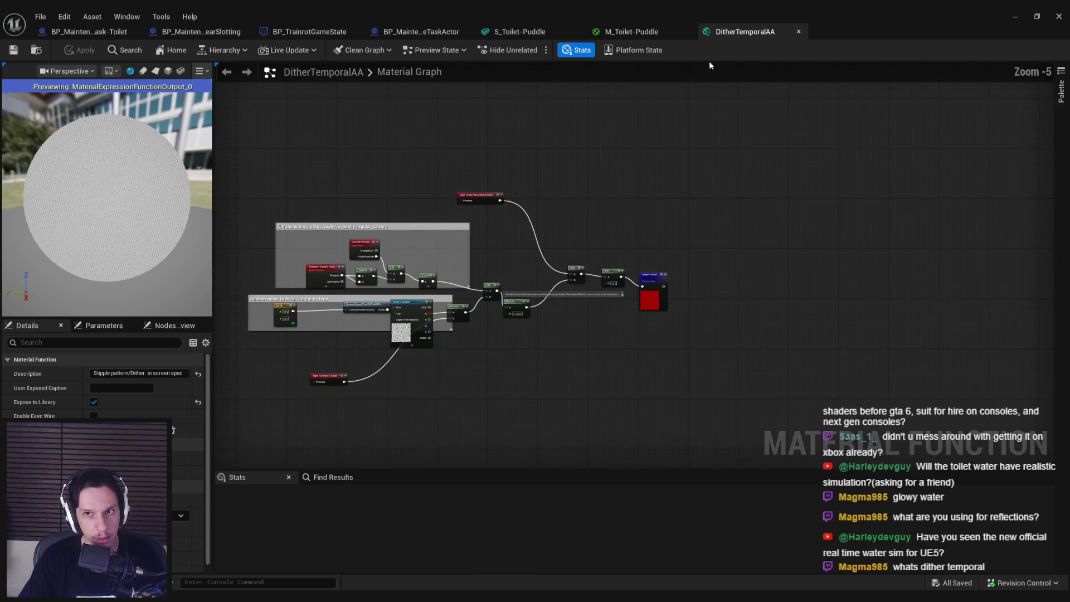
pyautogui.middleClick(731, 33)
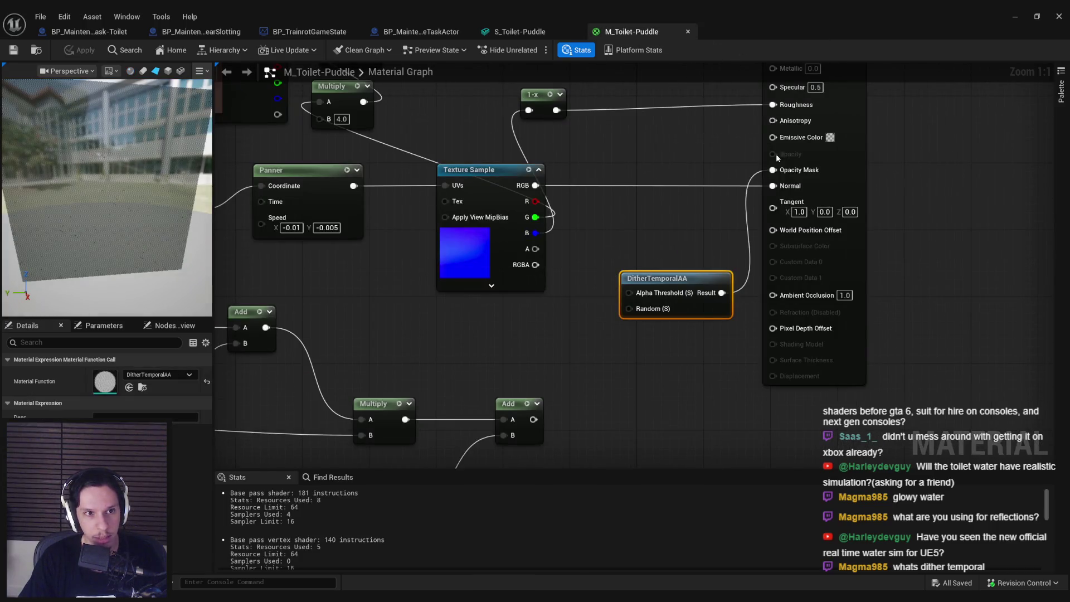
pyautogui.click(1016, 16)
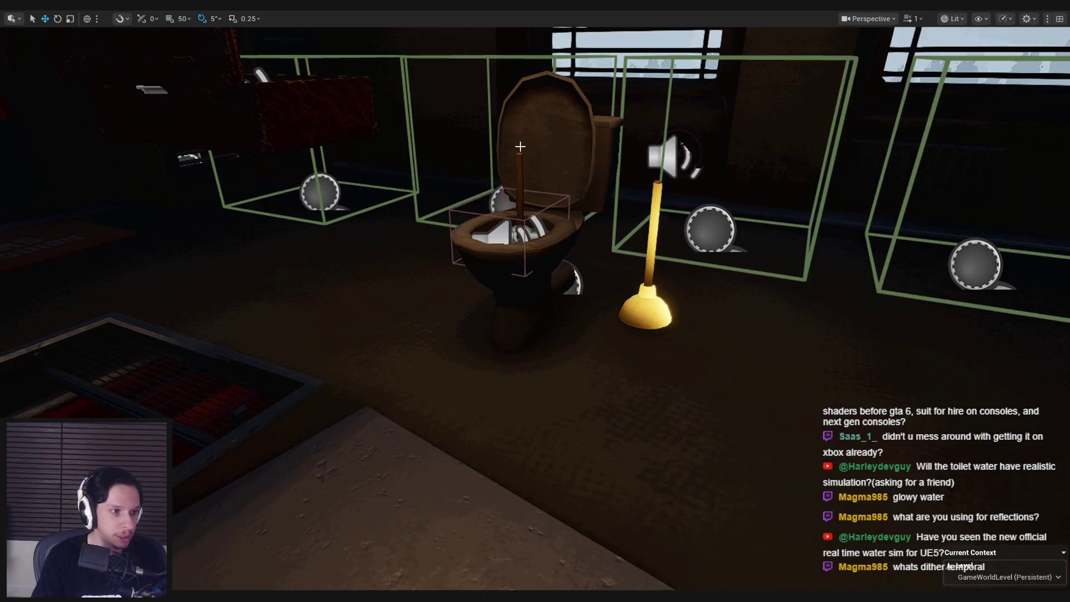
# Start play-in-editor and run r.DynamicGlobalIlluminationMethod 0 in the console
pyautogui.hotkey('alt', 'p')
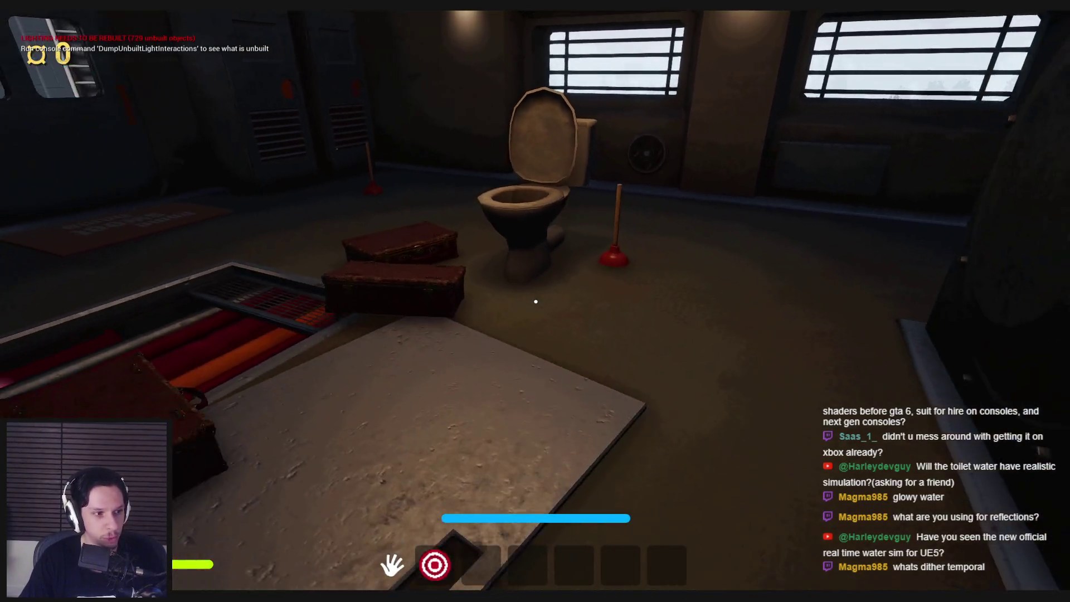
pyautogui.press('w')
pyautogui.hotkey('shift', 'F1')
pyautogui.write('r.DynamicGlobalIlluminationMethod 0')
pyautogui.press('Return')
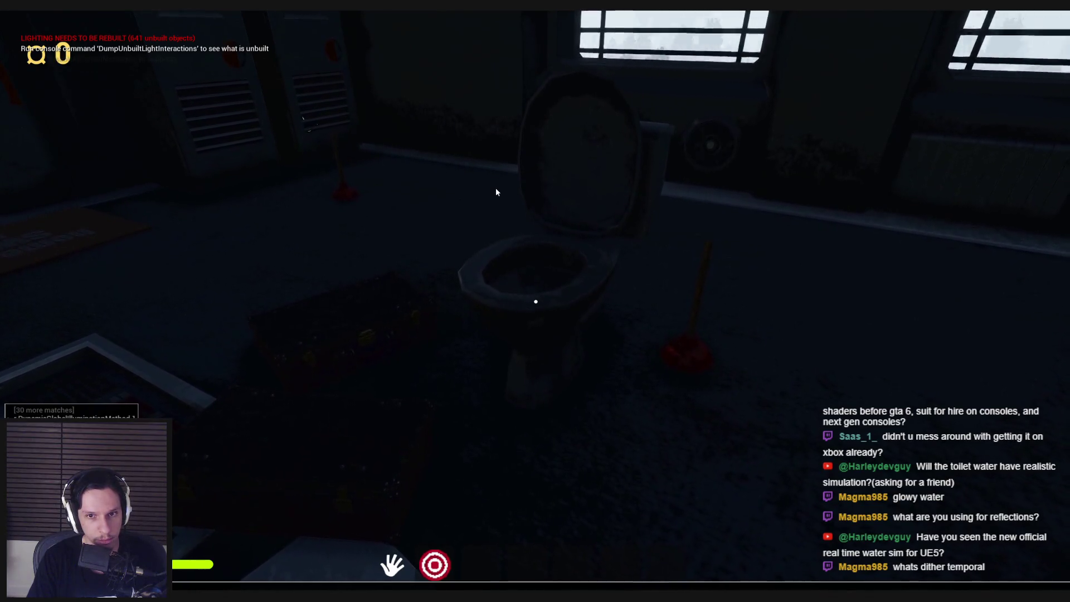
# Pull the fuse panel lever to restore power and walk to the toilet puddles
pyautogui.click(496, 189)
pyautogui.press('w')
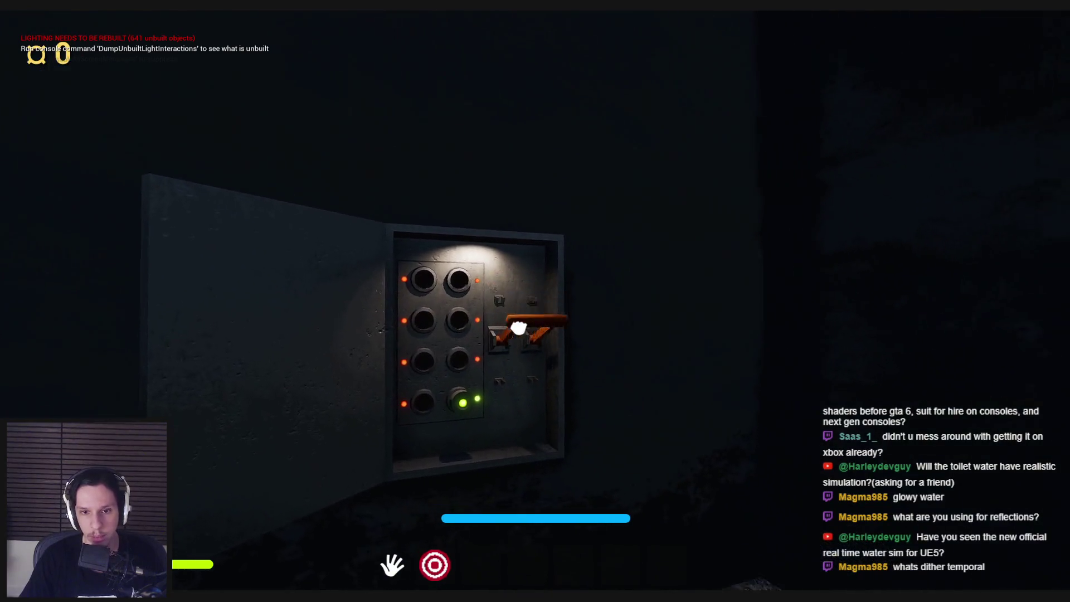
pyautogui.click(530, 346)
pyautogui.press('w')
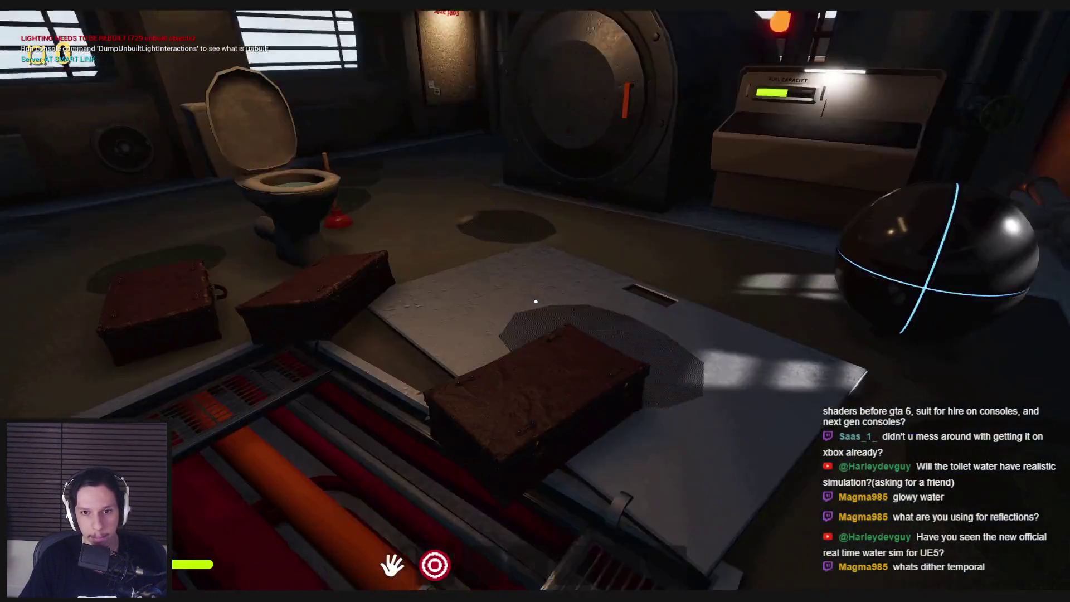
pyautogui.press('w')
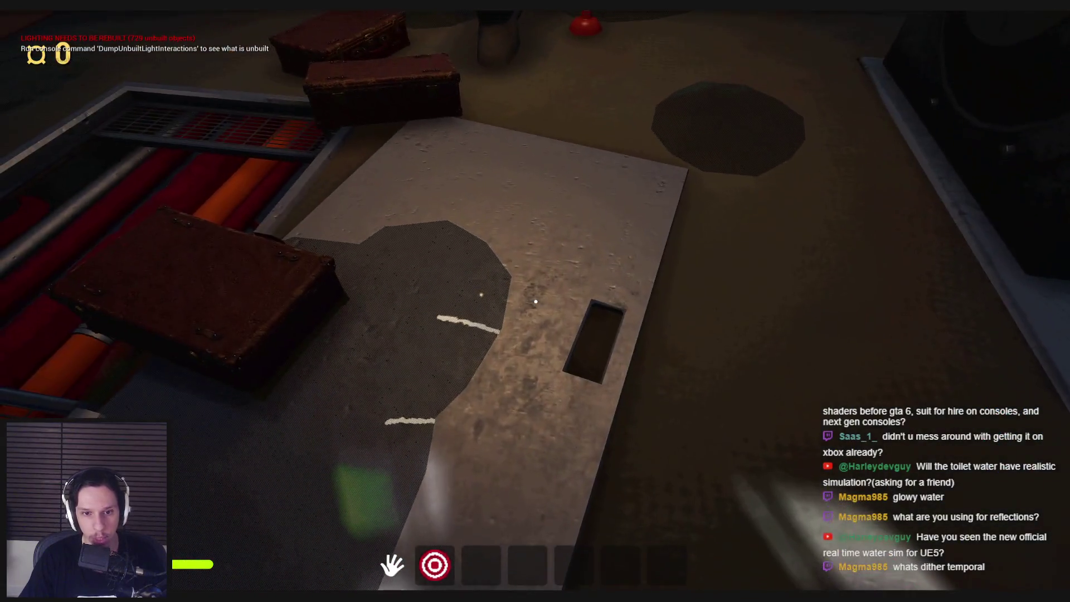
pyautogui.press('w')
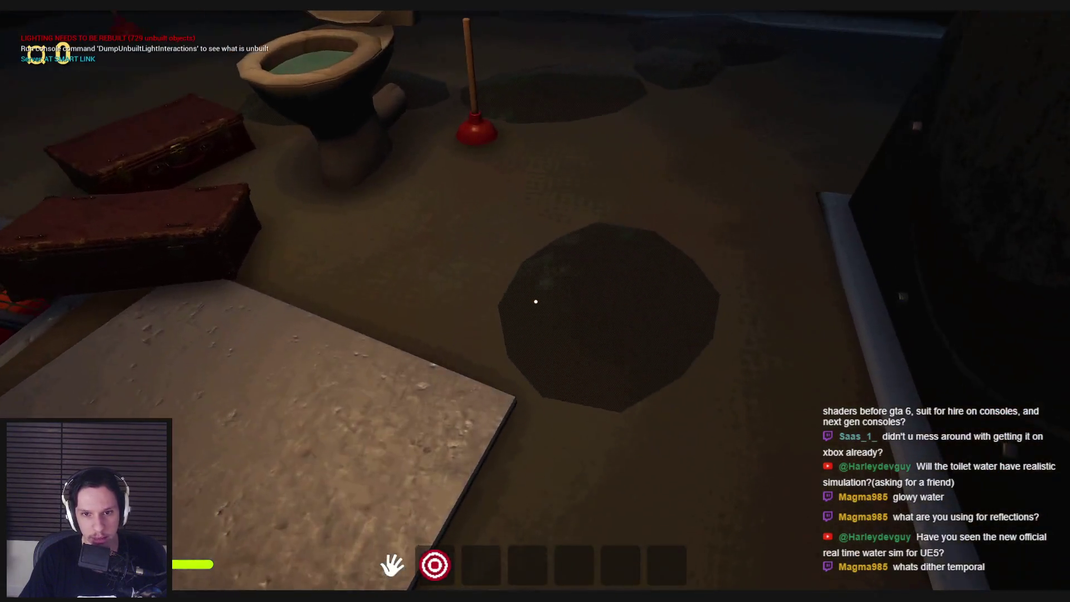
pyautogui.press('w')
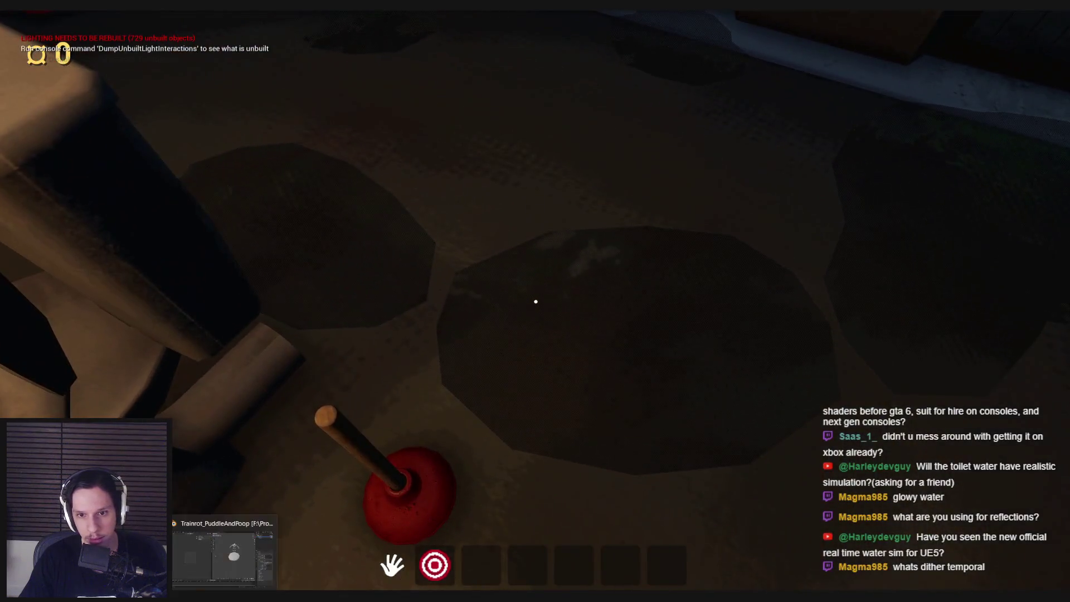
# Check the dithered puddles in shader complexity view, then switch back to lit view
pyautogui.press('s')
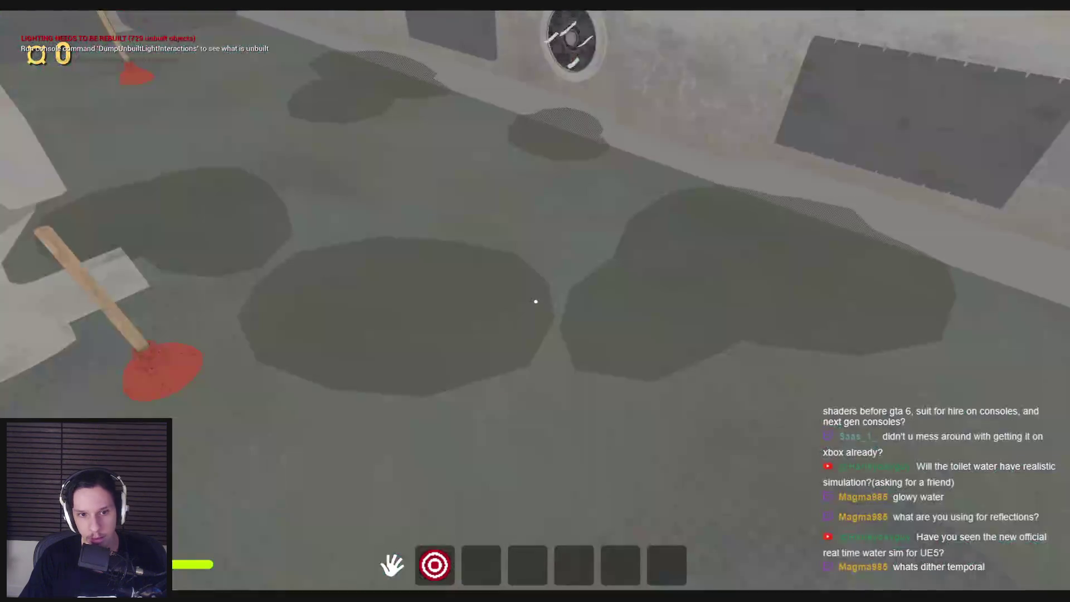
pyautogui.press('F3')
pyautogui.press('F5')
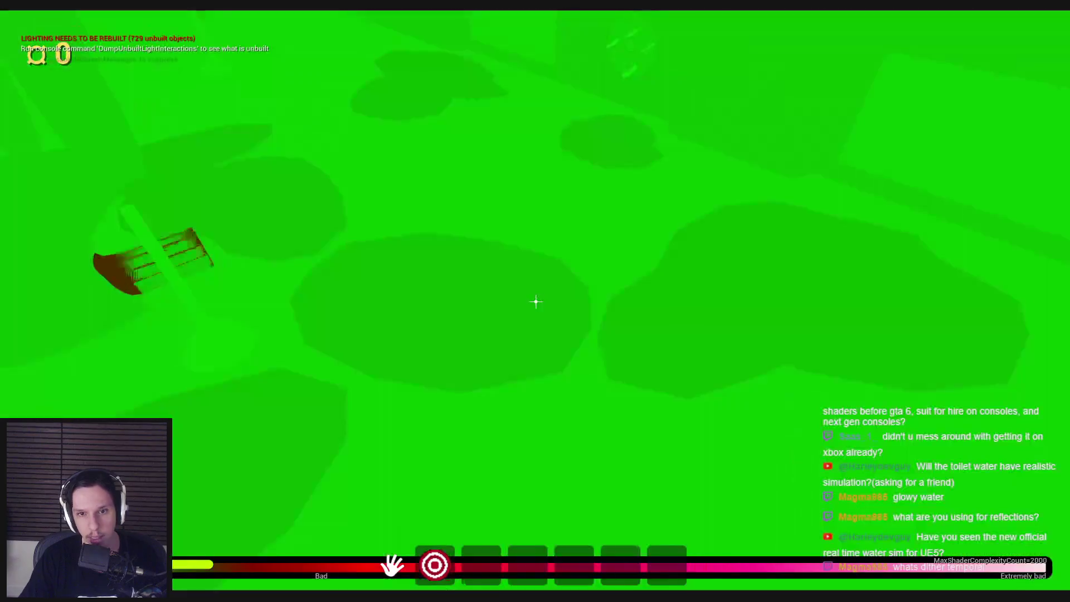
pyautogui.press('s')
pyautogui.press('F3')
pyautogui.press('F5')
pyautogui.press('F3')
# Walk past the plunger and suitcases, stop playing, and reopen M_Toilet-Puddle
pyautogui.press('w')
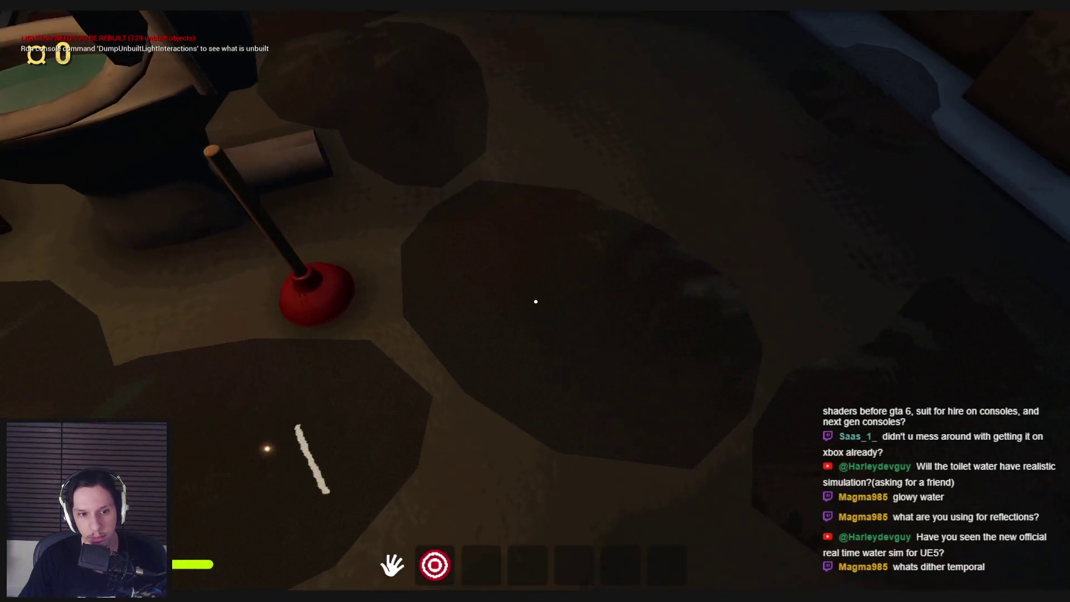
pyautogui.press('w')
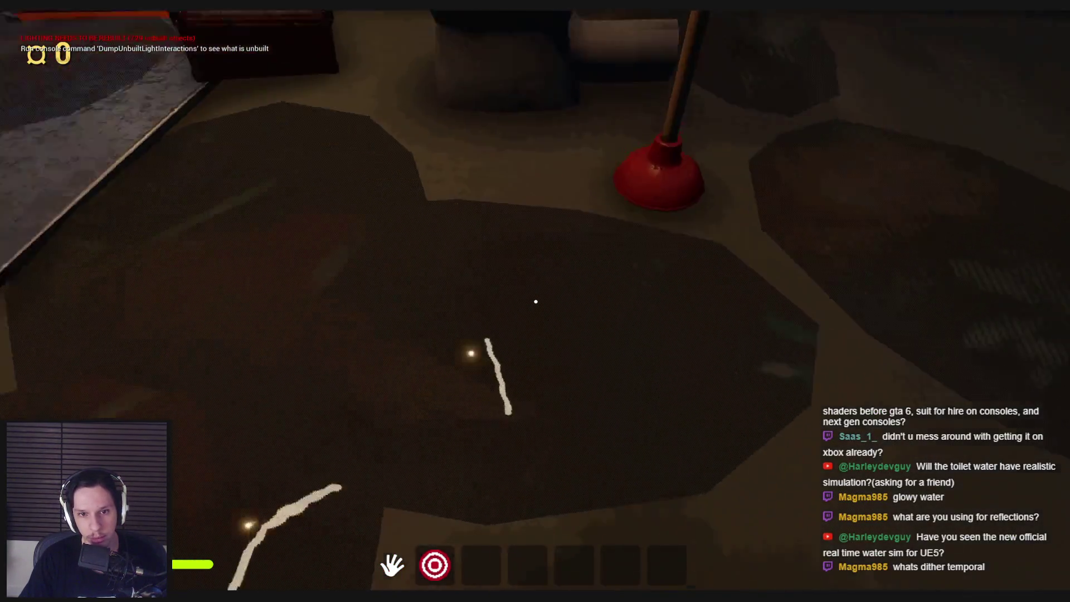
pyautogui.press('s')
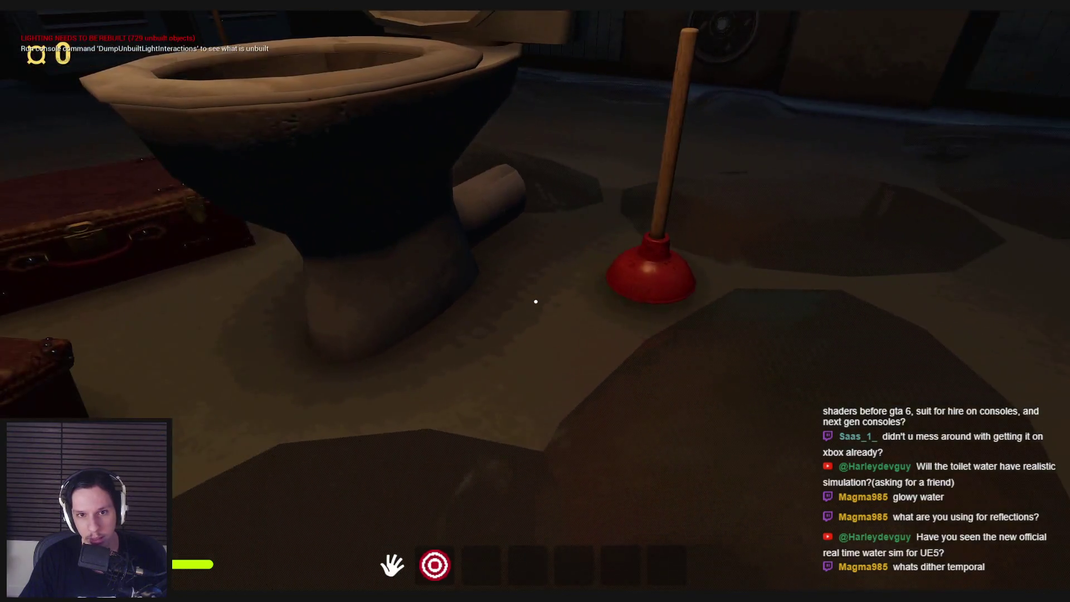
pyautogui.press('w')
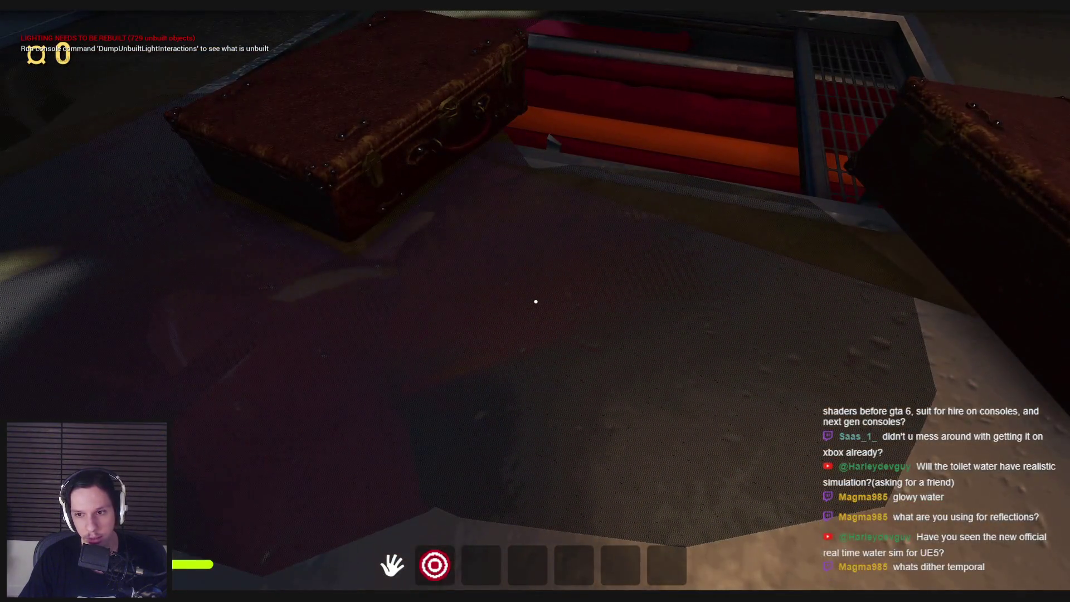
pyautogui.press('d')
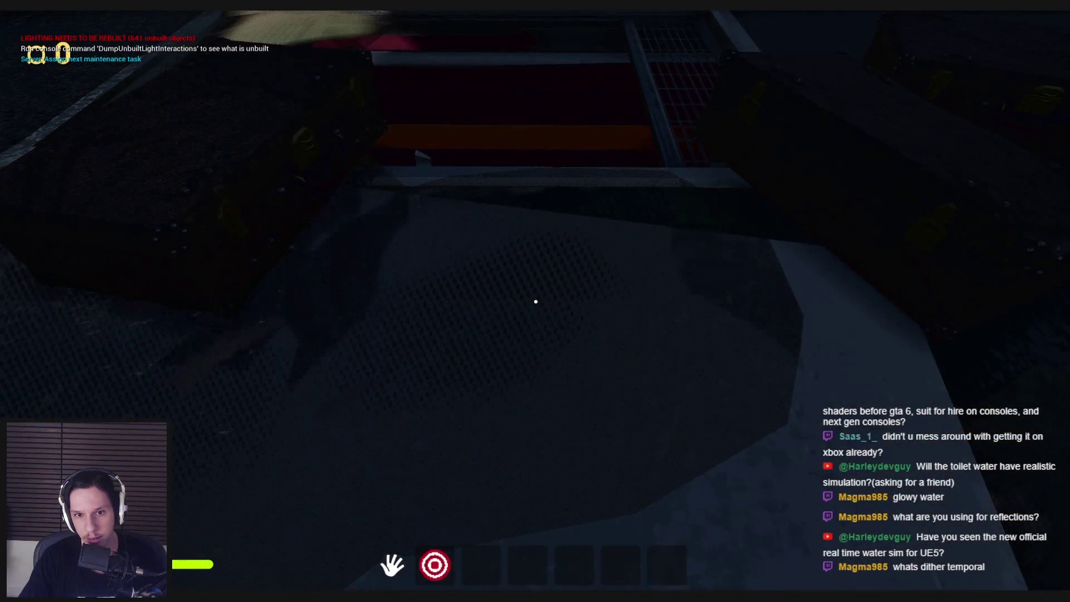
pyautogui.press('`')
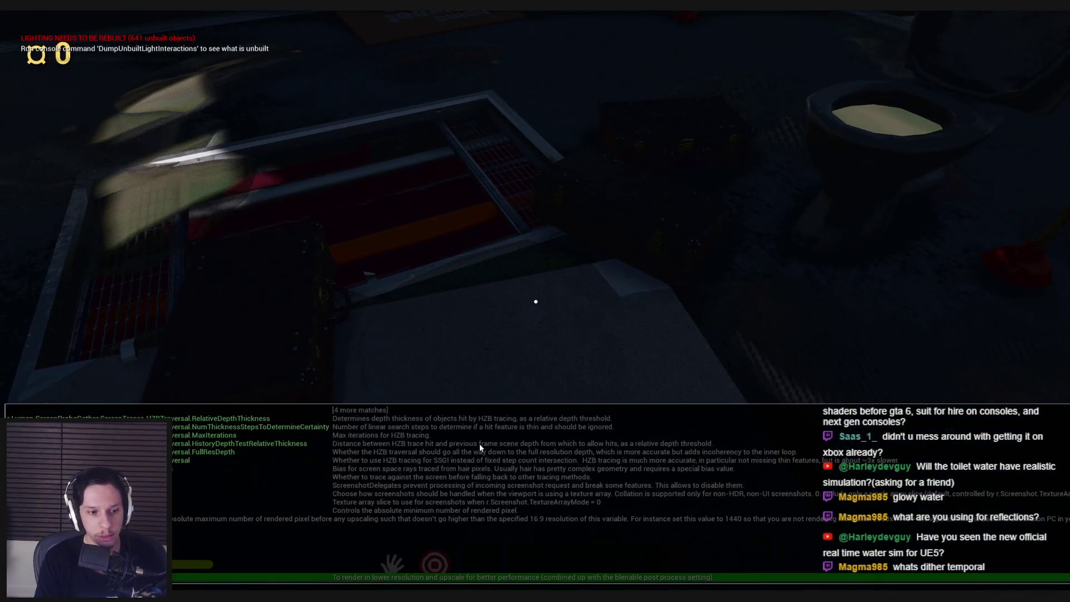
pyautogui.press('Return')
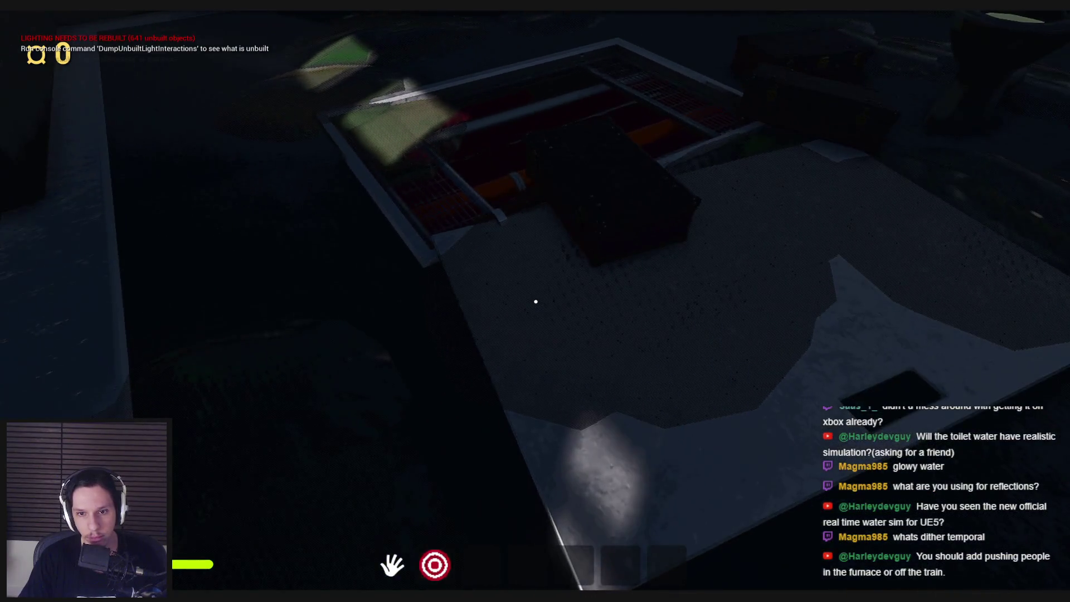
pyautogui.press('Escape')
pyautogui.doubleClick(303, 479)
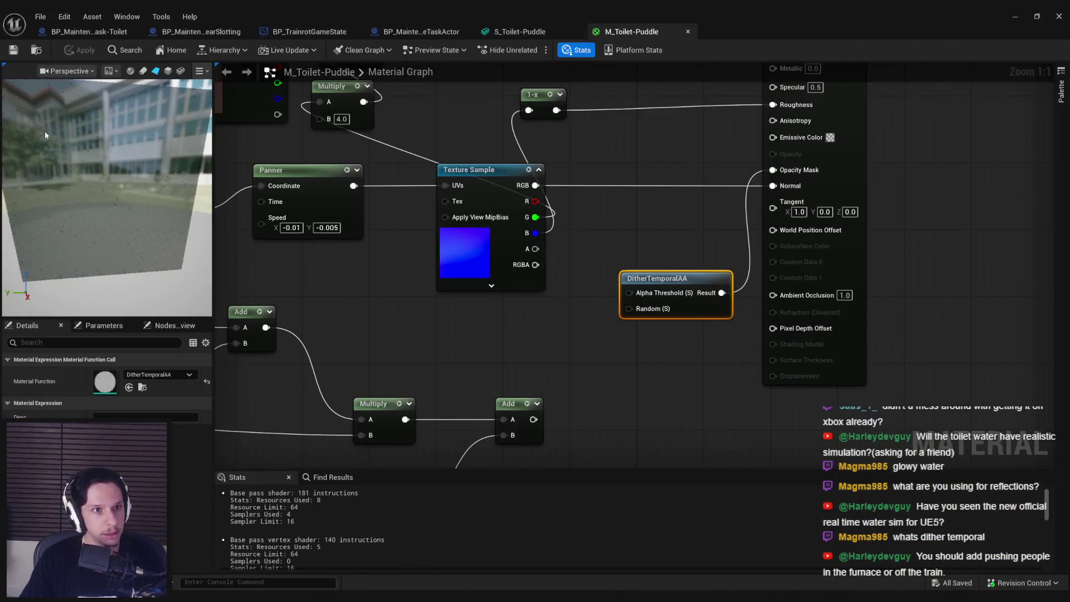
# Look over the BP_MaintenanceTask-Toilet blueprint graph
pyautogui.click(94, 34)
pyautogui.scroll(-15, 1067, 181)
pyautogui.scroll(-8, 921, 335)
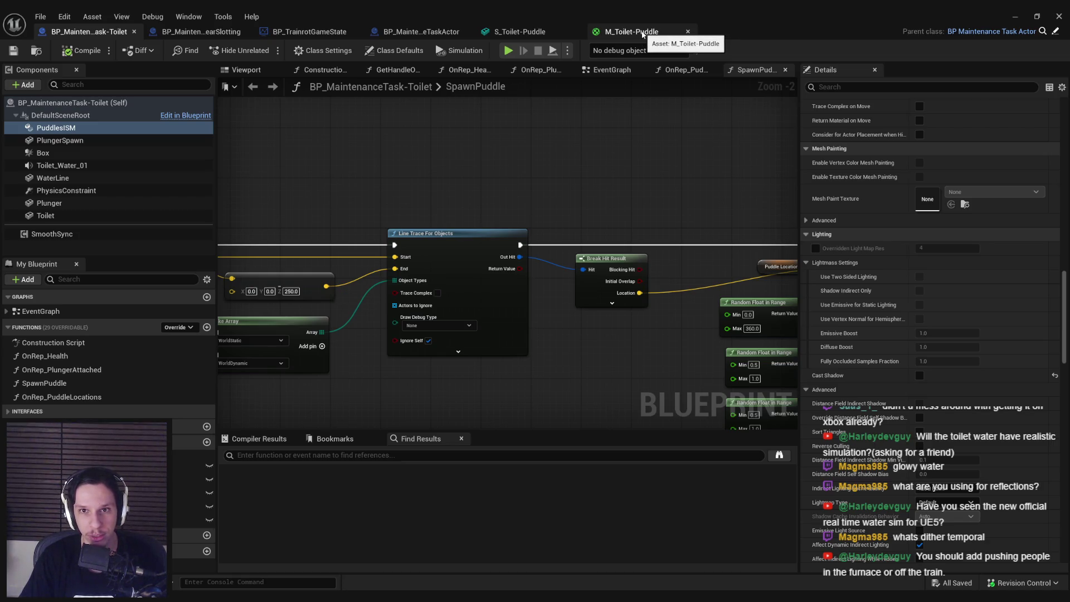
# Feed a constant 0 into DitherTemporalAA's Random input, apply, and close the material editor
pyautogui.click(642, 35)
pyautogui.moveTo(628, 308)
pyautogui.mouseDown()
pyautogui.moveTo(588, 341)
pyautogui.moveTo(566, 331)
pyautogui.mouseUp()
pyautogui.click(613, 357)
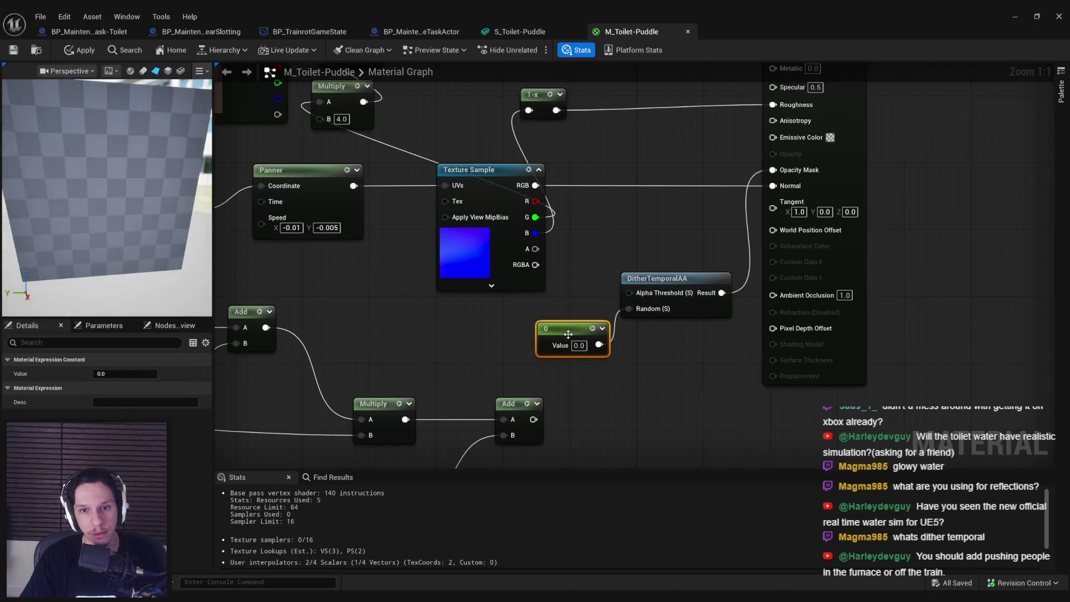
pyautogui.moveTo(84, 183)
pyautogui.mouseDown()
pyautogui.moveTo(67, 179)
pyautogui.moveTo(83, 183)
pyautogui.mouseUp()
pyautogui.click(85, 50)
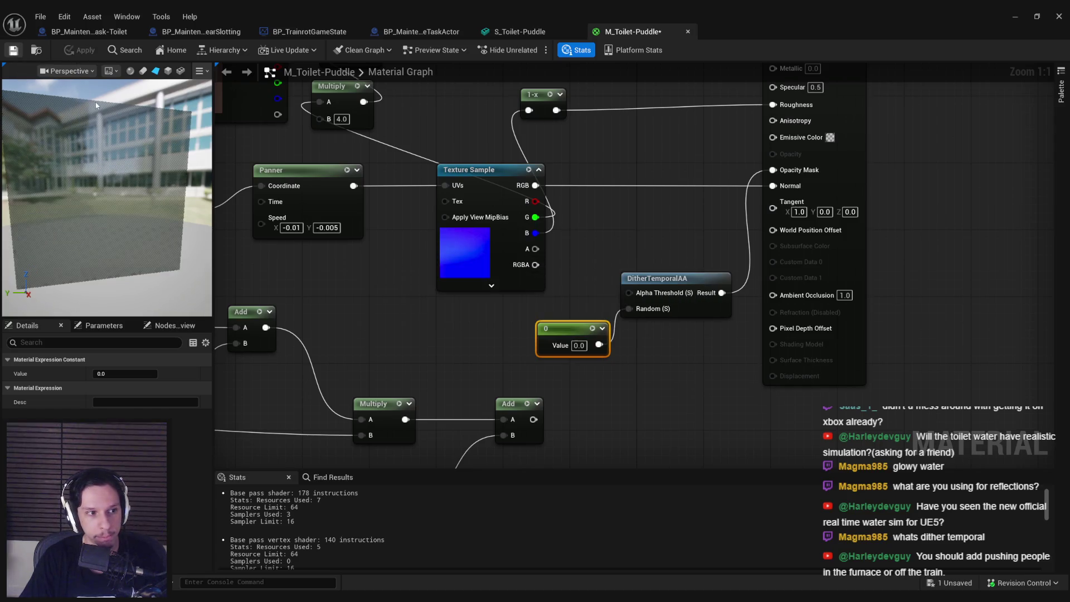
pyautogui.click(1012, 16)
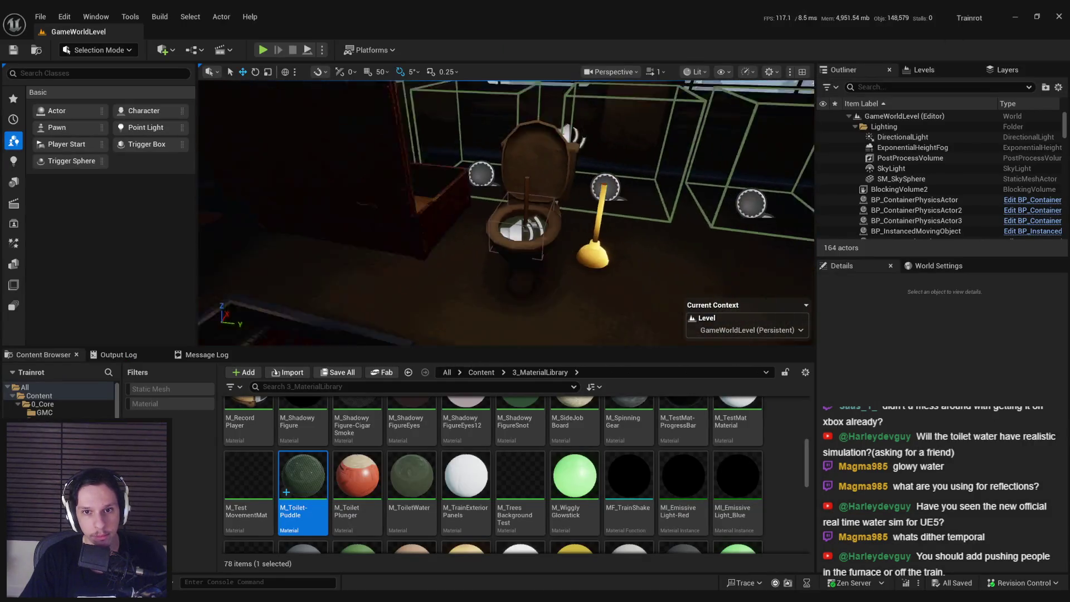
# Start a play-in-editor session and pull the wall fuse panel's orange lever down
pyautogui.hotkey('alt', 'p')
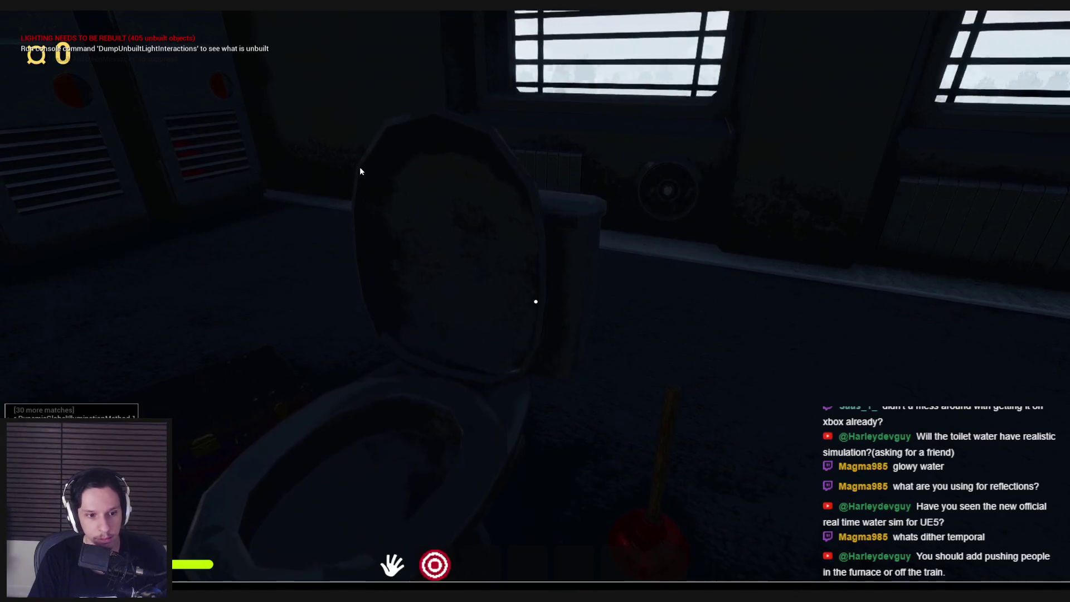
pyautogui.click(359, 166)
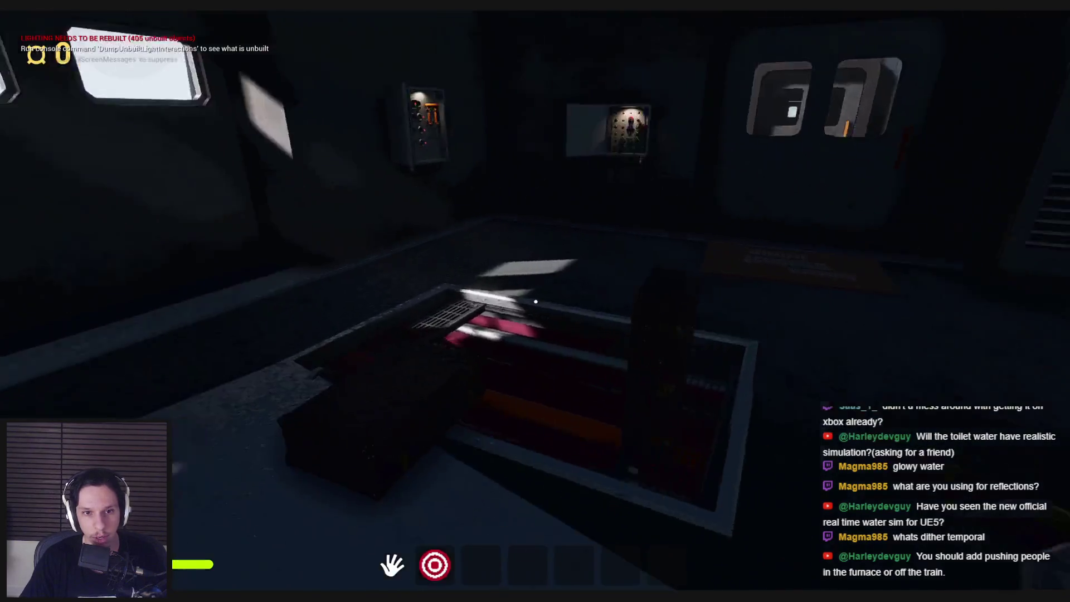
pyautogui.press('e')
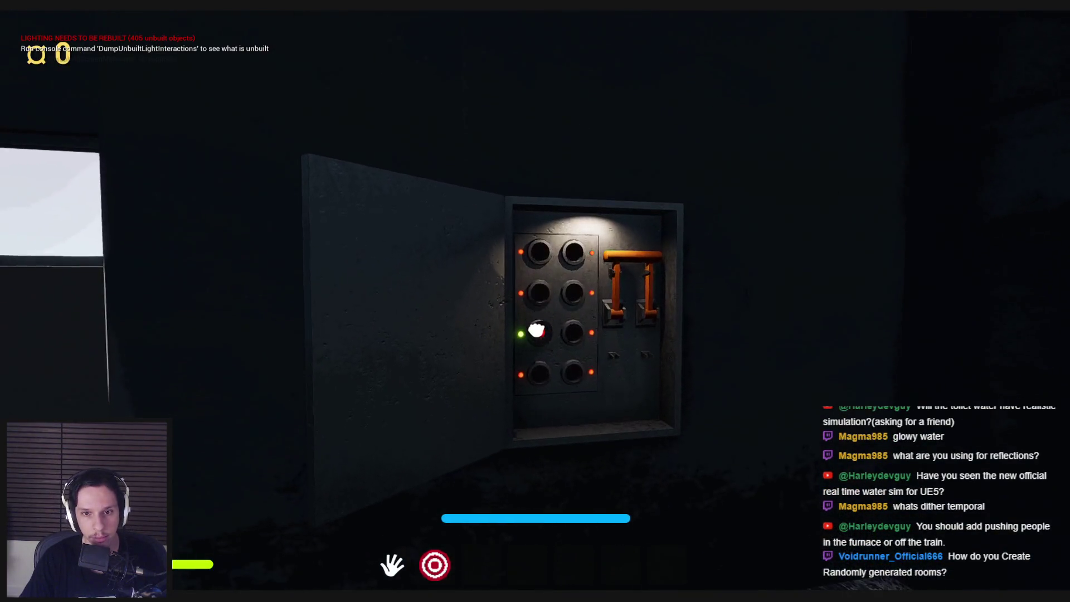
pyautogui.moveTo(537, 301); pyautogui.dragTo(534, 336)
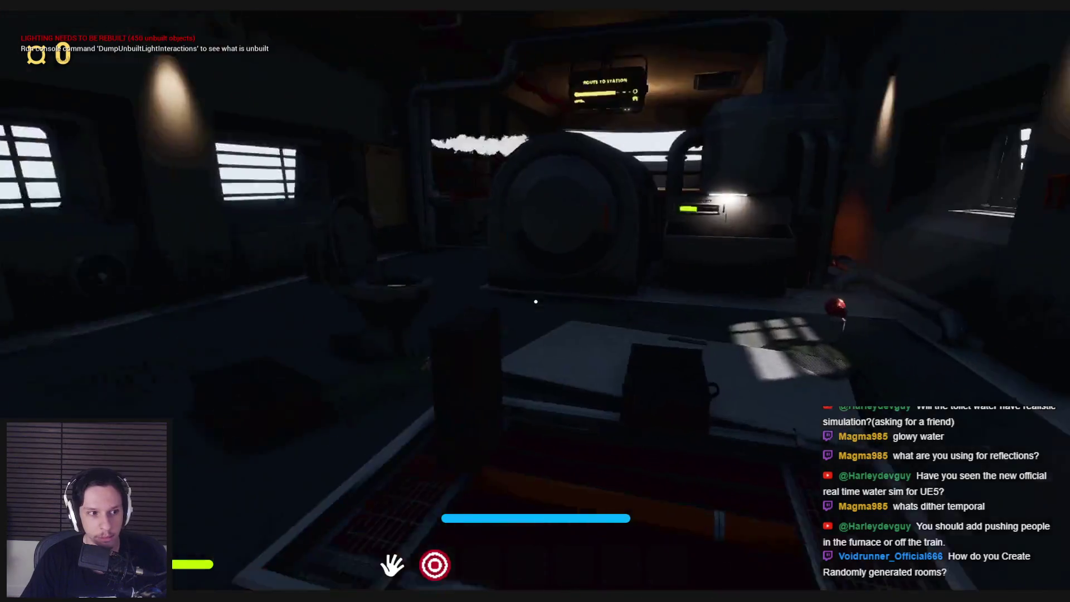
# Walk back to the toilet and cycle view modes before returning to lit rendering
pyautogui.press('w')
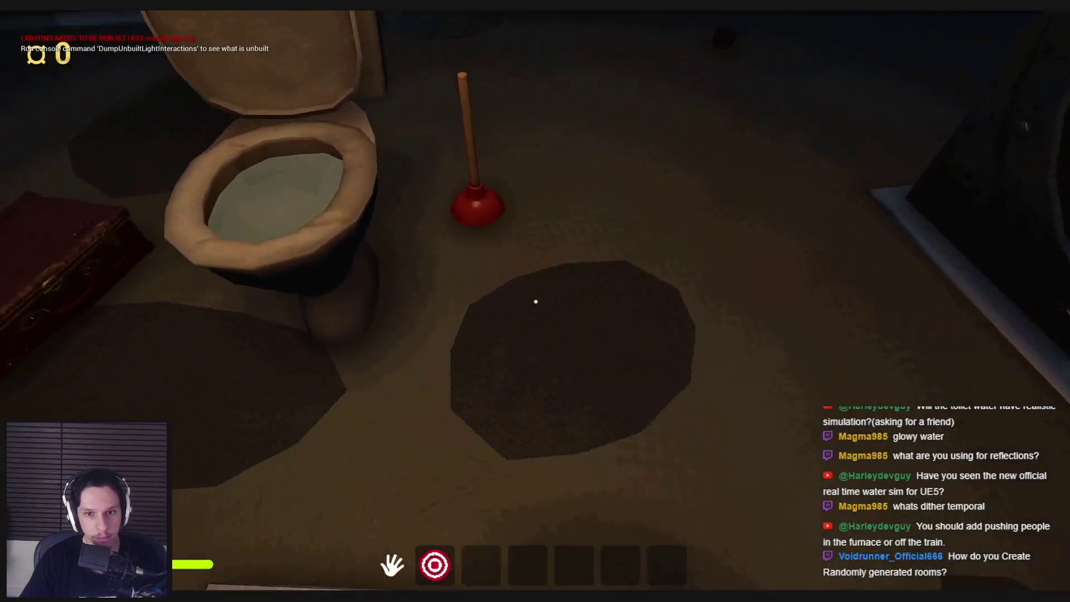
pyautogui.press('s')
pyautogui.press('F1')
pyautogui.press('F2')
pyautogui.press('F3')
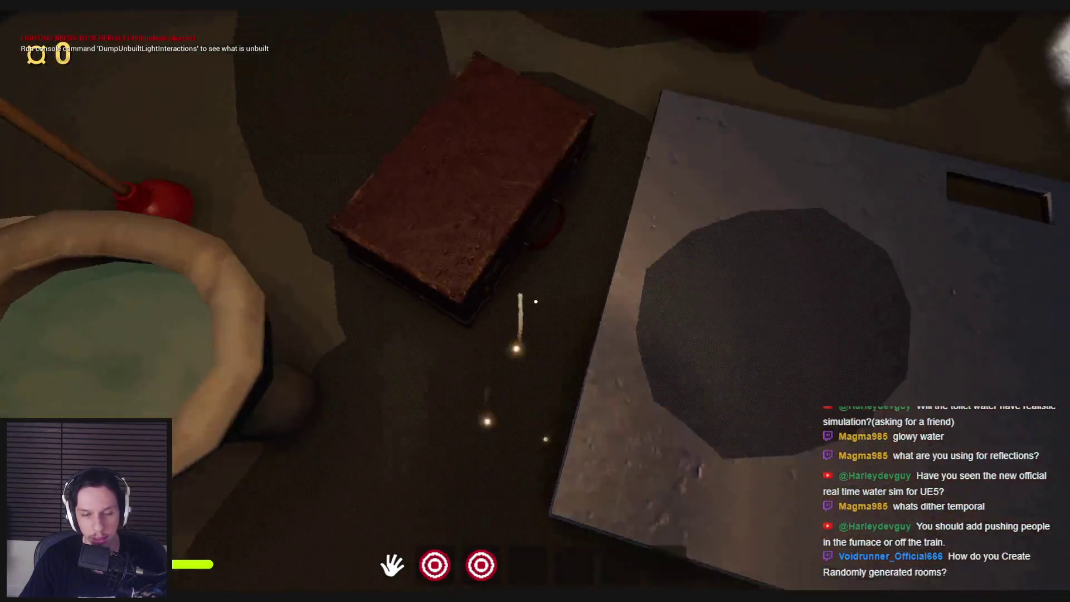
# Walk to the toilet, grab the plunger and drop it into the bowl
pyautogui.press('w')
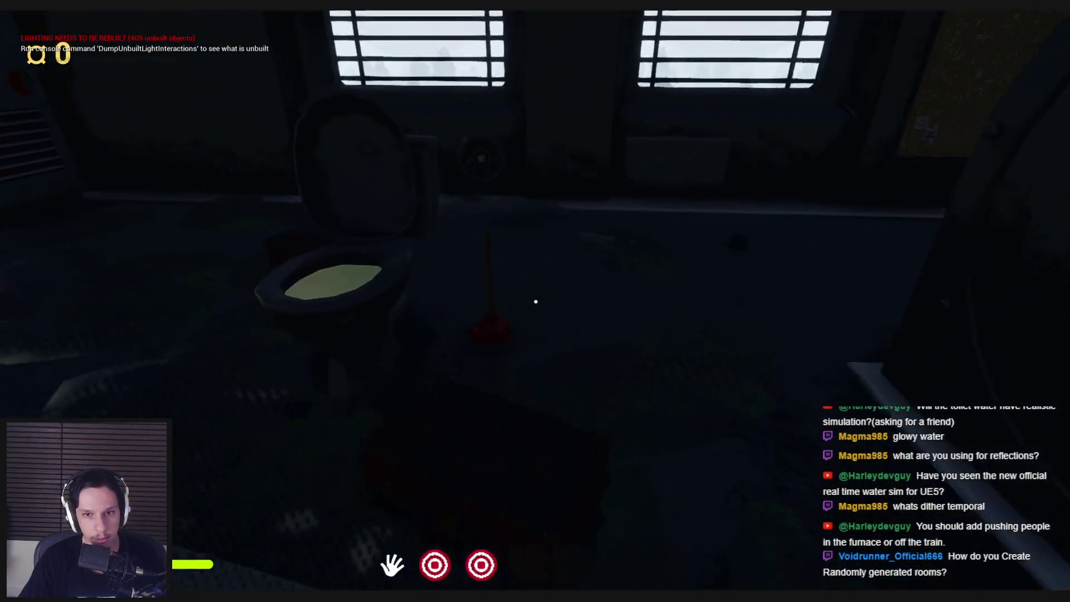
pyautogui.moveTo(535, 302); pyautogui.dragTo(538, 326)
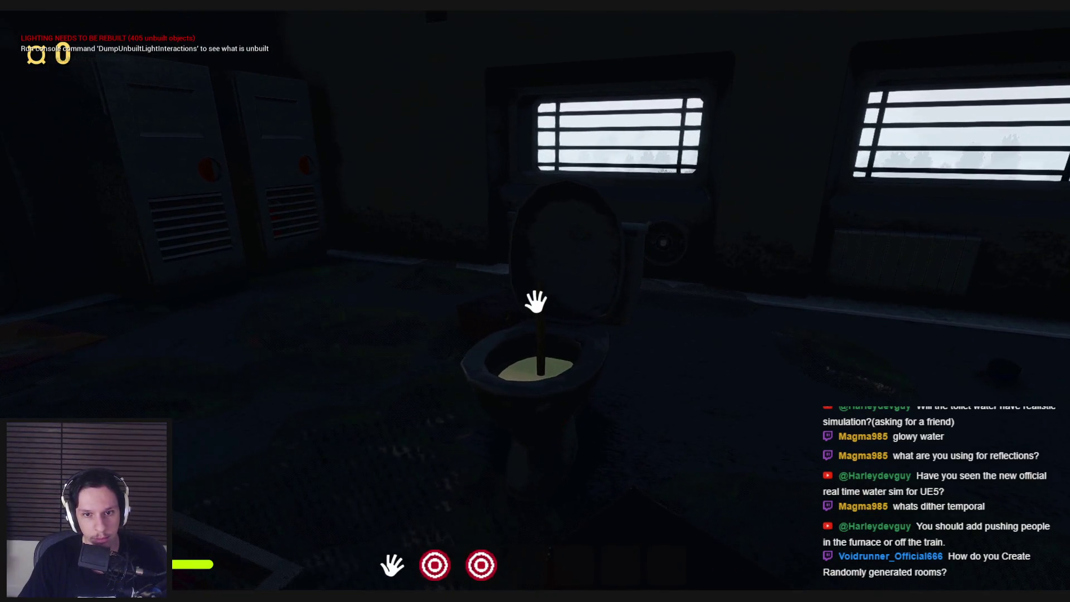
pyautogui.moveTo(535, 310); pyautogui.dragTo(535, 301)
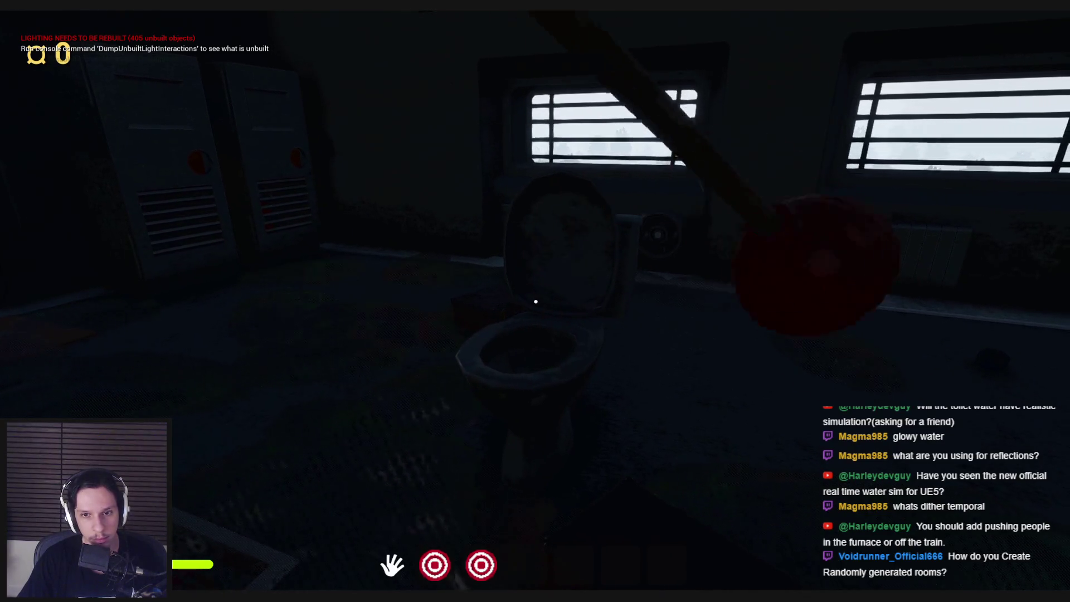
# Seat the loose fuse in the fuse box and pull the lever so all lights turn green
pyautogui.press('w')
pyautogui.click(530, 309)
pyautogui.click(530, 309)
pyautogui.click(535, 310)
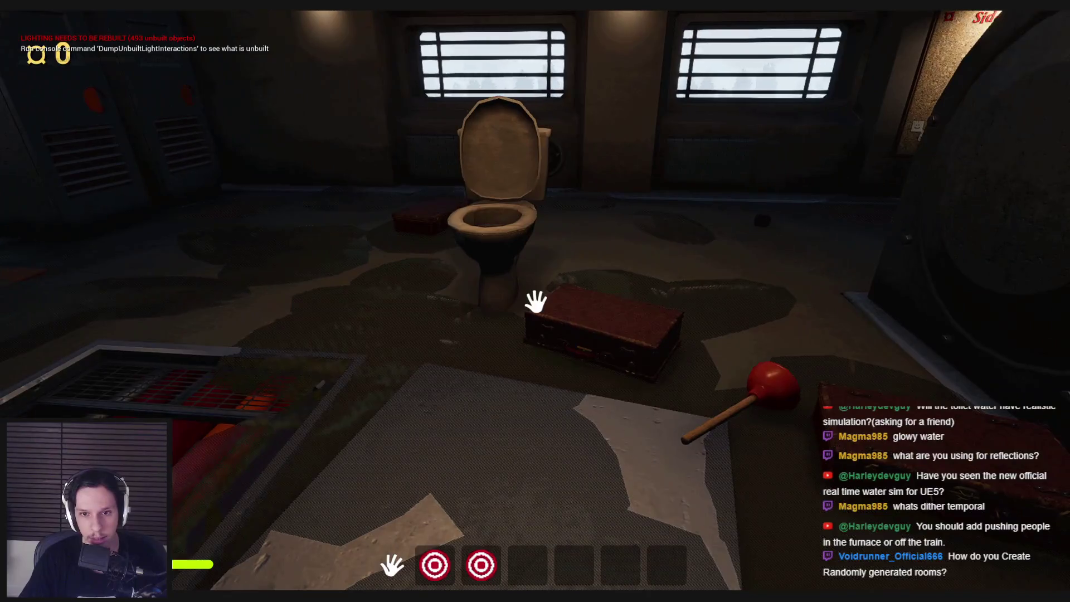
# Return toward the floor grate and toggle Shader Complexity (F5) against lit view (F3) on the puddles
pyautogui.press('w')
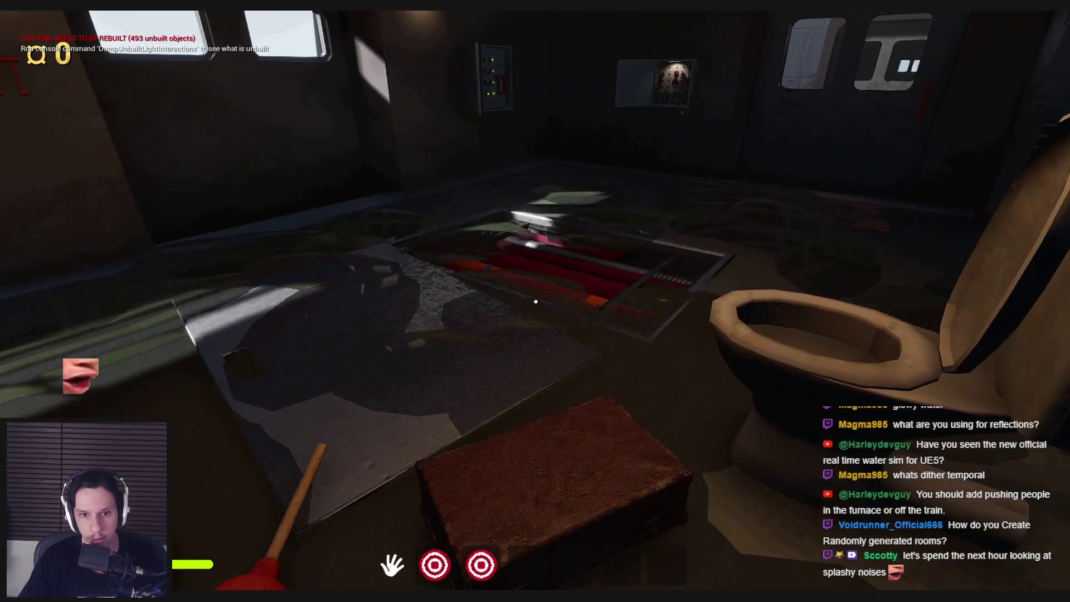
pyautogui.press('w')
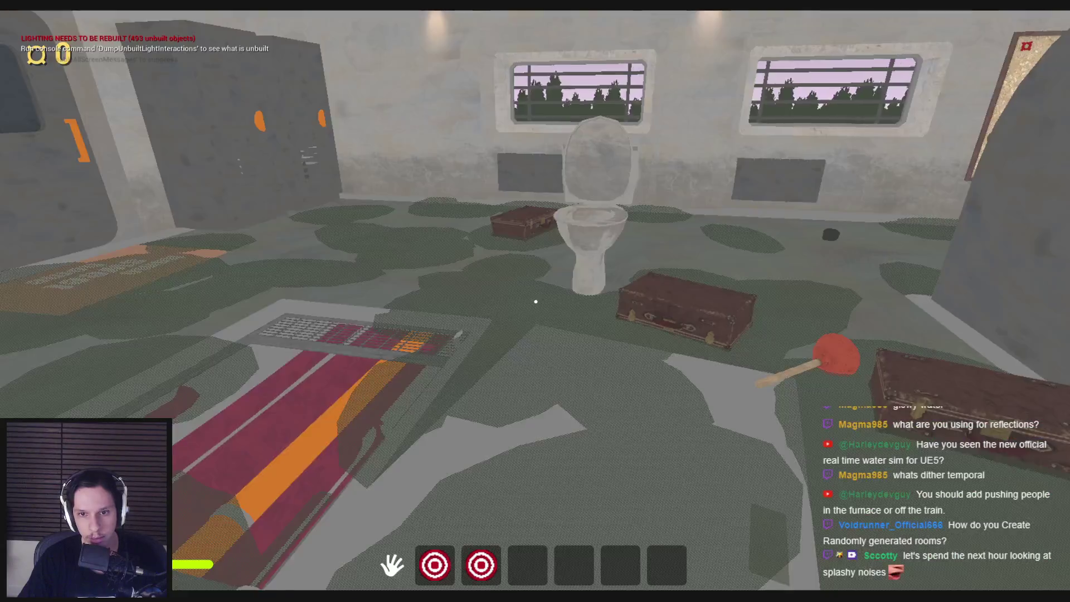
pyautogui.press('F5')
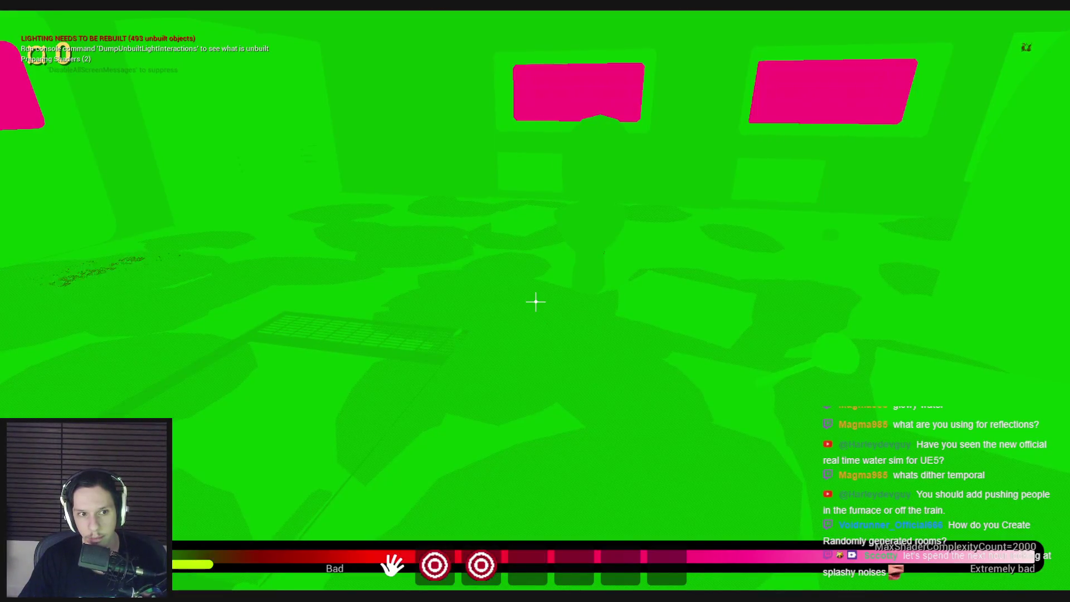
pyautogui.press('F3')
pyautogui.press('F5')
pyautogui.press('F3')
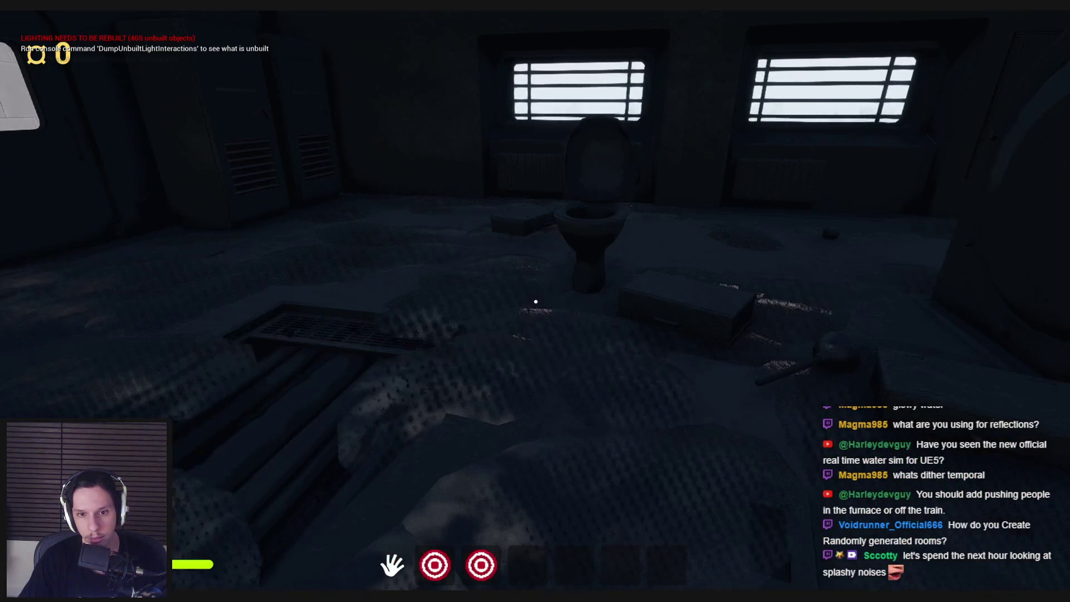
# Move closer to the floor grate and toilet to inspect the puddles until the game crashes
pyautogui.press('w')
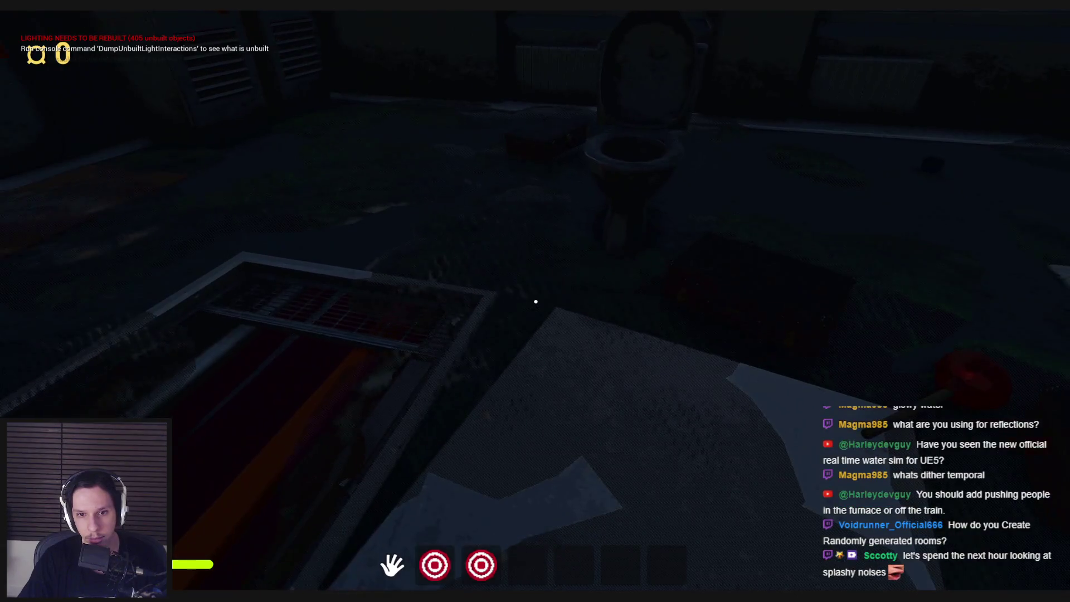
pyautogui.press('w')
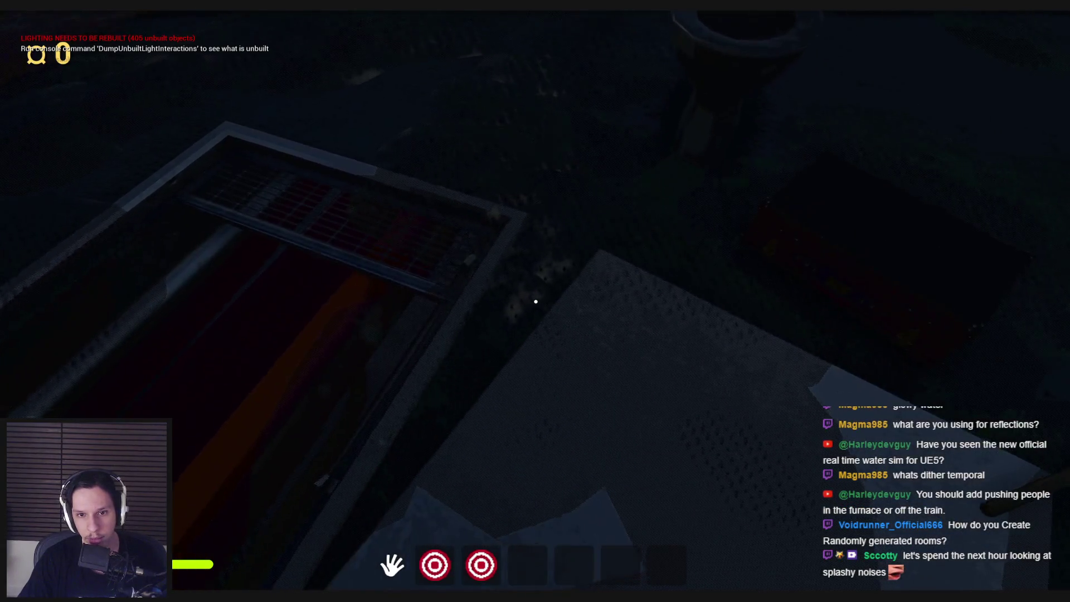
pyautogui.moveTo(536, 301)
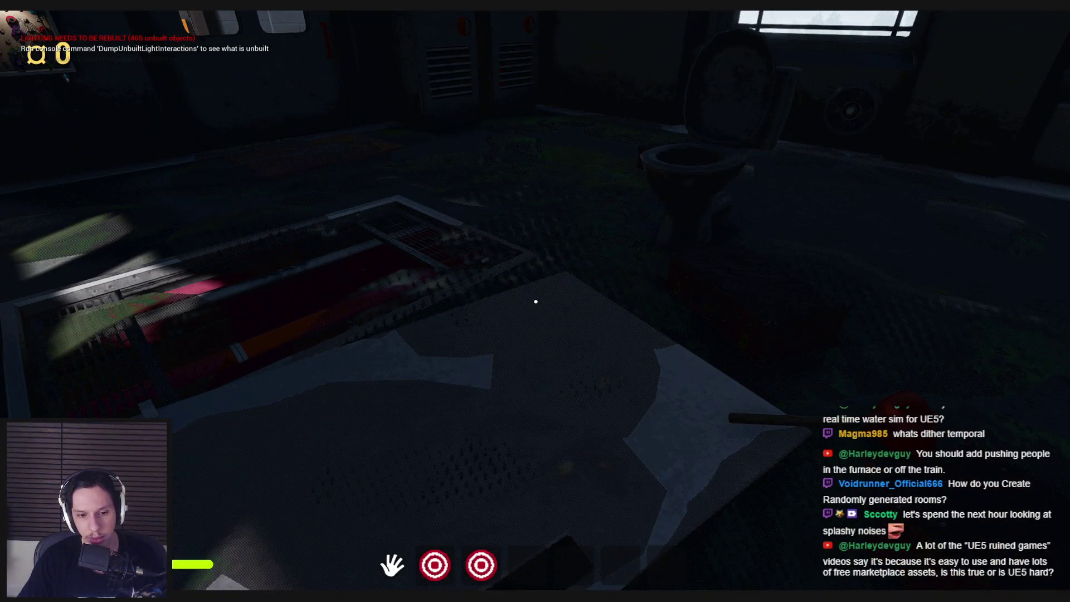
pyautogui.hotkey('alt', 'Tab')
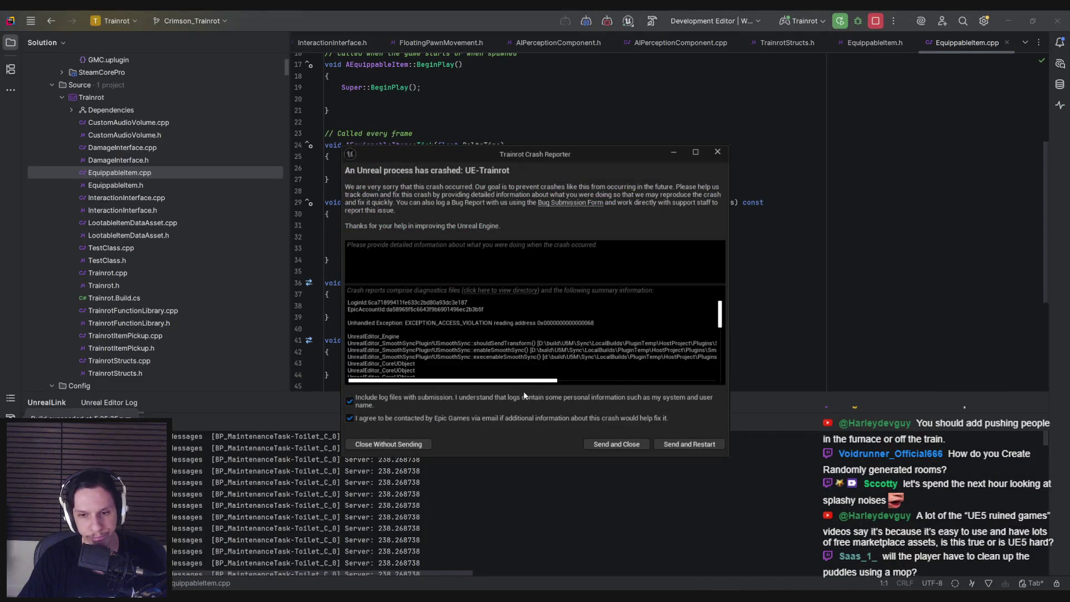
# Close the crash report without sending and relaunch Trainrot from Rider's Run button
pyautogui.click(390, 444)
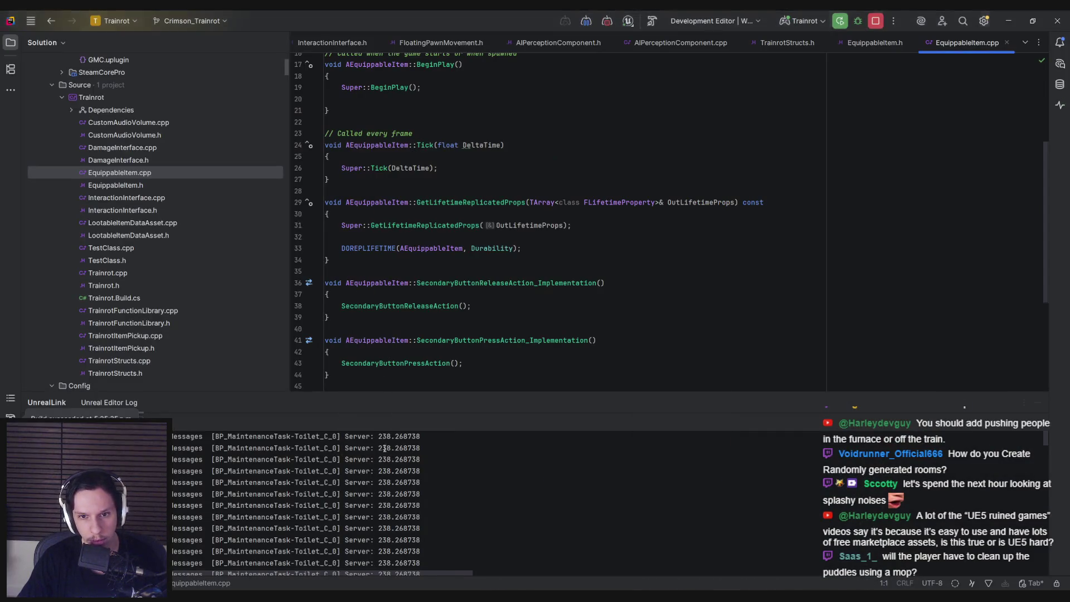
pyautogui.click(840, 21)
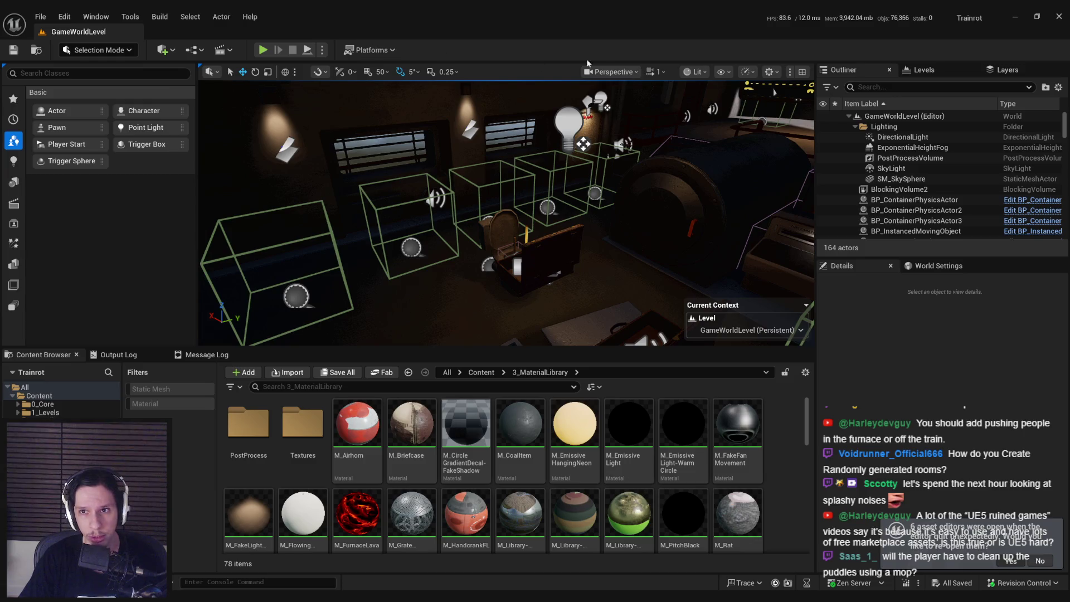
# Minimize the reopened M_Toilet-Puddle editor and fly the viewport camera to the briefcases and toilet
pyautogui.doubleClick(664, 186)
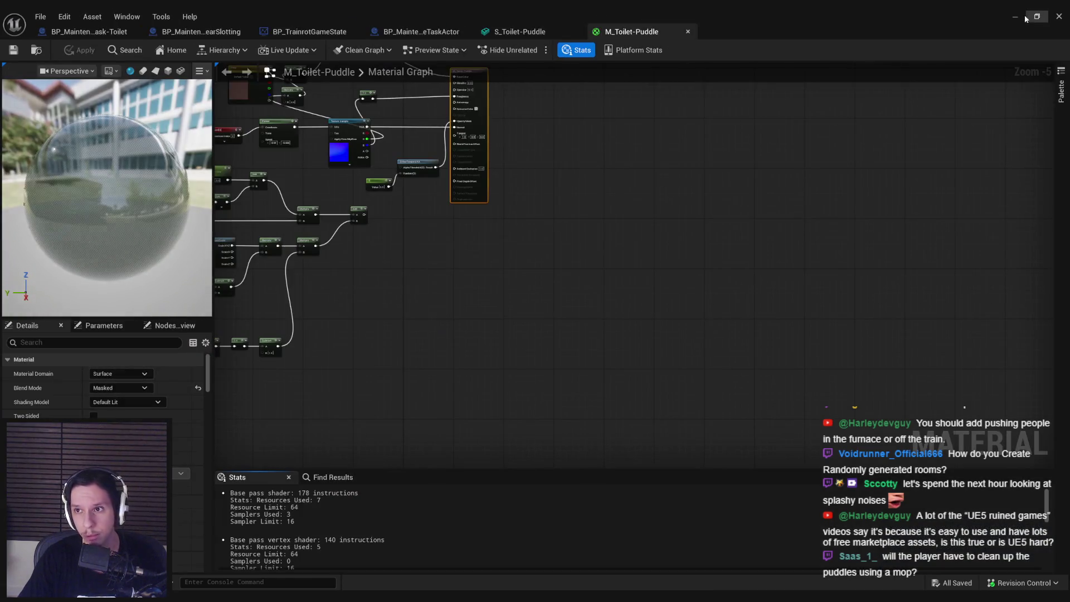
pyautogui.click(1026, 18)
pyautogui.moveTo(502, 212); pyautogui.dragTo(223, 239)
pyautogui.scroll(-2, 262, 240)
pyautogui.scroll(1, 239, 240)
pyautogui.moveTo(628, 232); pyautogui.dragTo(629, 231)
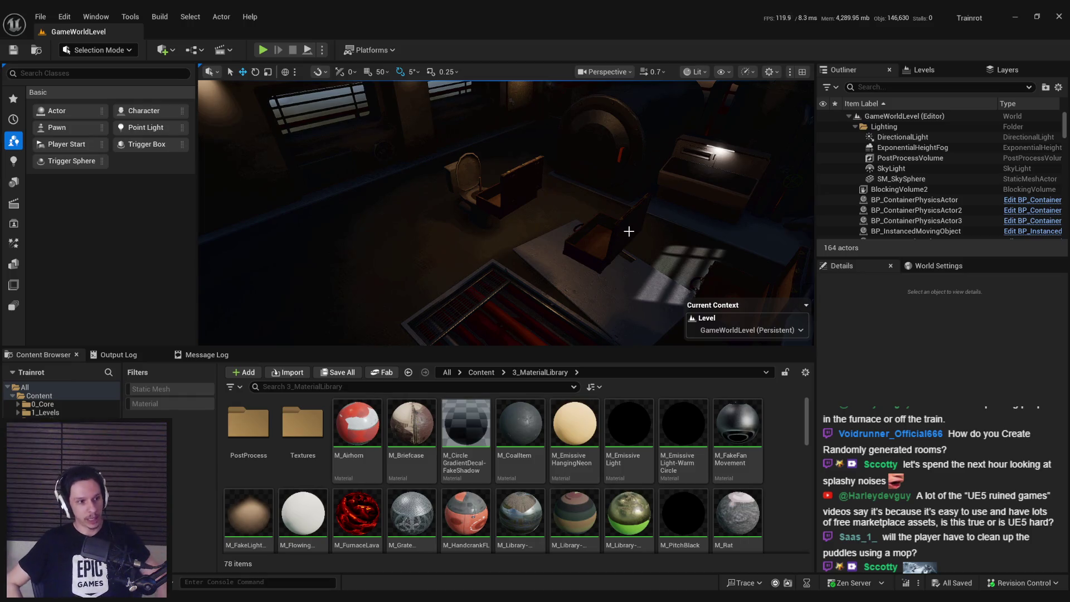
pyautogui.moveTo(628, 231); pyautogui.dragTo(581, 213)
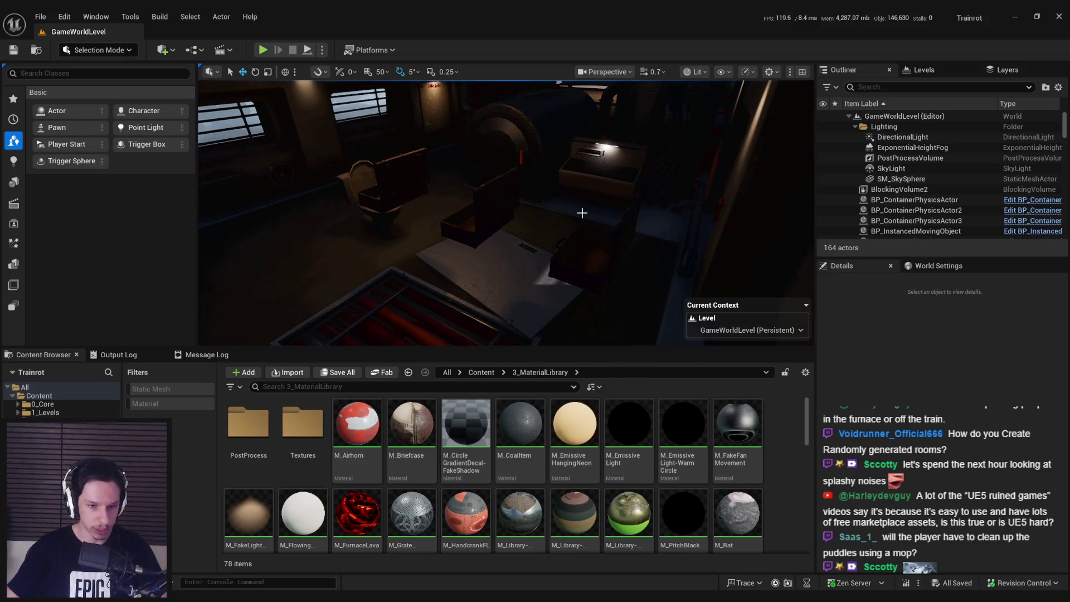
pyautogui.moveTo(578, 191); pyautogui.dragTo(582, 215)
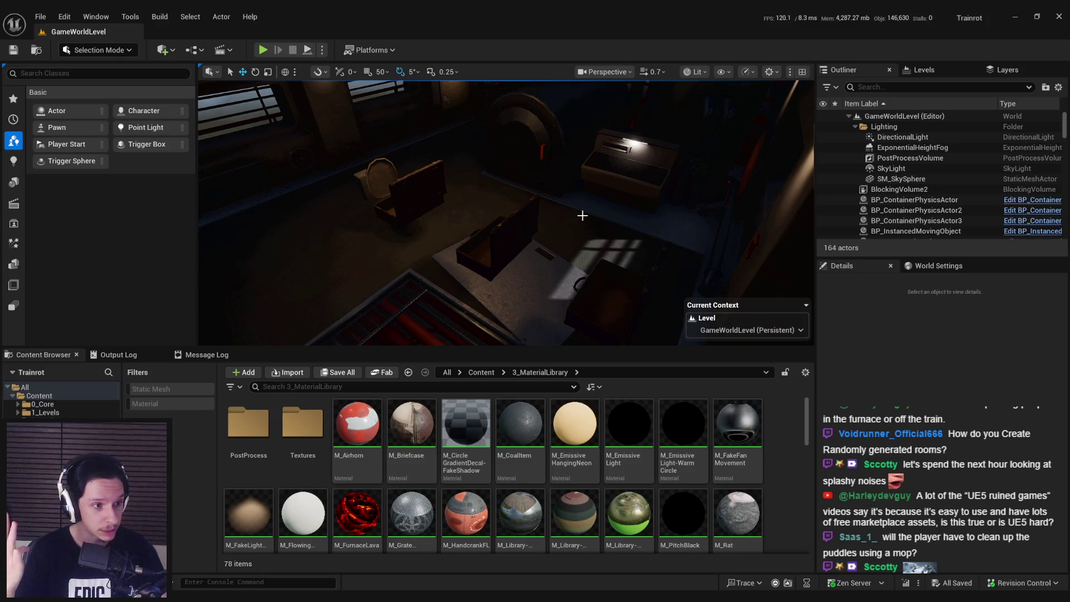
pyautogui.moveTo(582, 215); pyautogui.dragTo(583, 222)
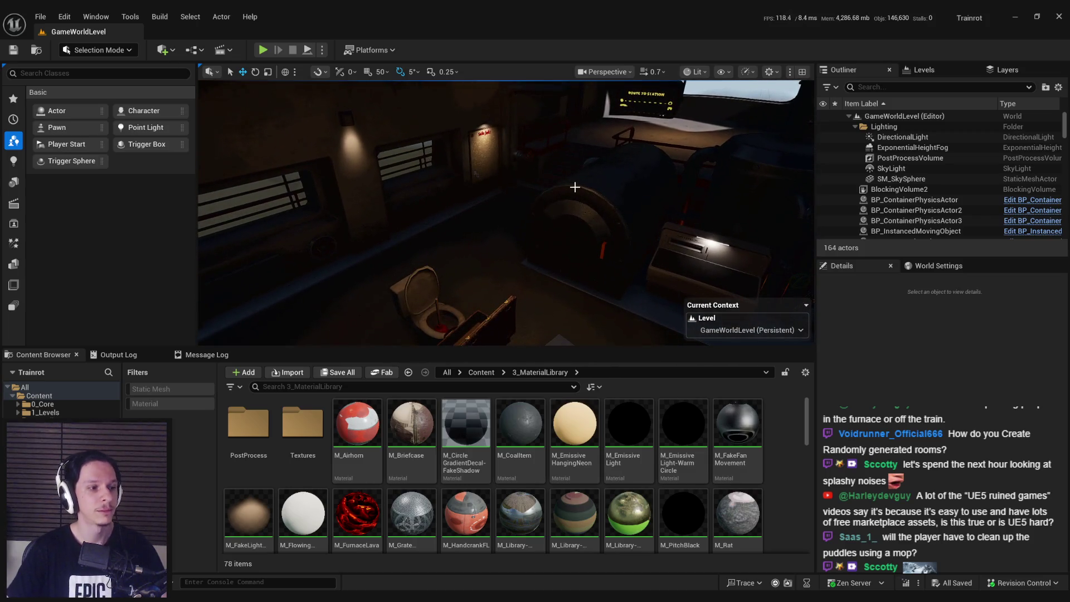